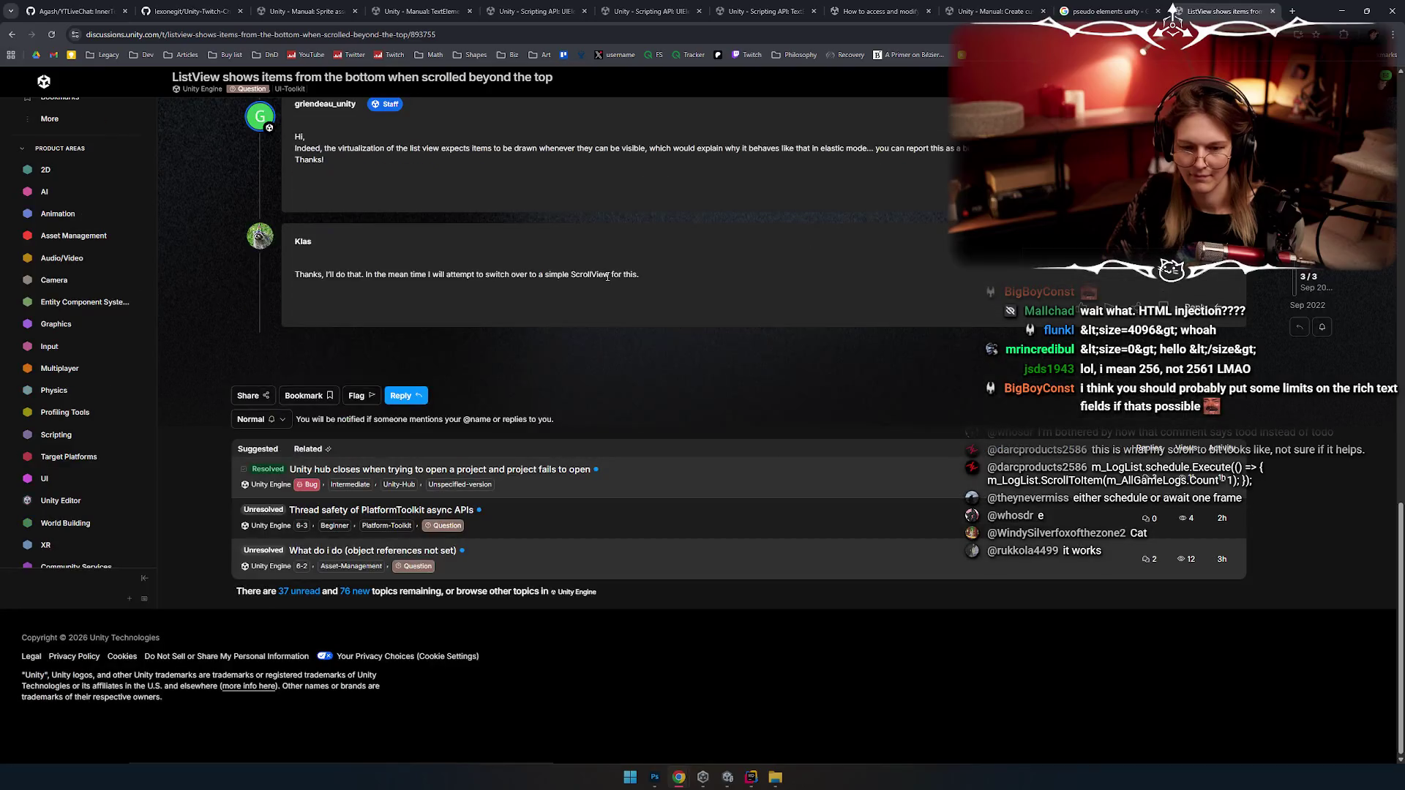
Step: Go back to the Google results and open the 'Scripting API: ListView' documentation page
scroll(586, 292, "up", 1)
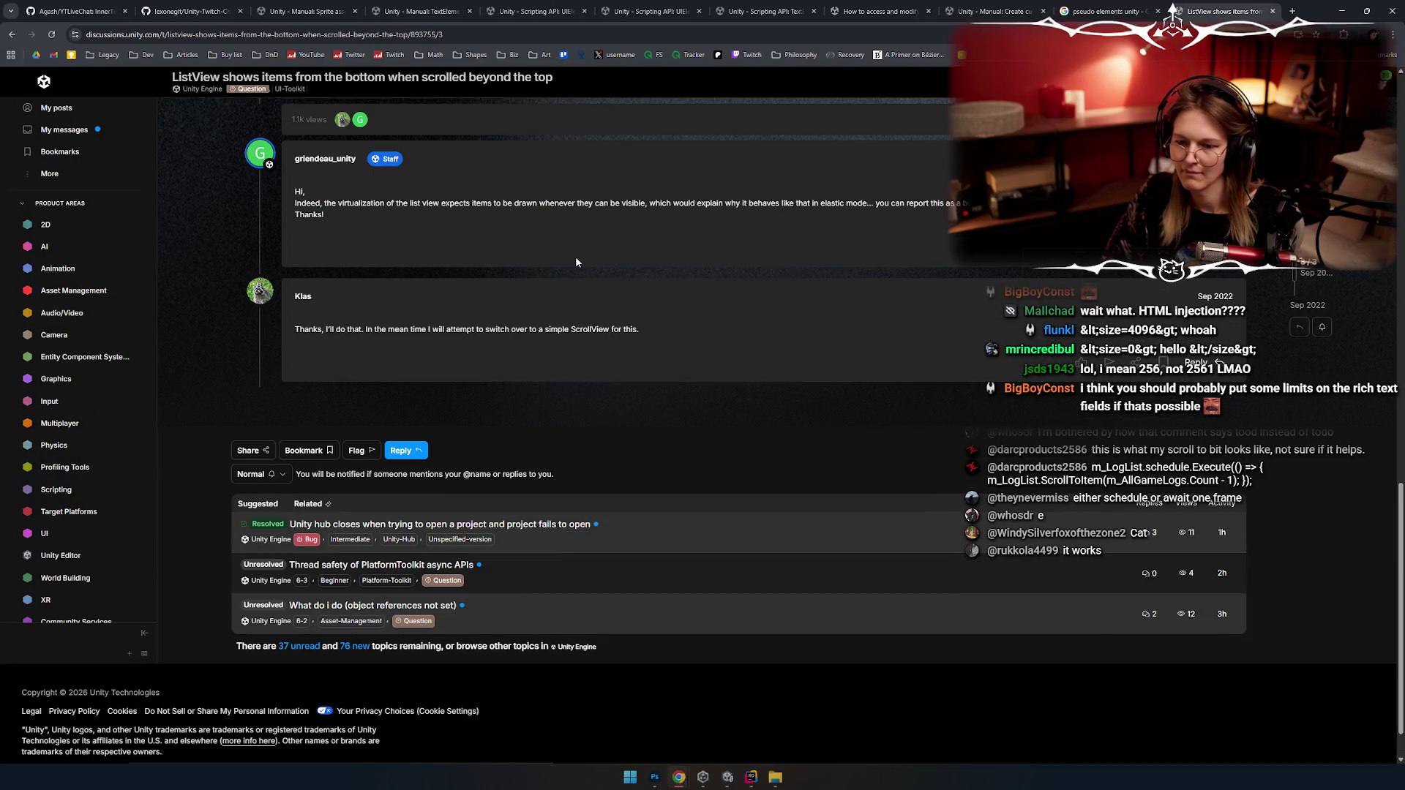
key("alt+Left")
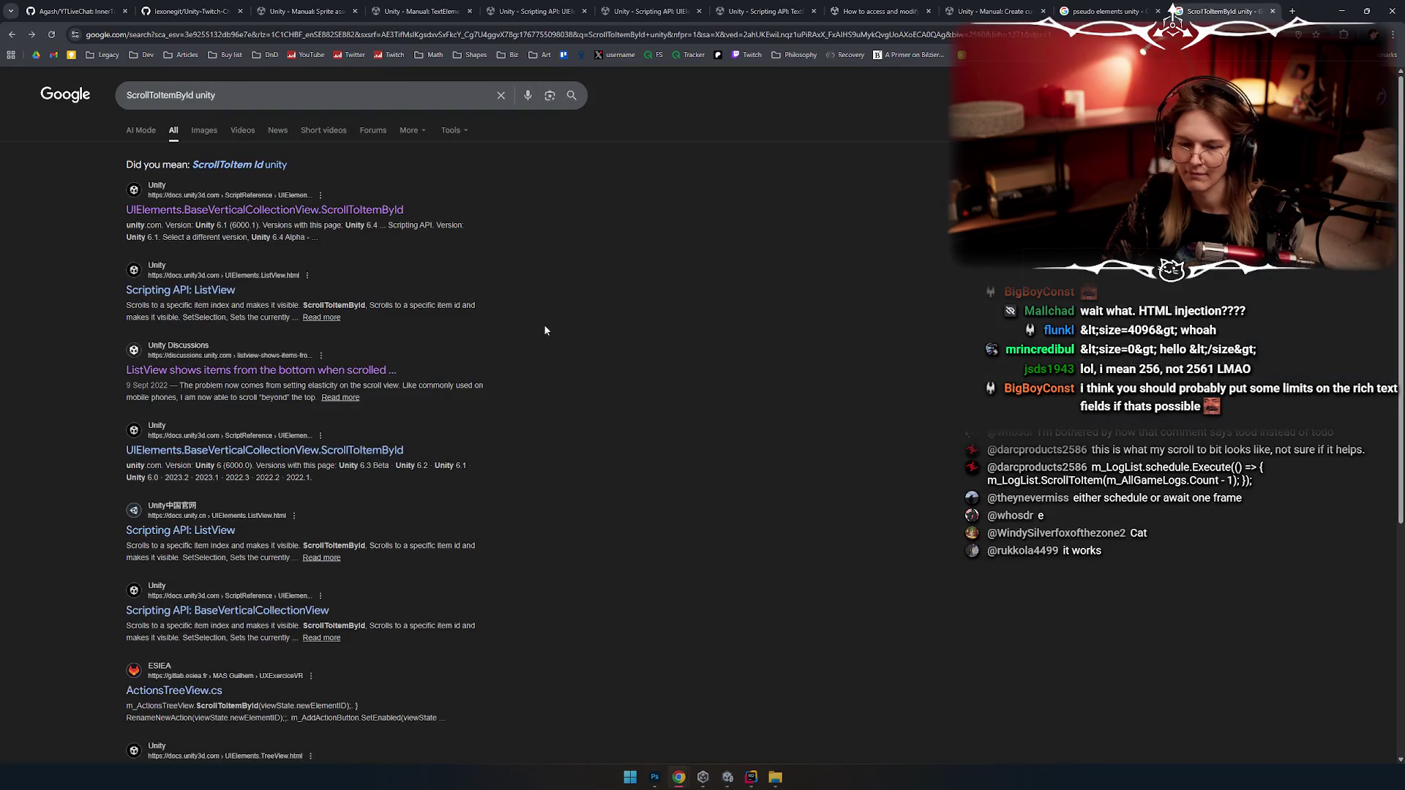
left_click(220, 295)
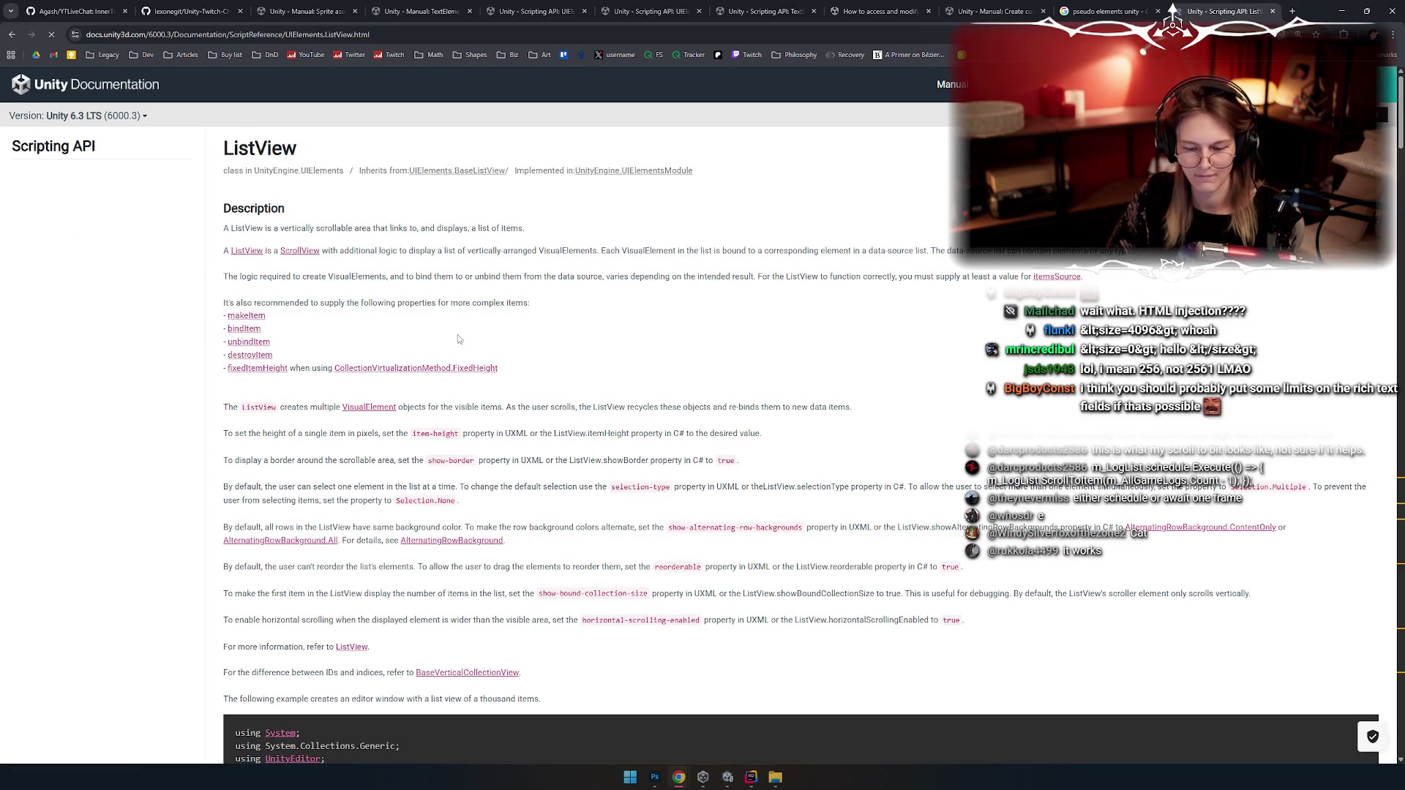
Step: Highlight every 'scroll' match on the ListView page and scroll to the code example
key("ctrl+f")
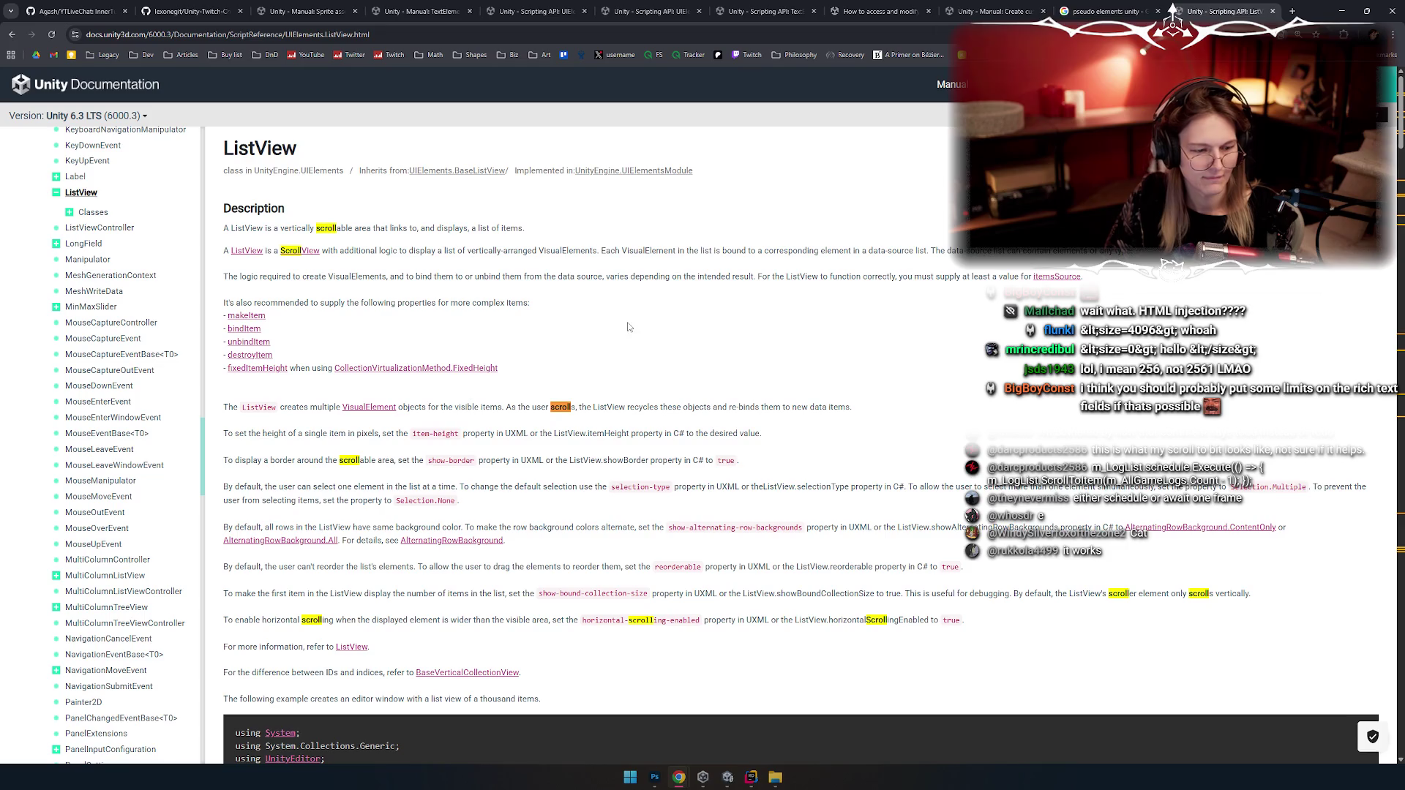
scroll(617, 325, "down", 2)
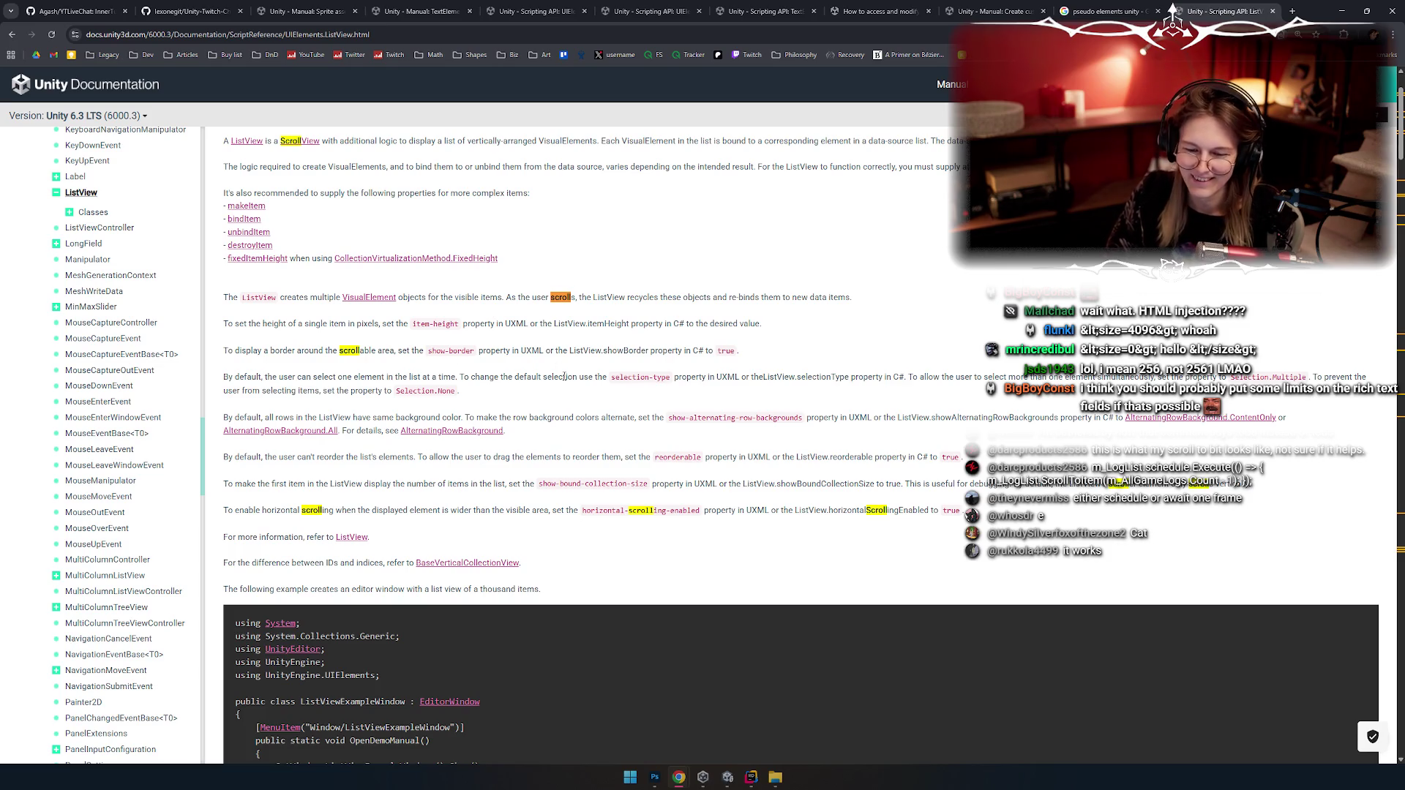
scroll(480, 389, "down", 4)
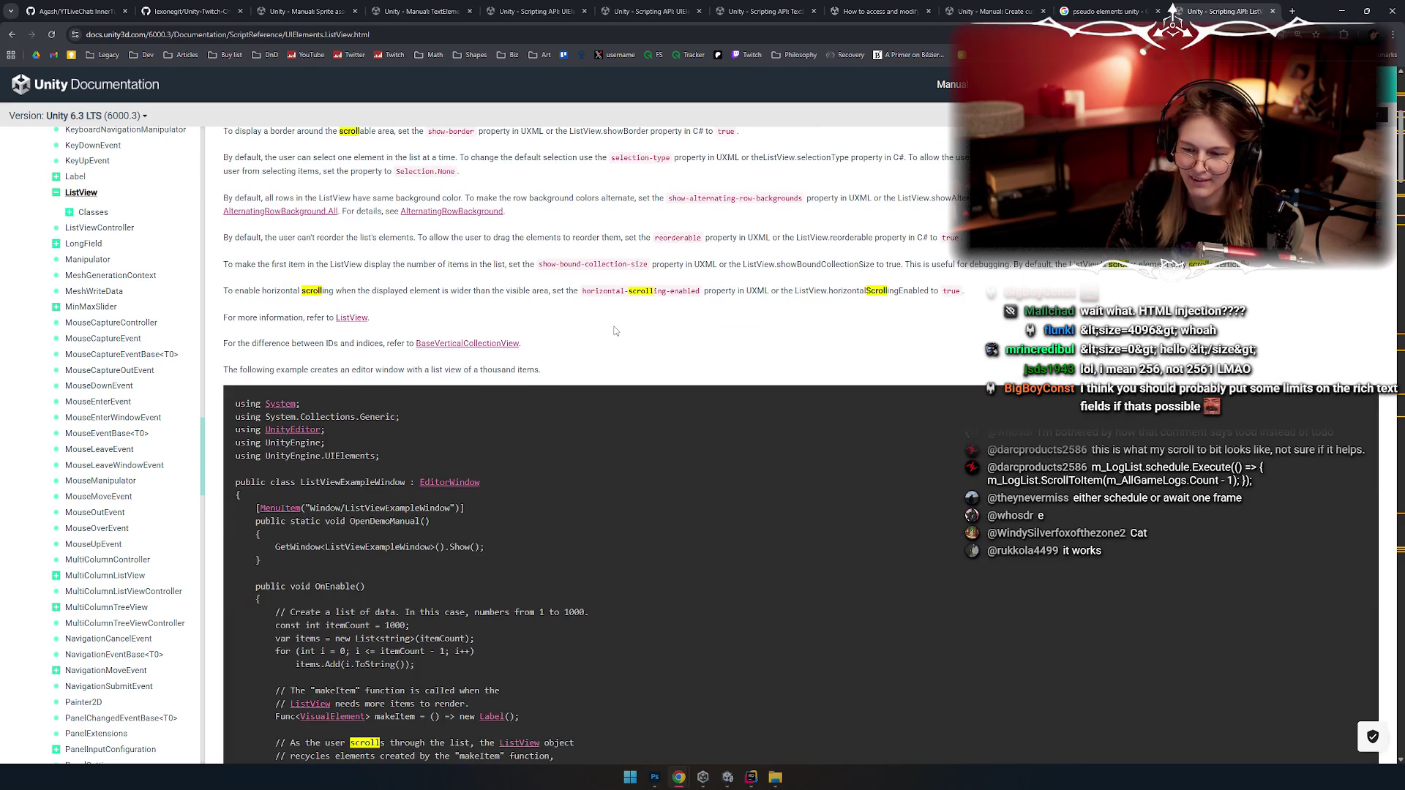
scroll(615, 331, "down", 14)
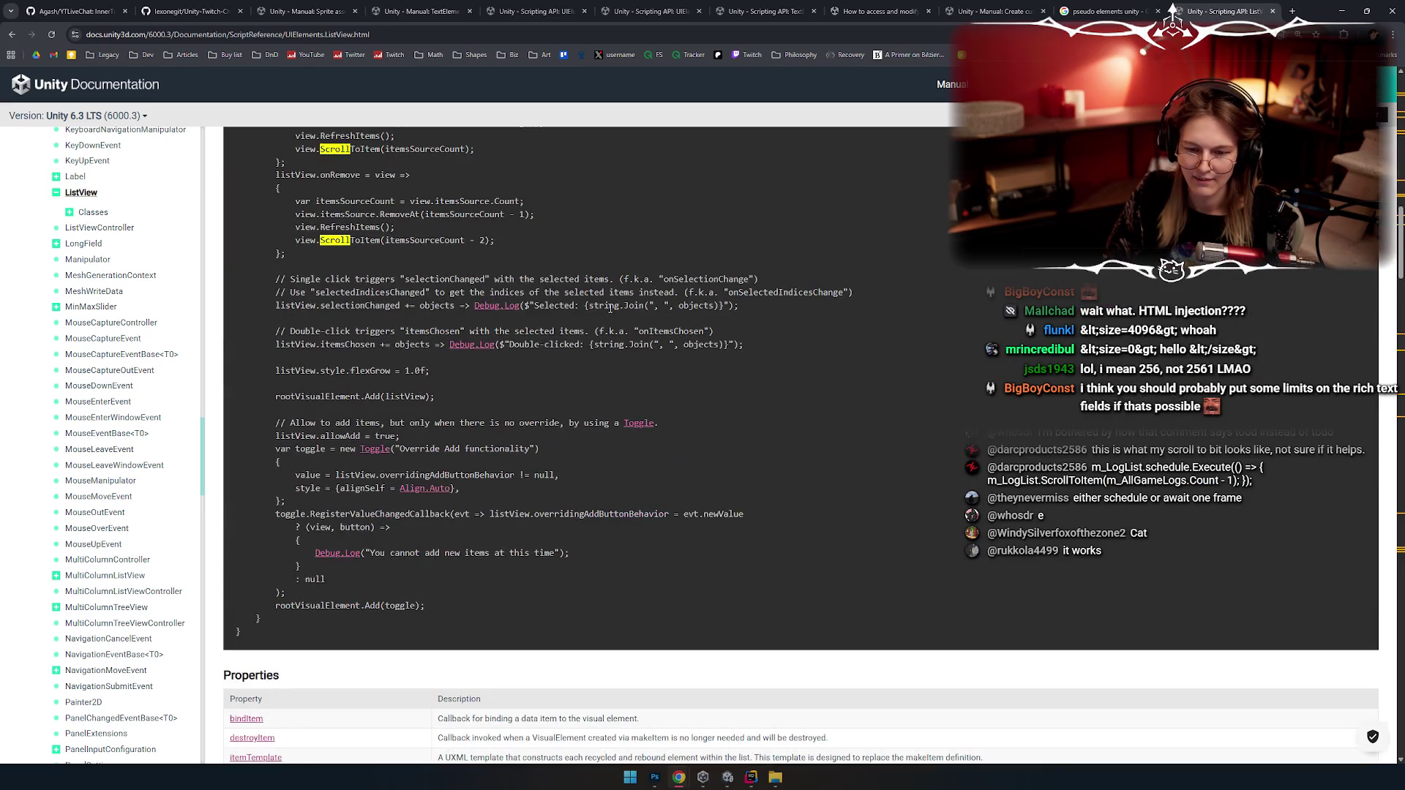
scroll(610, 309, "up", 2)
Step: Study itemsSourceCount, itemsSource and the ScrollToItem call in the example's onRemove code
double_click(437, 352)
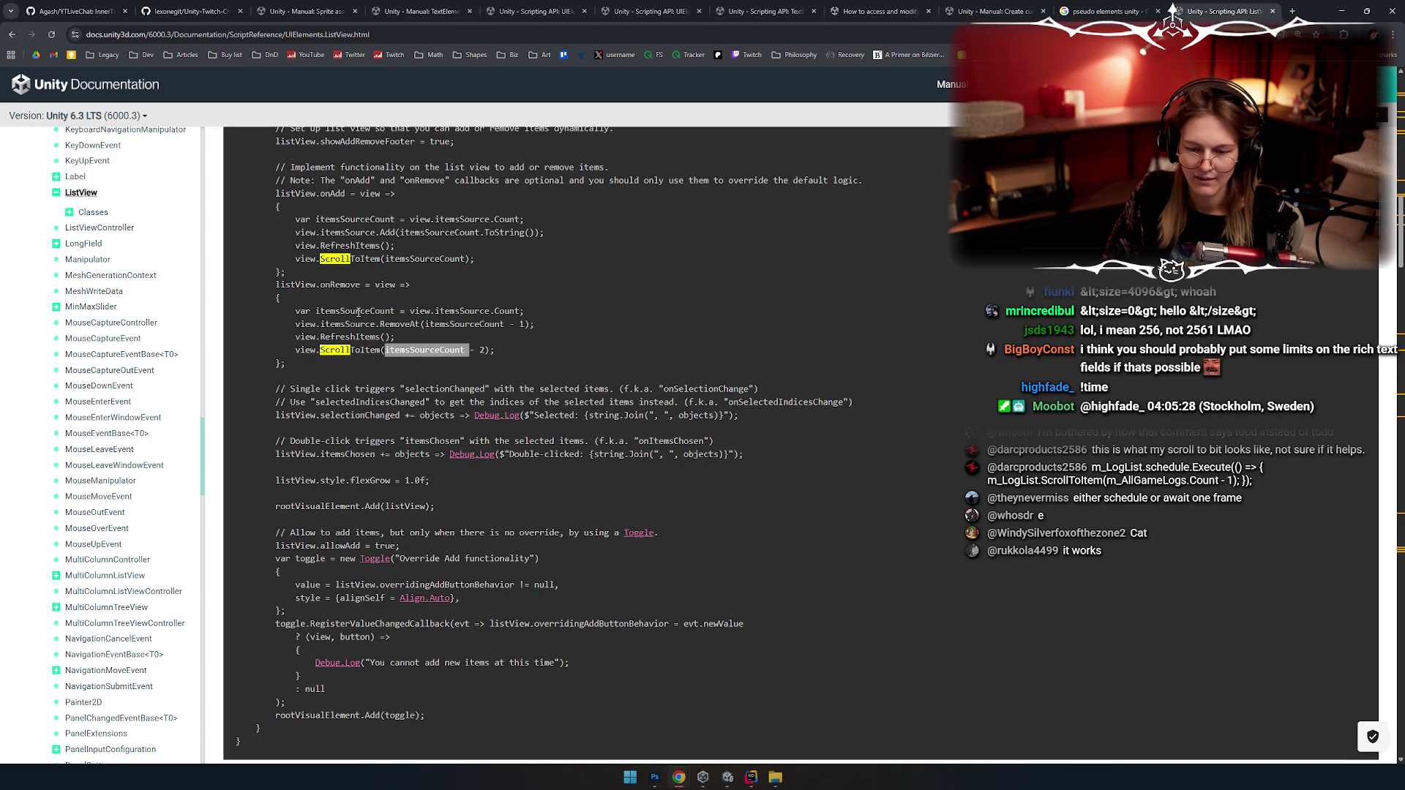
double_click(459, 312)
double_click(422, 311)
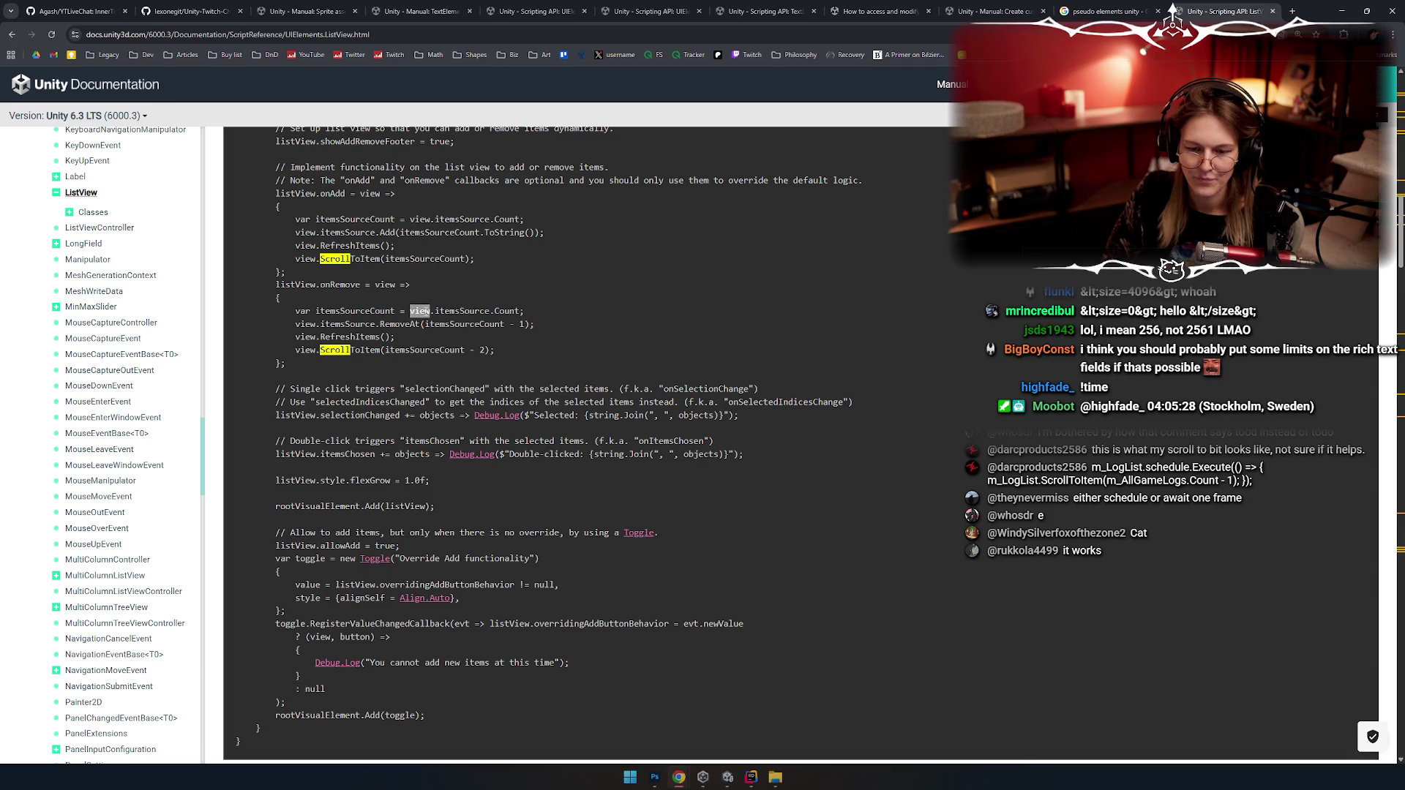
double_click(363, 350)
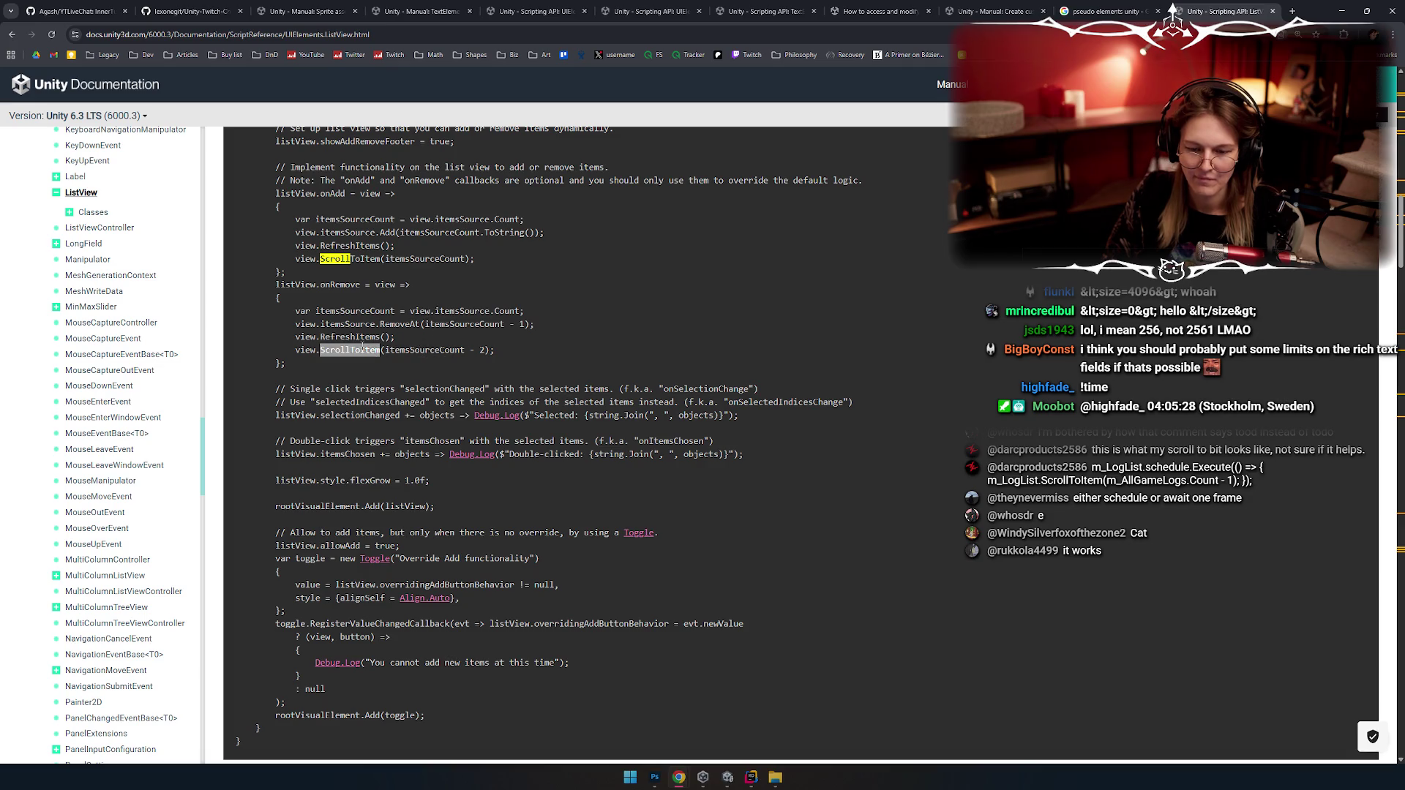
scroll(448, 290, "down", 2)
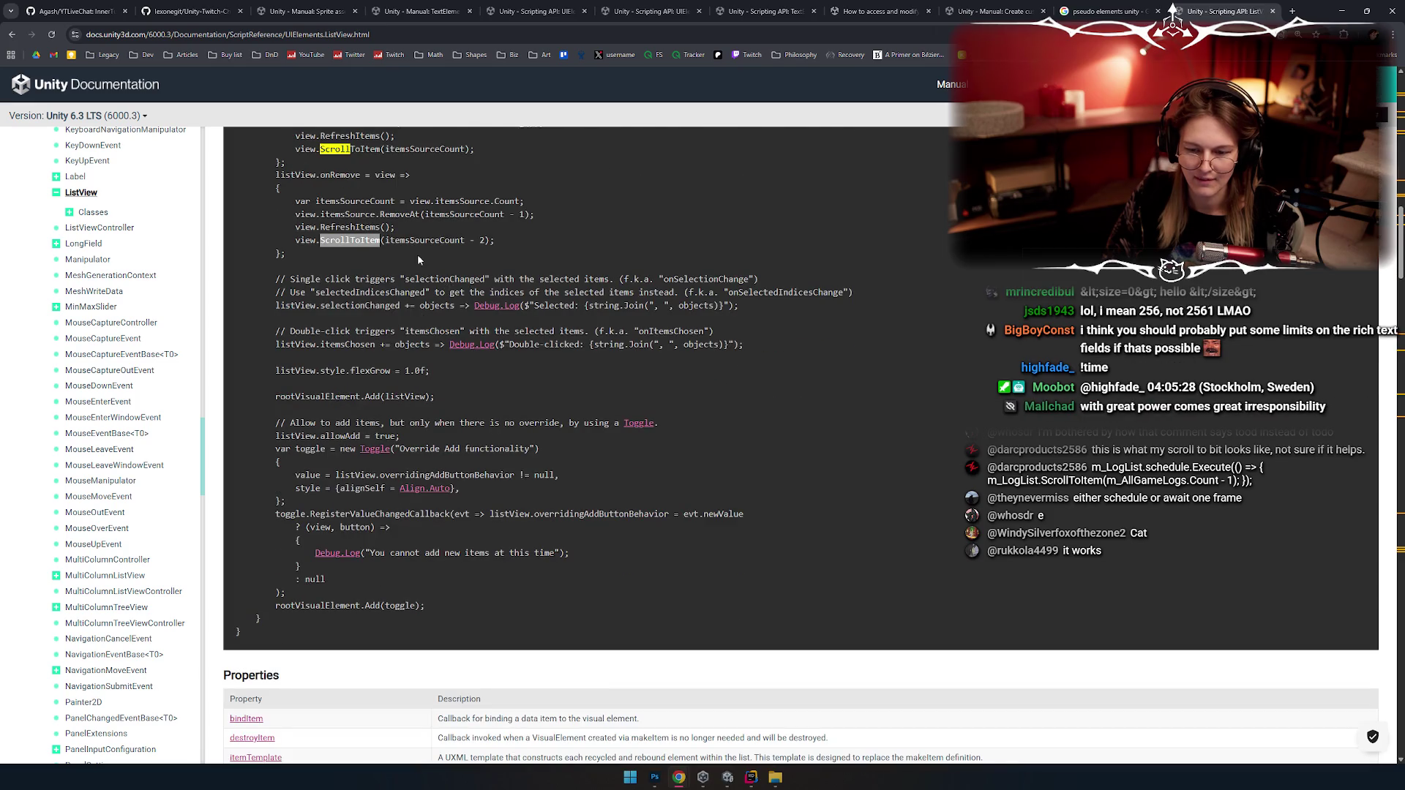
scroll(419, 260, "up", 1)
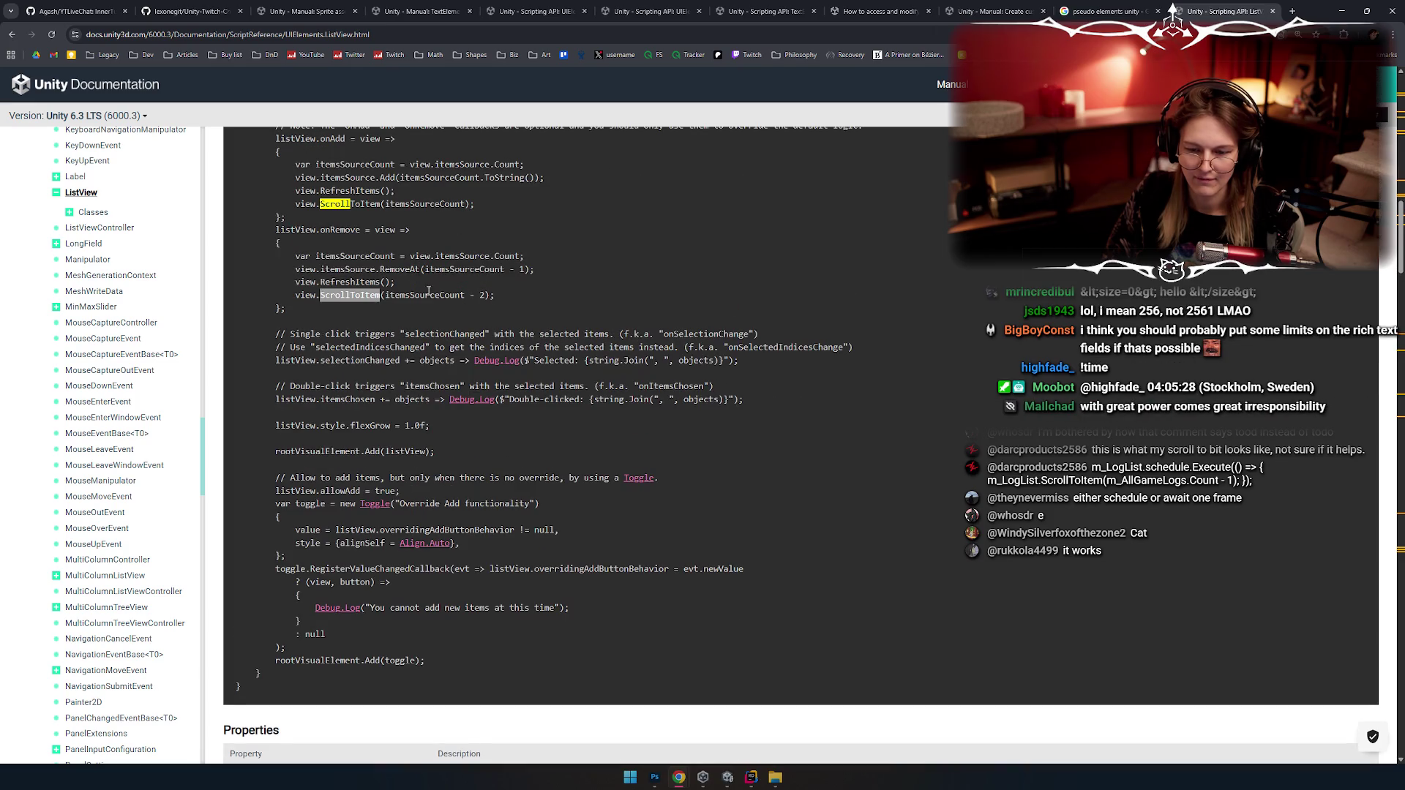
double_click(424, 295)
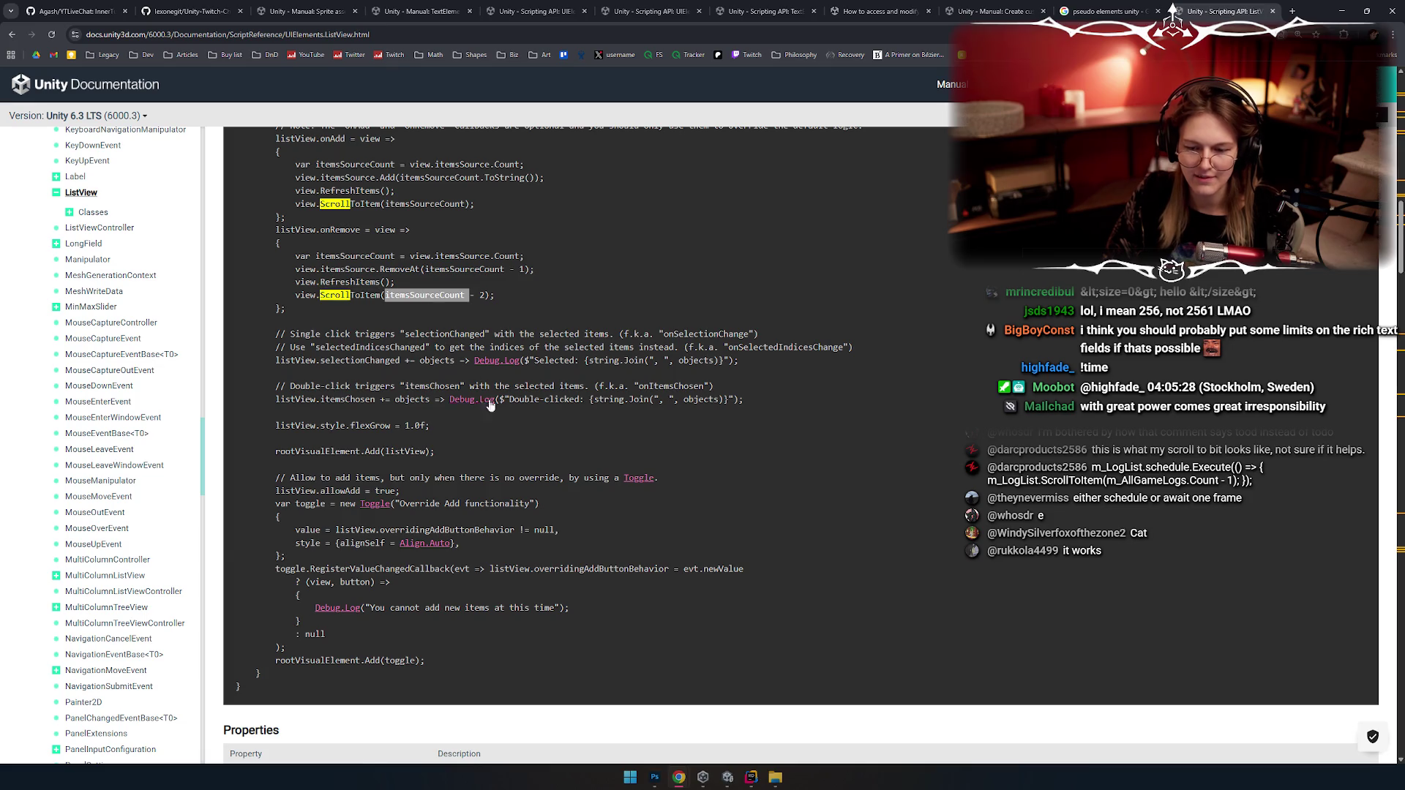
key("alt+Tab")
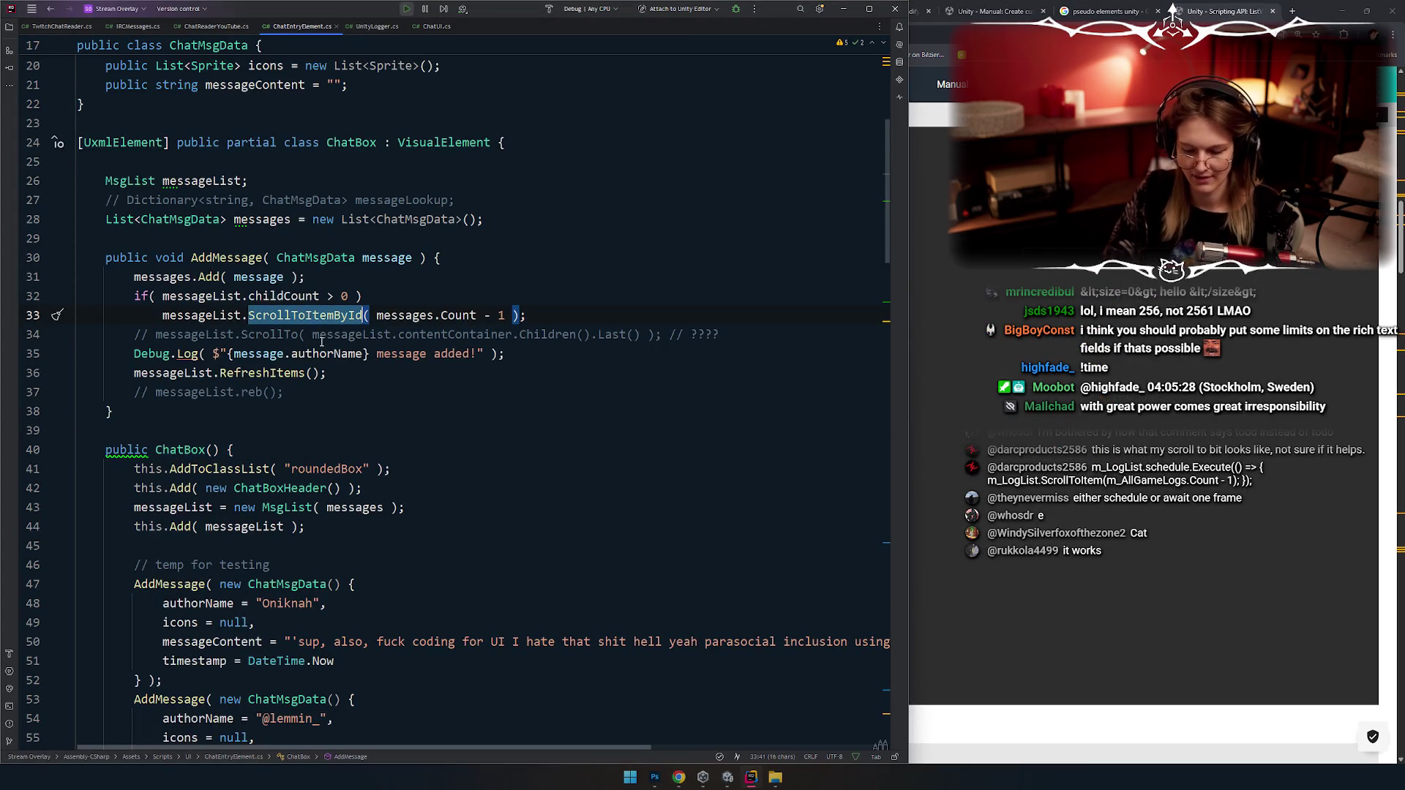
Step: Replace ScrollToItemById on line 33 with ScrollToItem from autocomplete
type("scro")
key("Down")
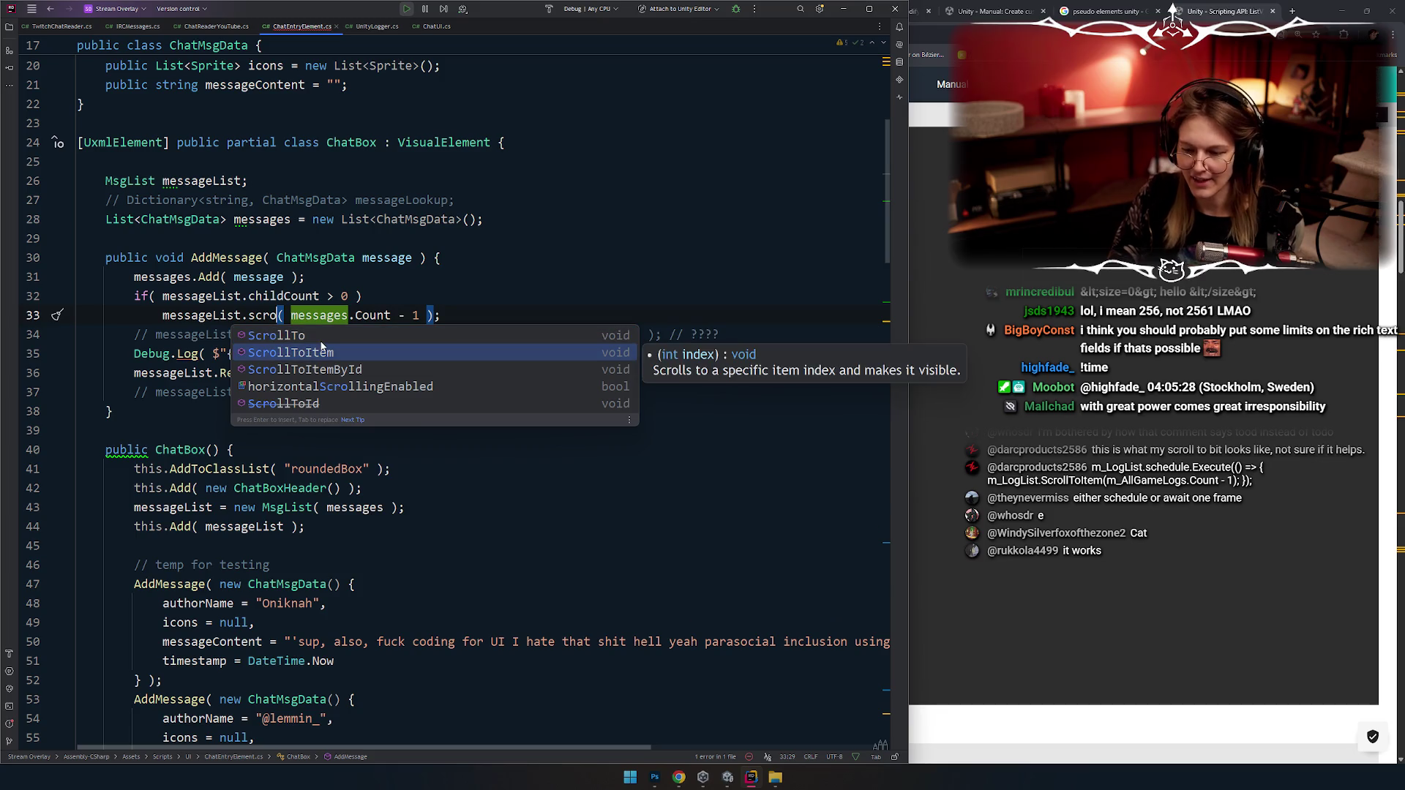
key("Down")
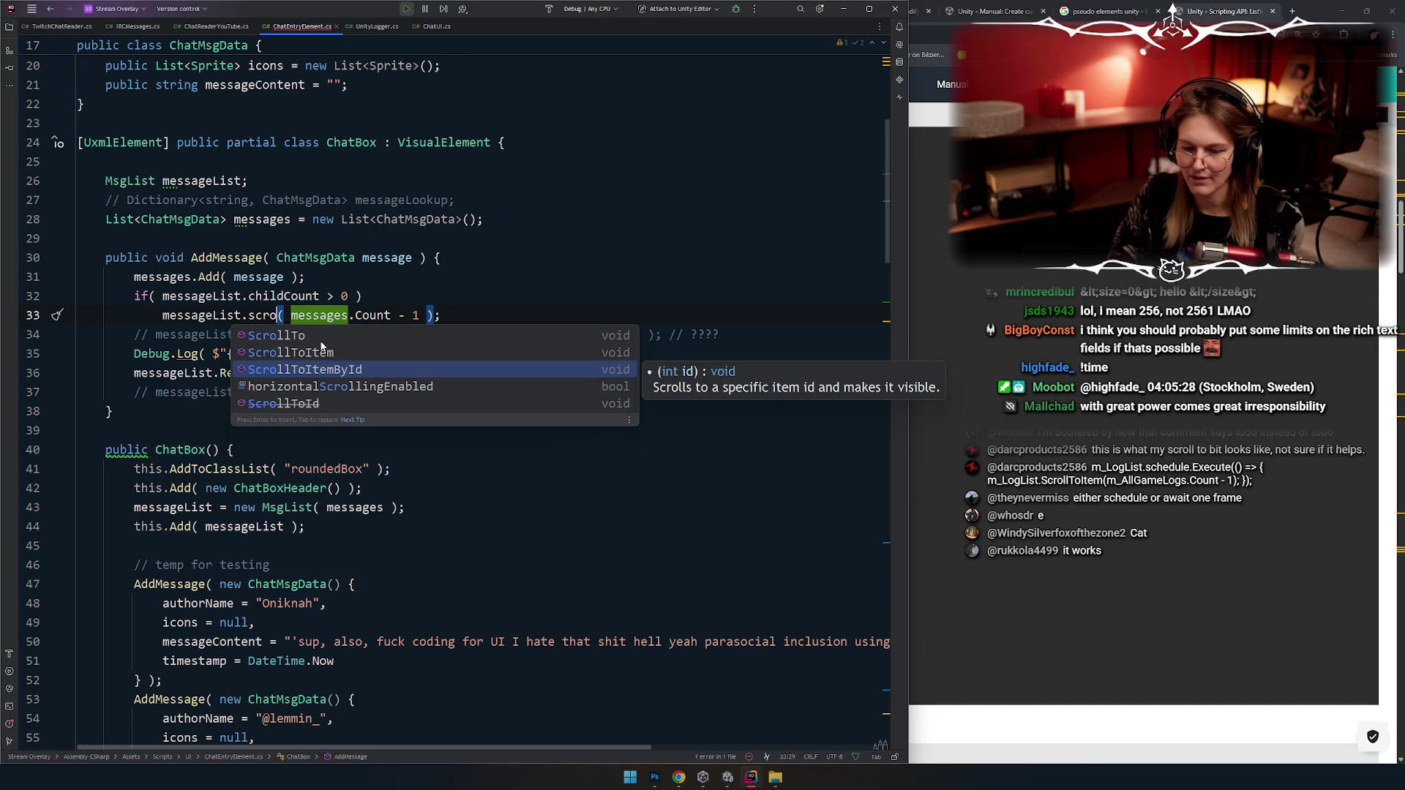
key("Up")
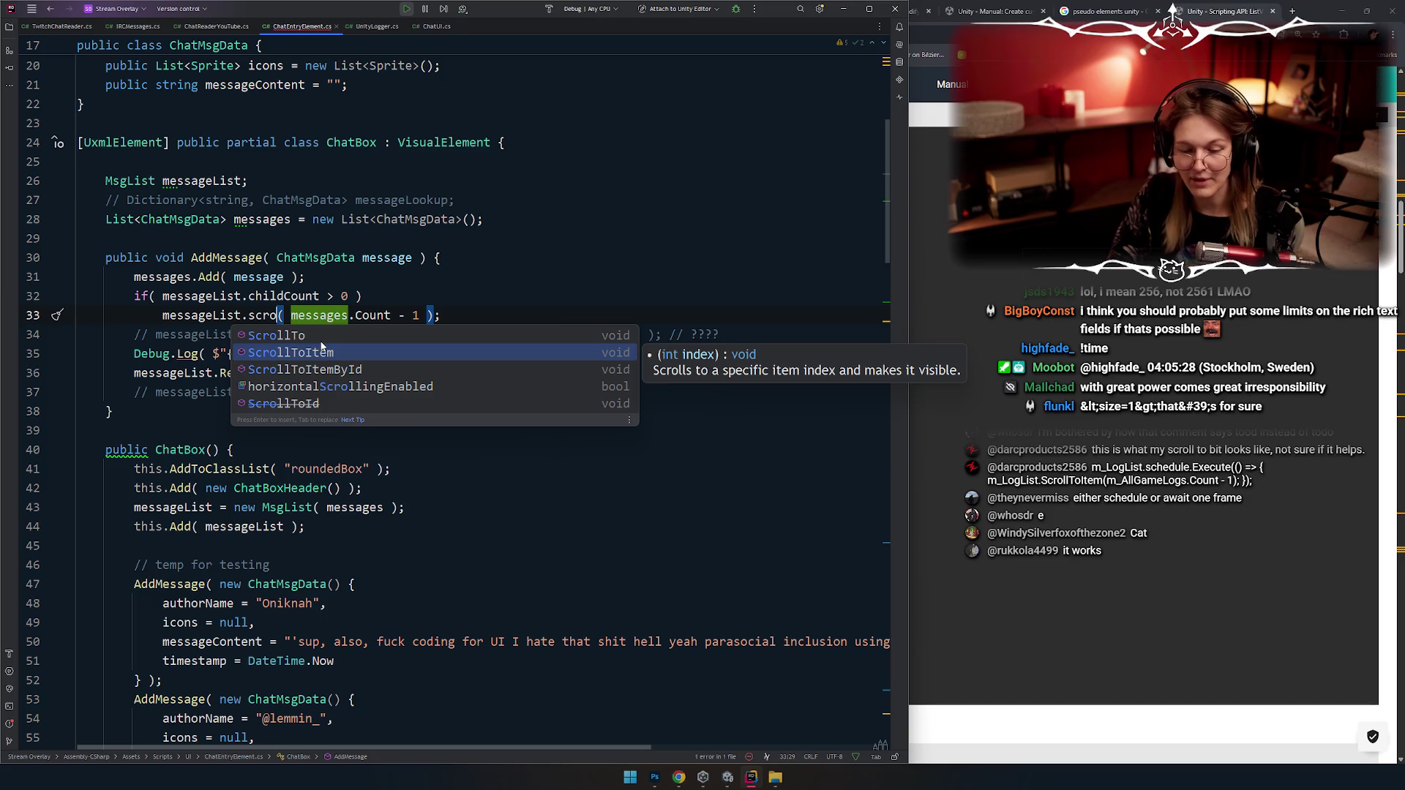
key("Down")
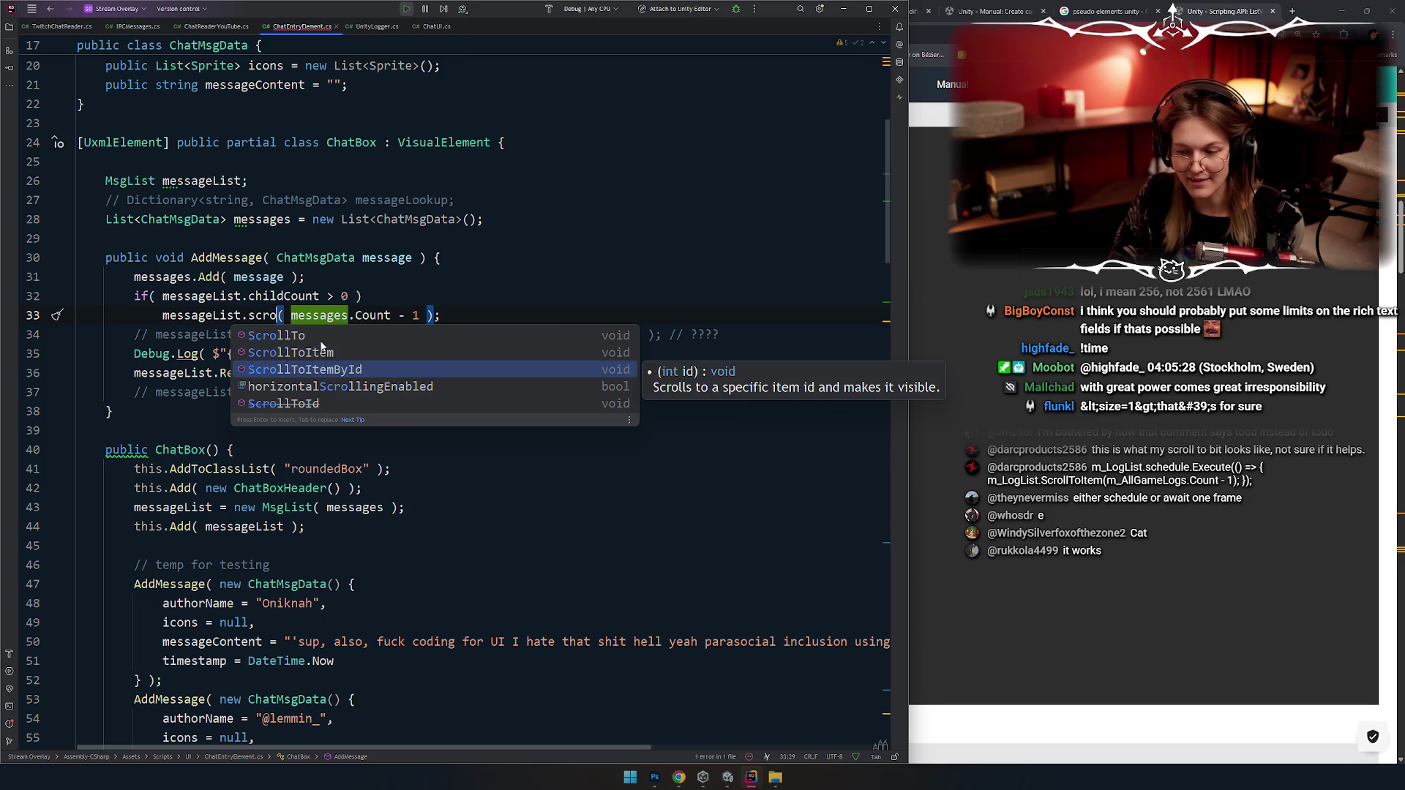
key("Up")
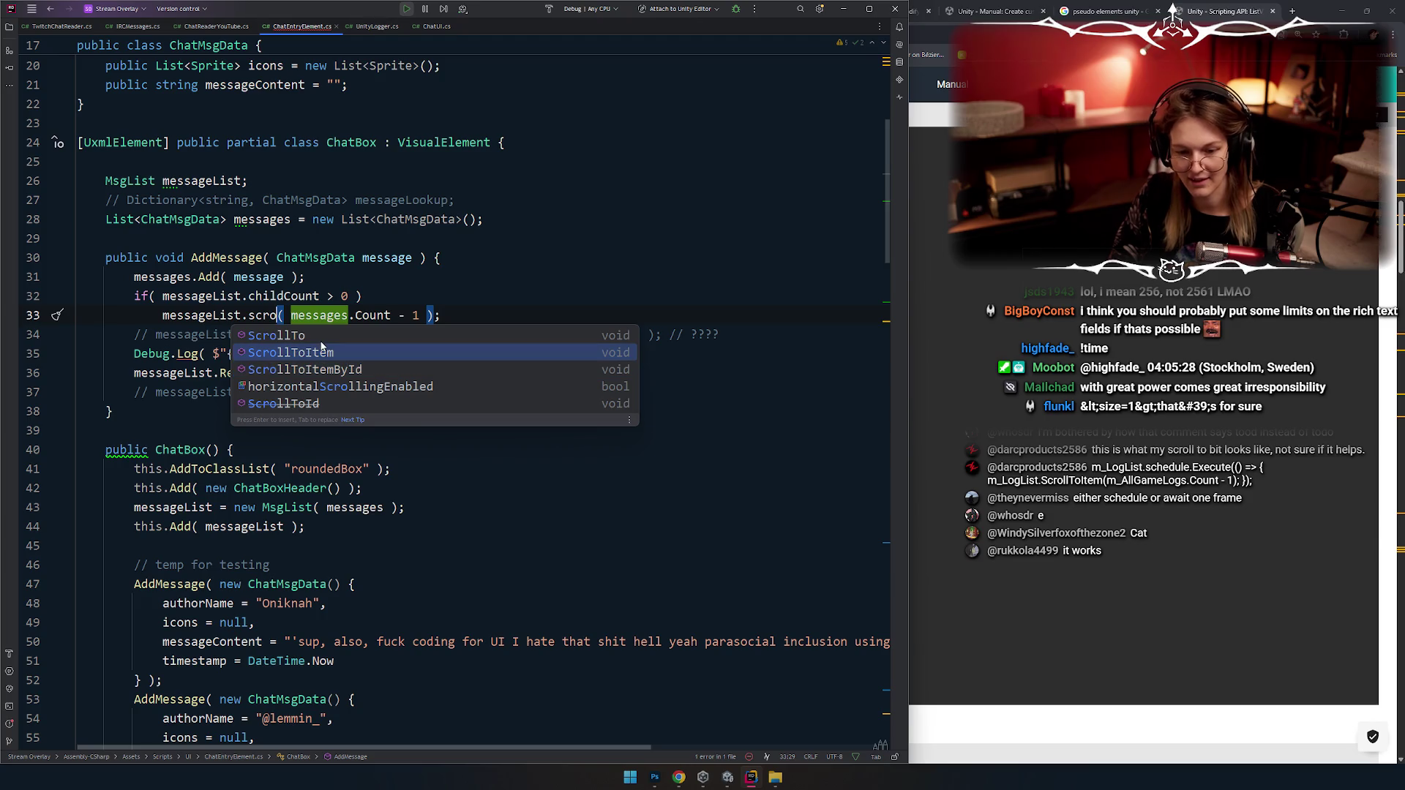
key("Return")
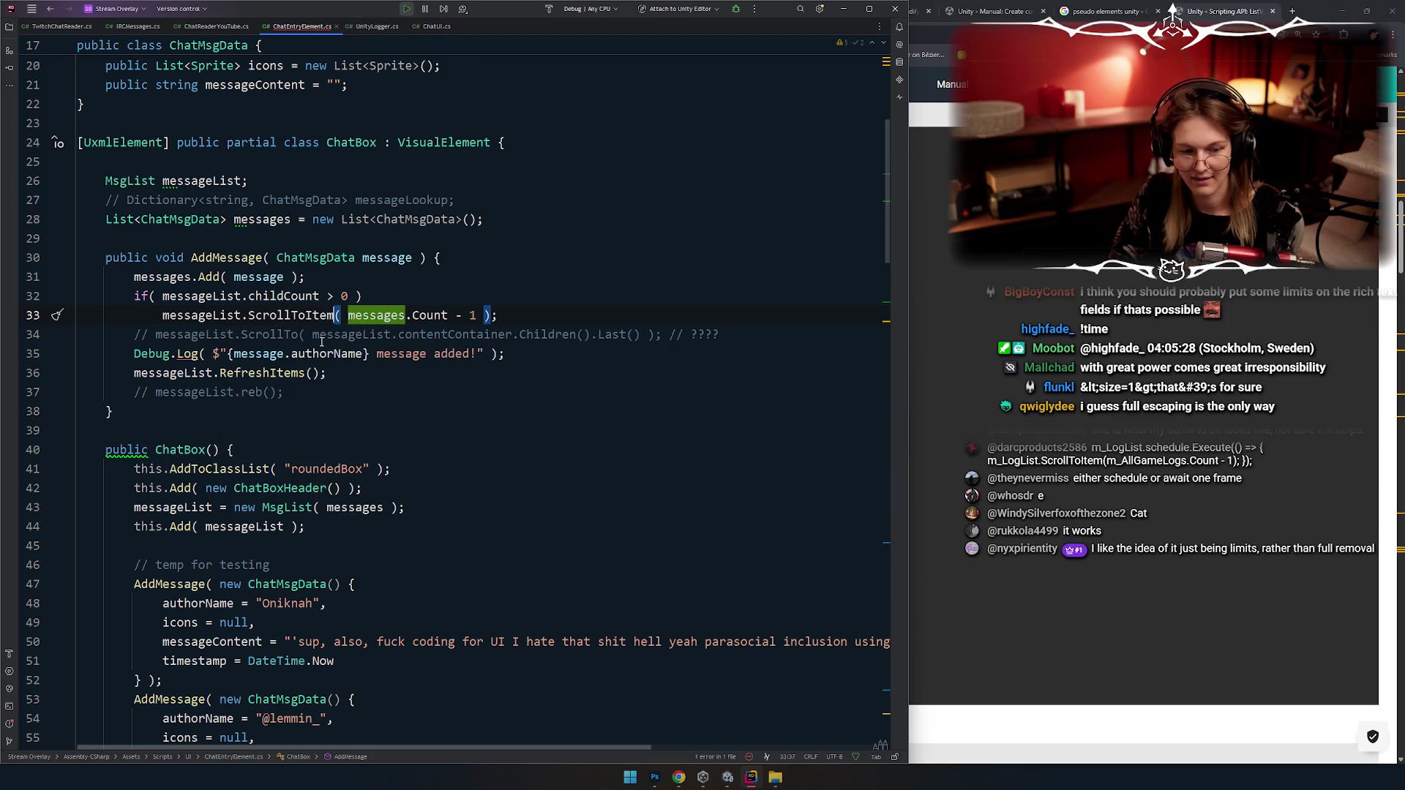
Step: Review the ScrollToItem arguments and the rest of AddMessage through line 37
key("Down")
key("Down")
key("Down")
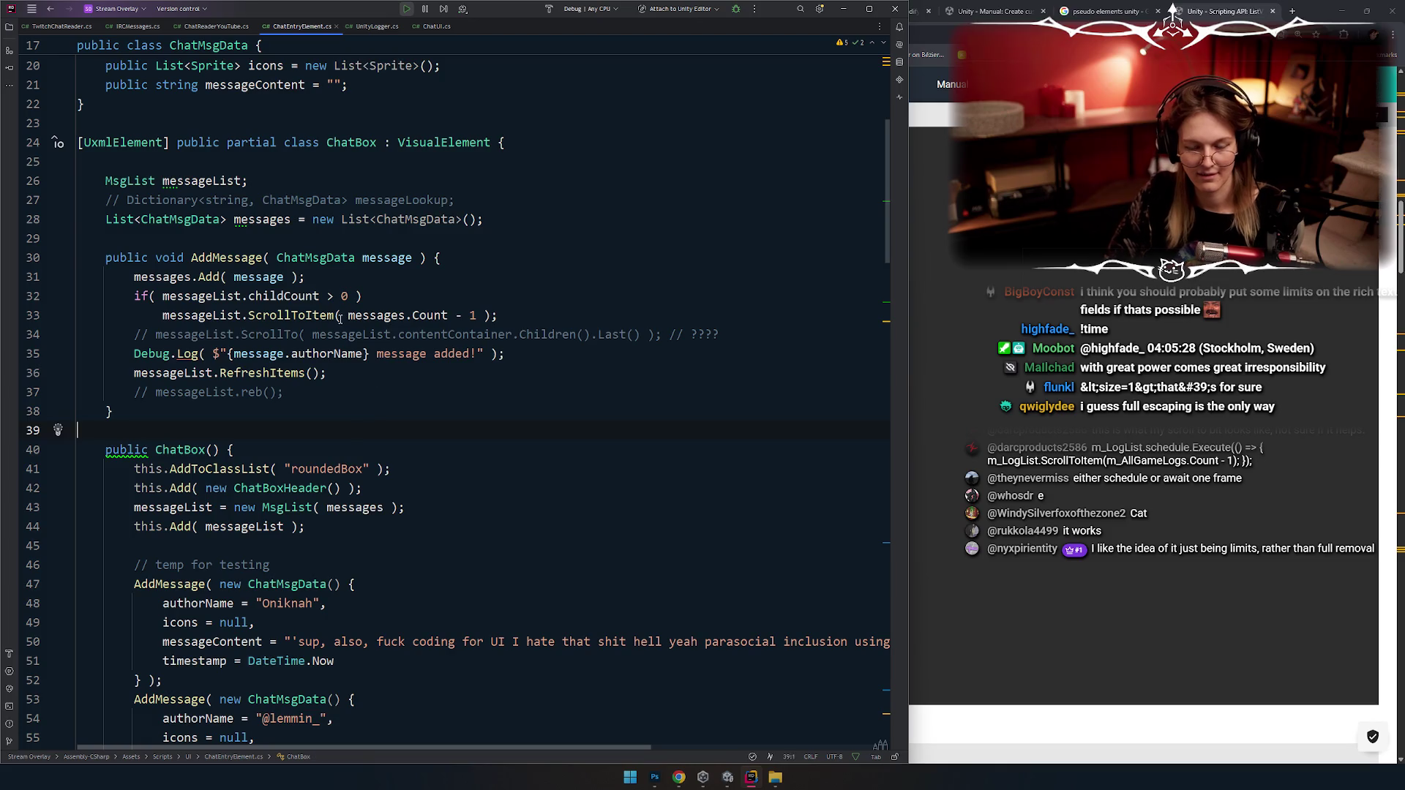
key("Up")
key("Up")
key("Up")
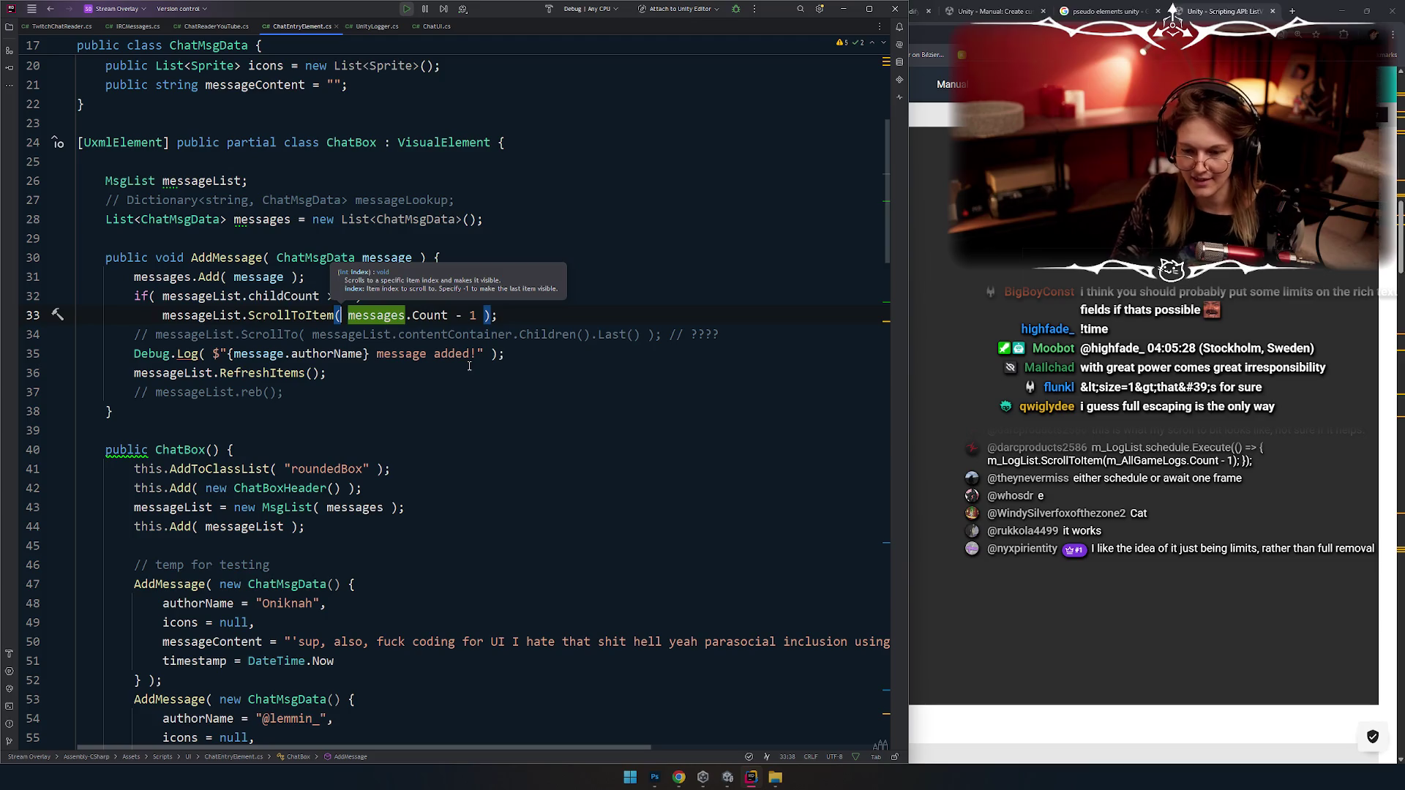
key("Right")
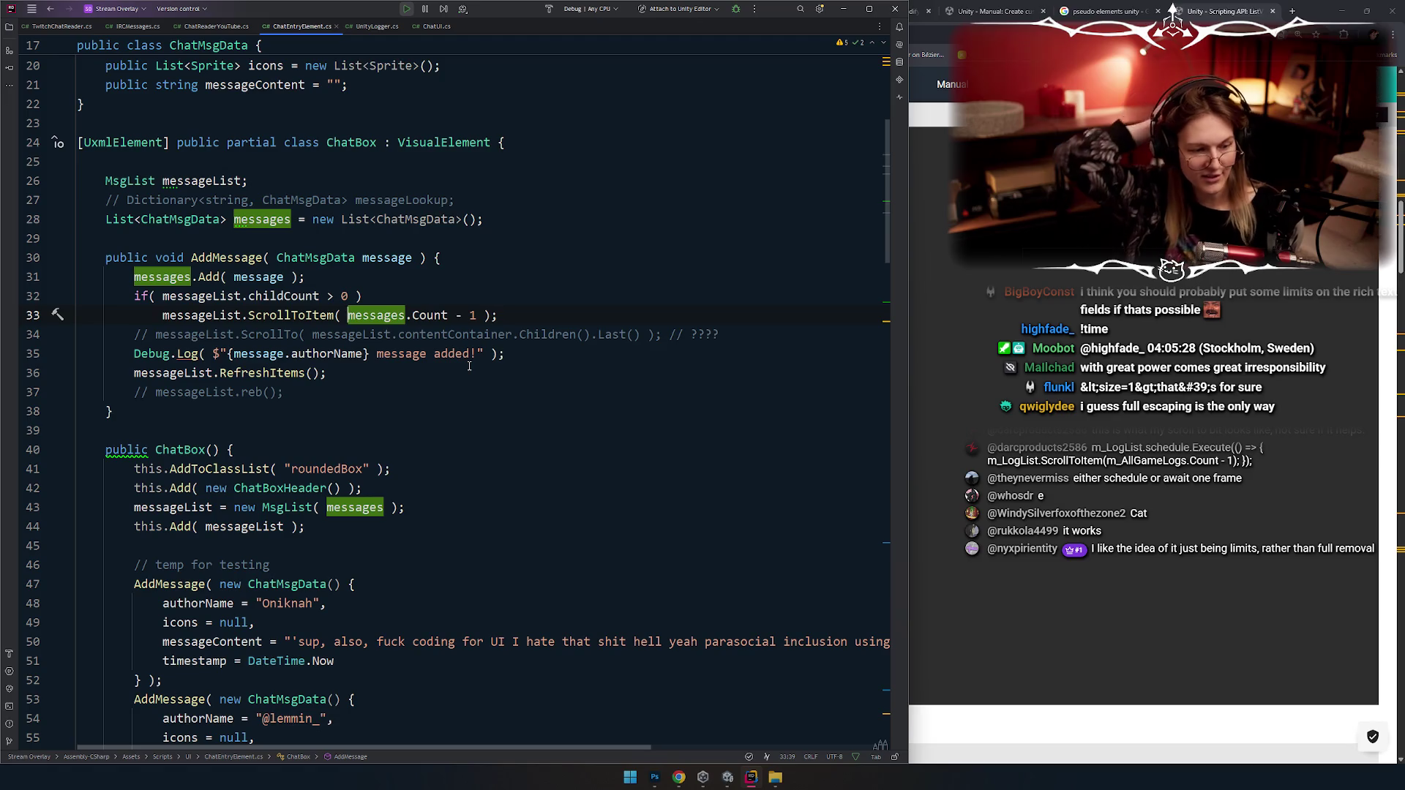
left_click(393, 397)
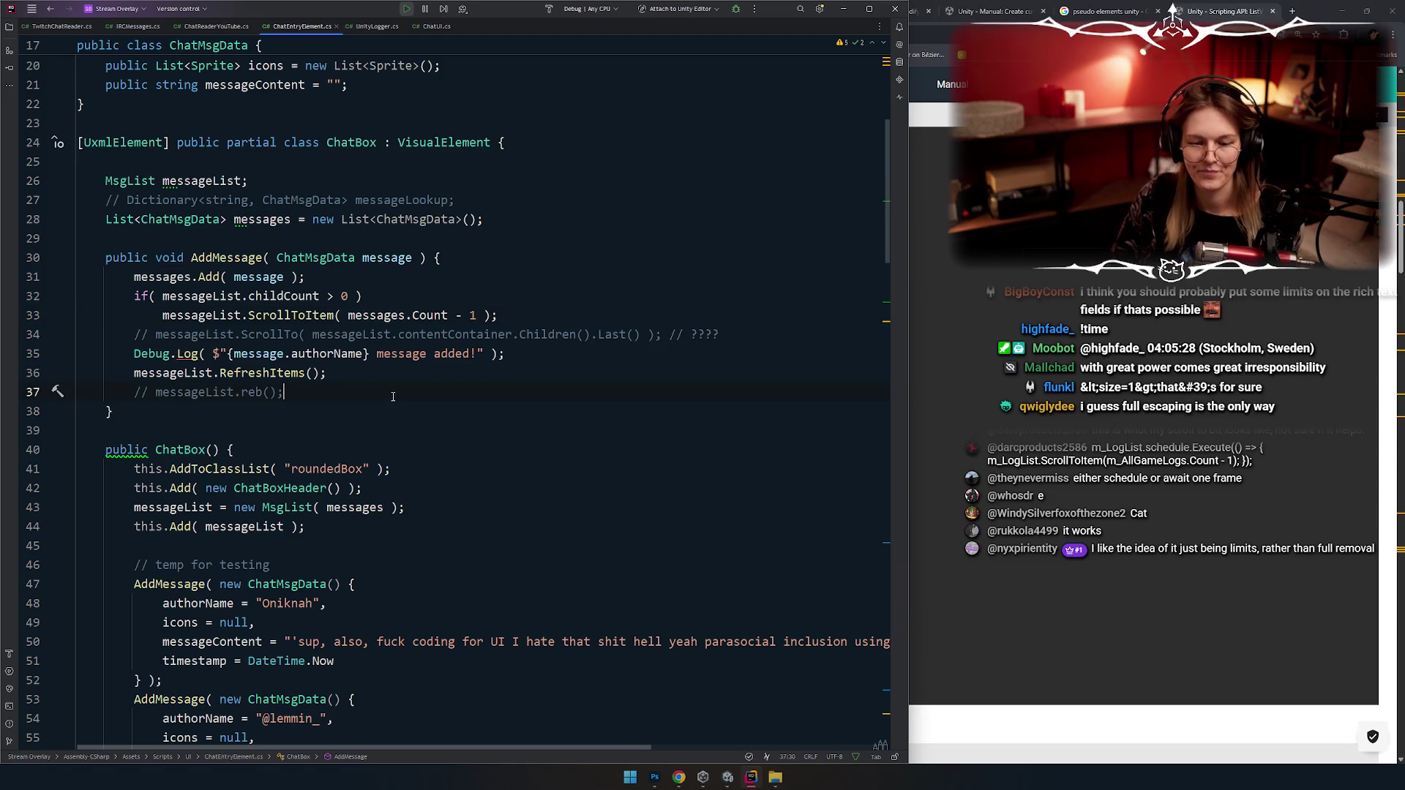
left_click(327, 422)
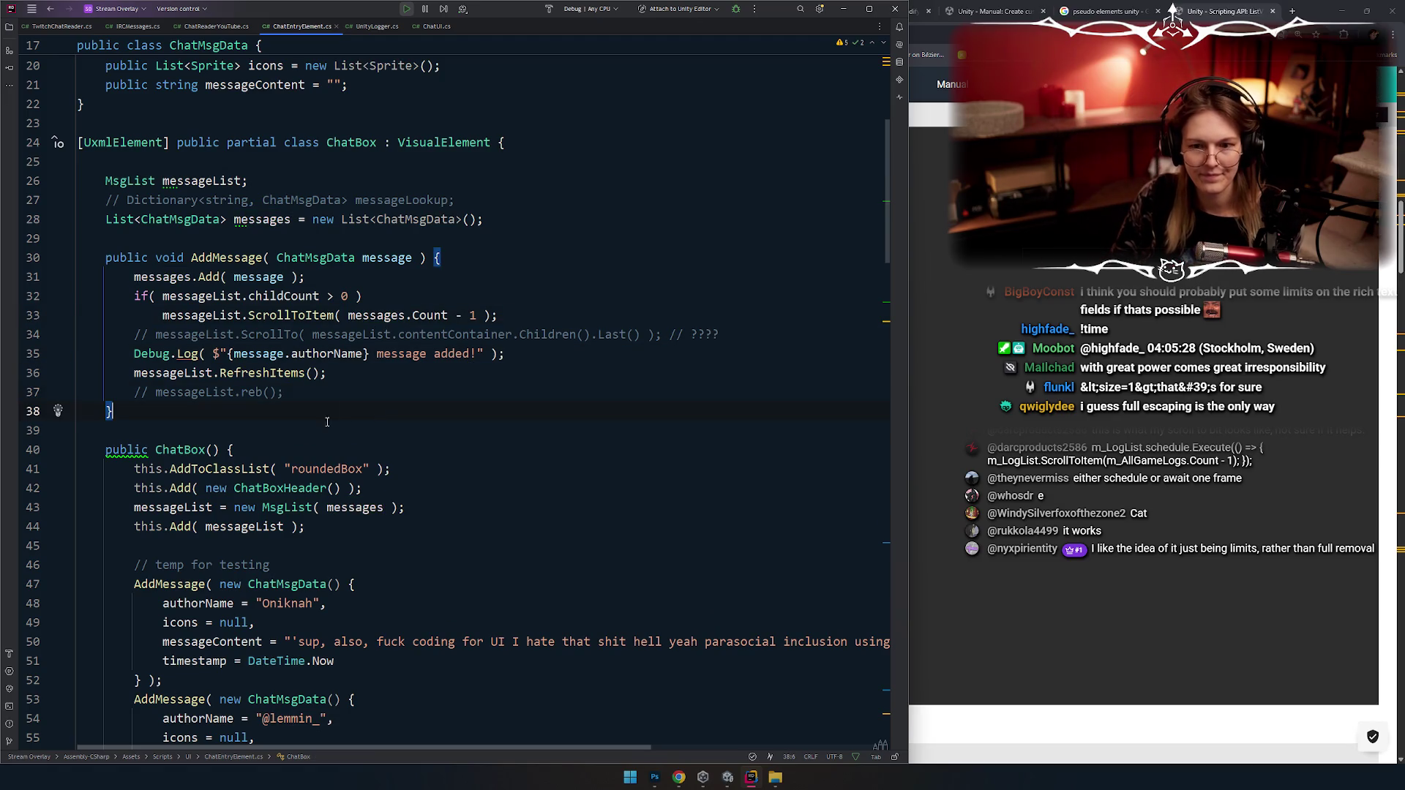
left_click(357, 396)
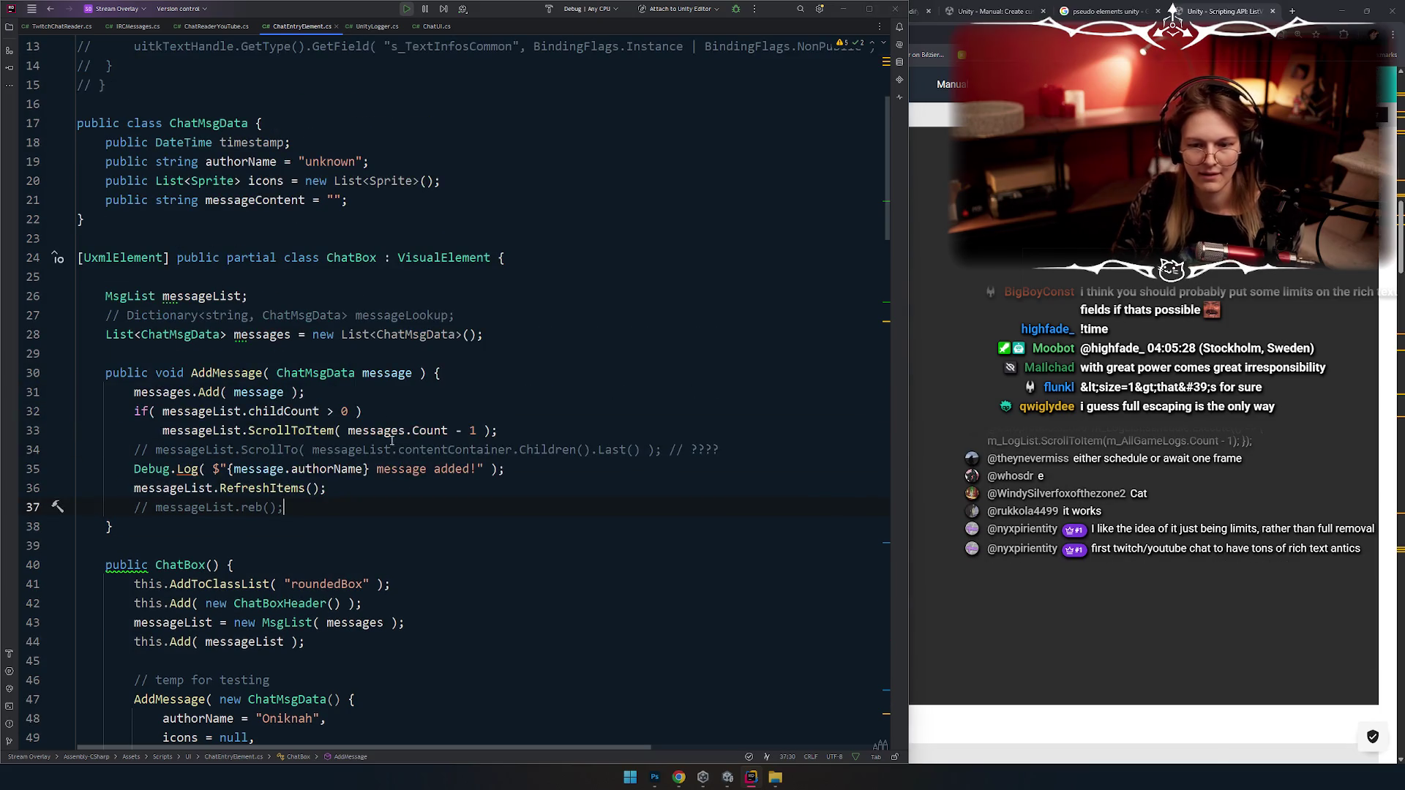
key("alt+Tab")
key("alt+Tab")
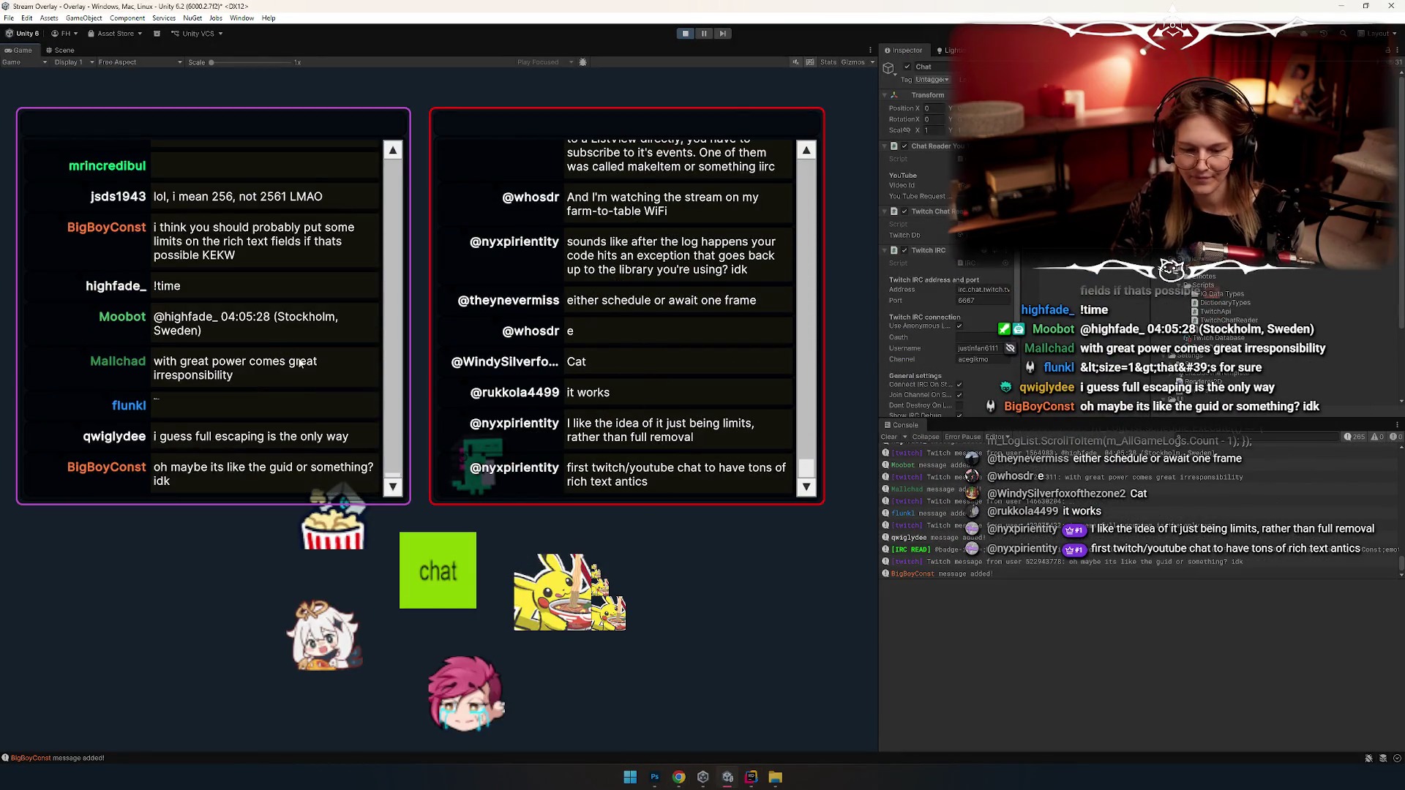
Step: Stop the running overlay in Unity and start Play mode again with Ctrl+P
key("alt+Tab")
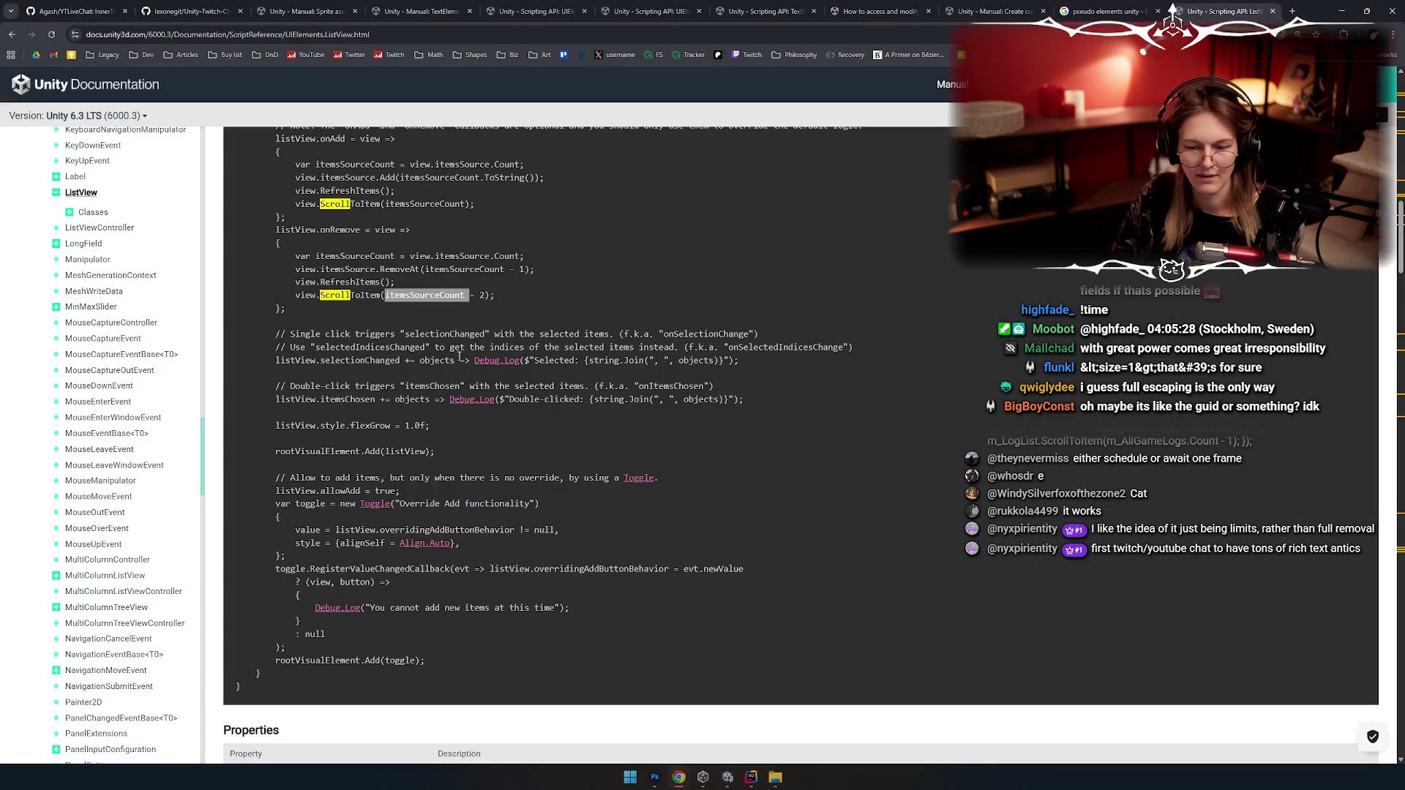
key("alt+Tab")
left_click(686, 34)
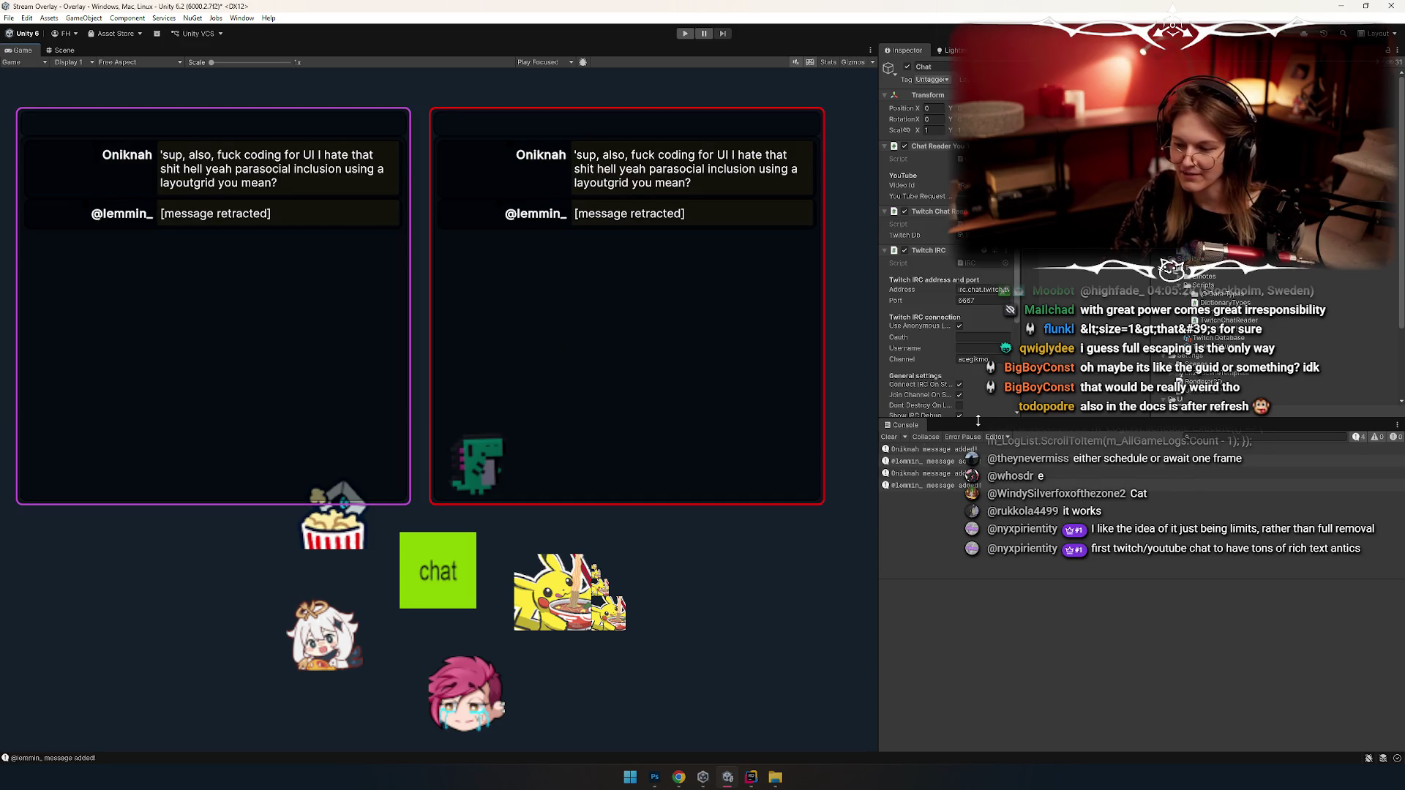
key("ctrl+p")
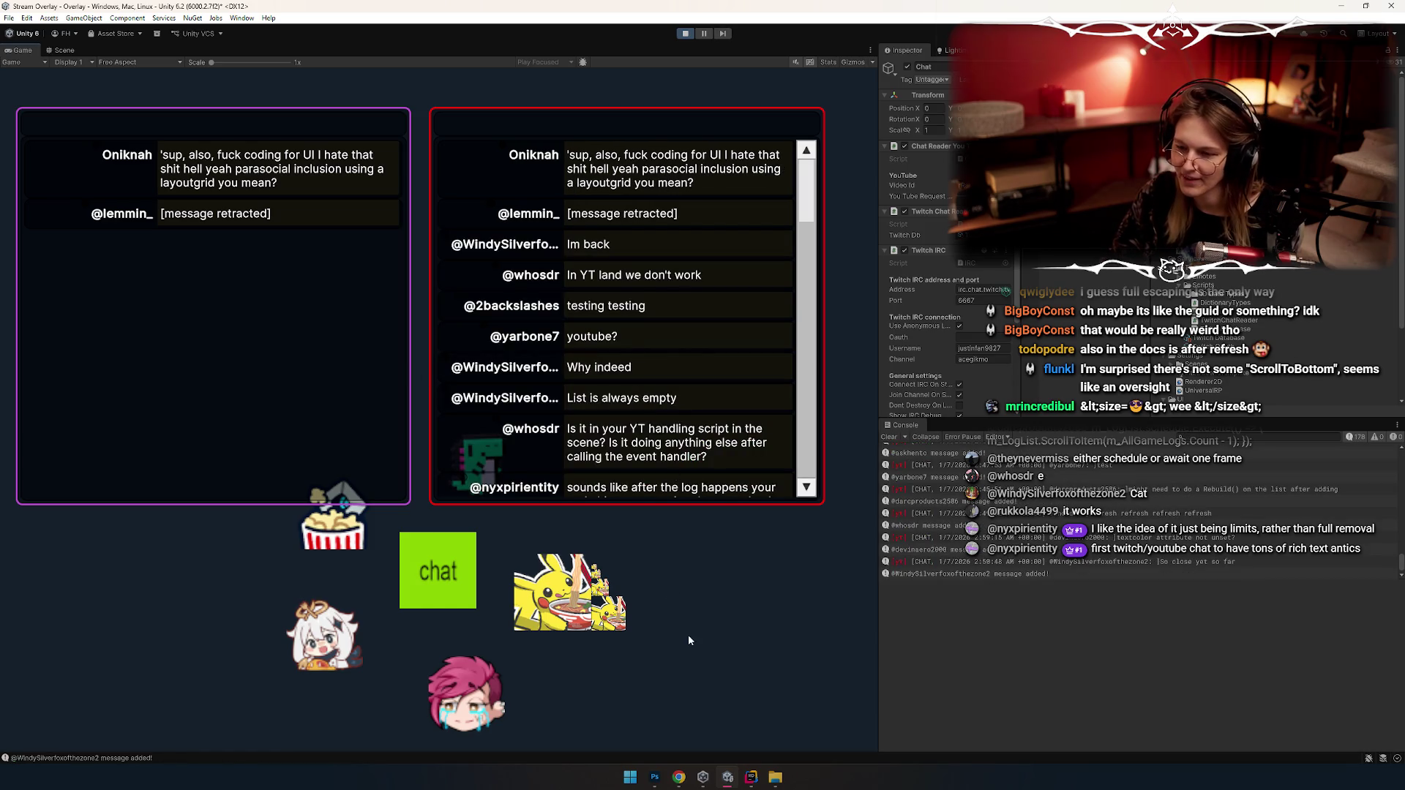
Step: Scroll the overlay's chat lists to the bottom to watch the incoming messages
scroll(647, 243, "down", 5)
scroll(648, 243, "up", 2)
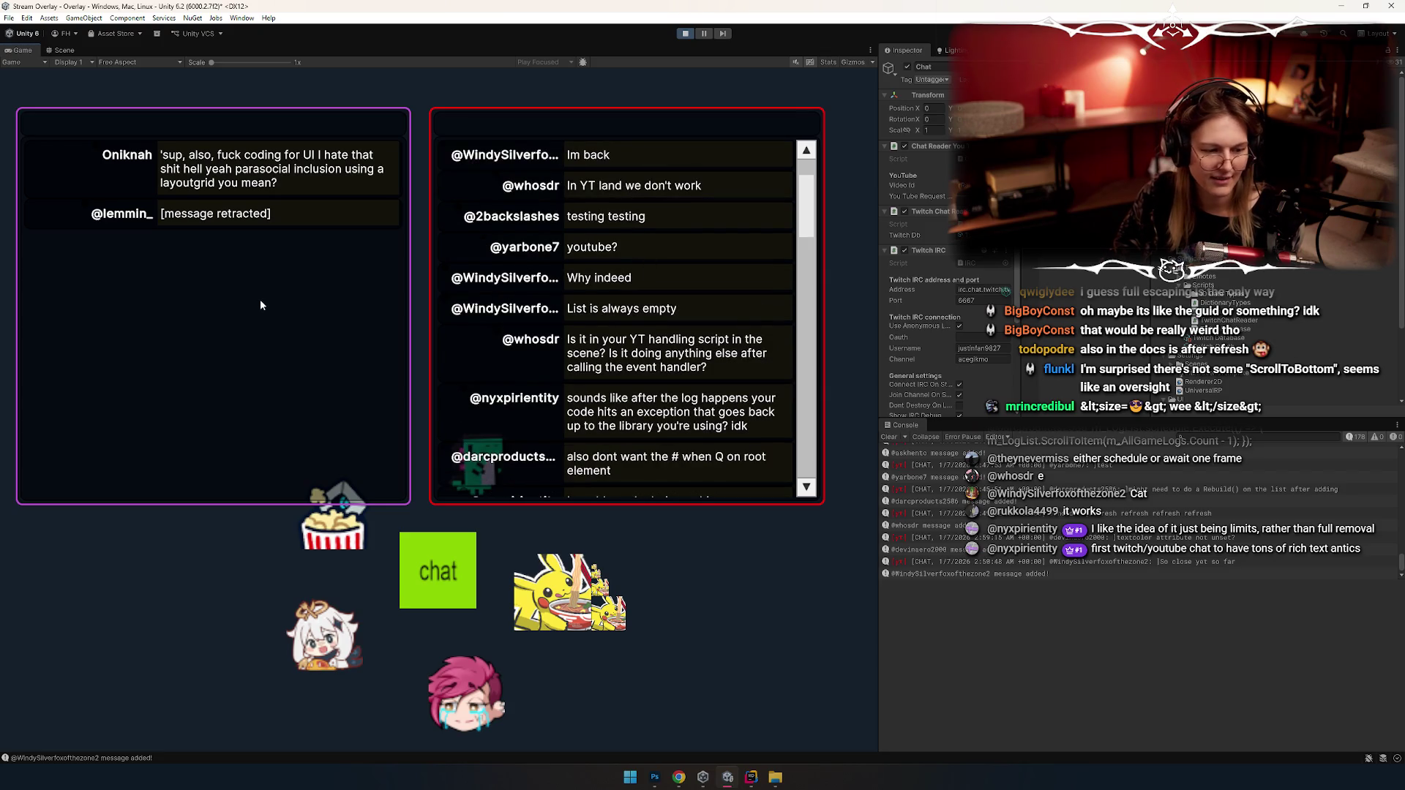
key("alt+Tab")
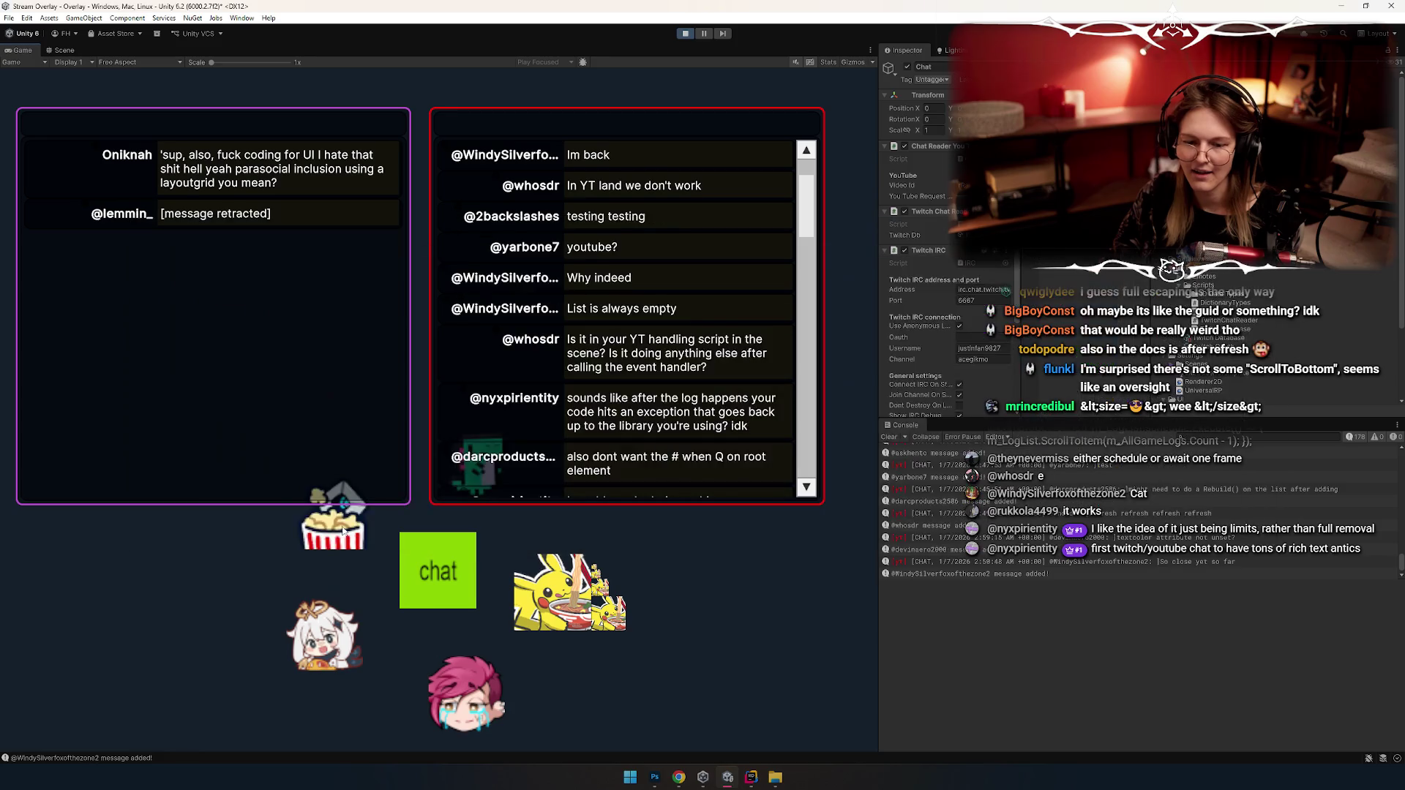
left_click_drag(807, 196, 827, 557)
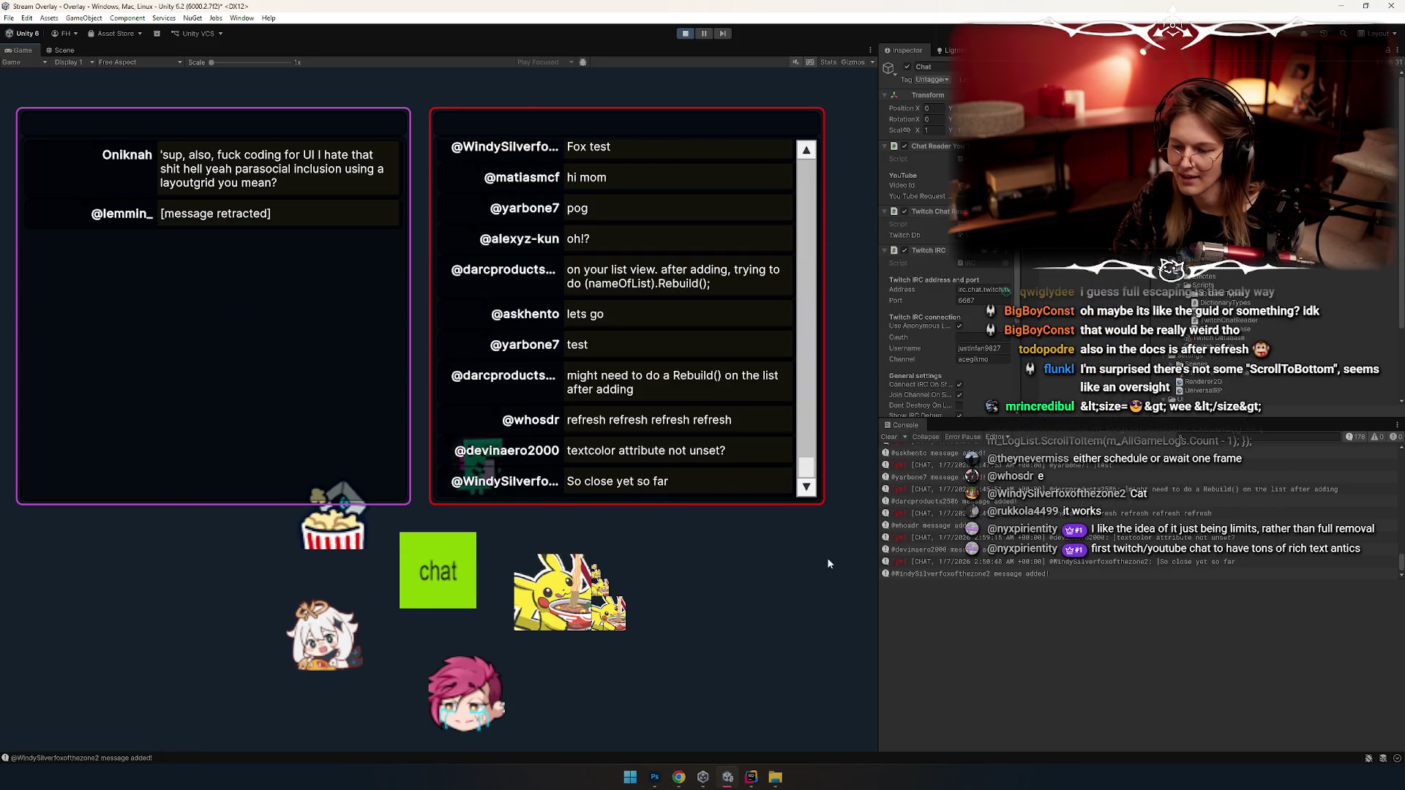
scroll(661, 429, "down", 5)
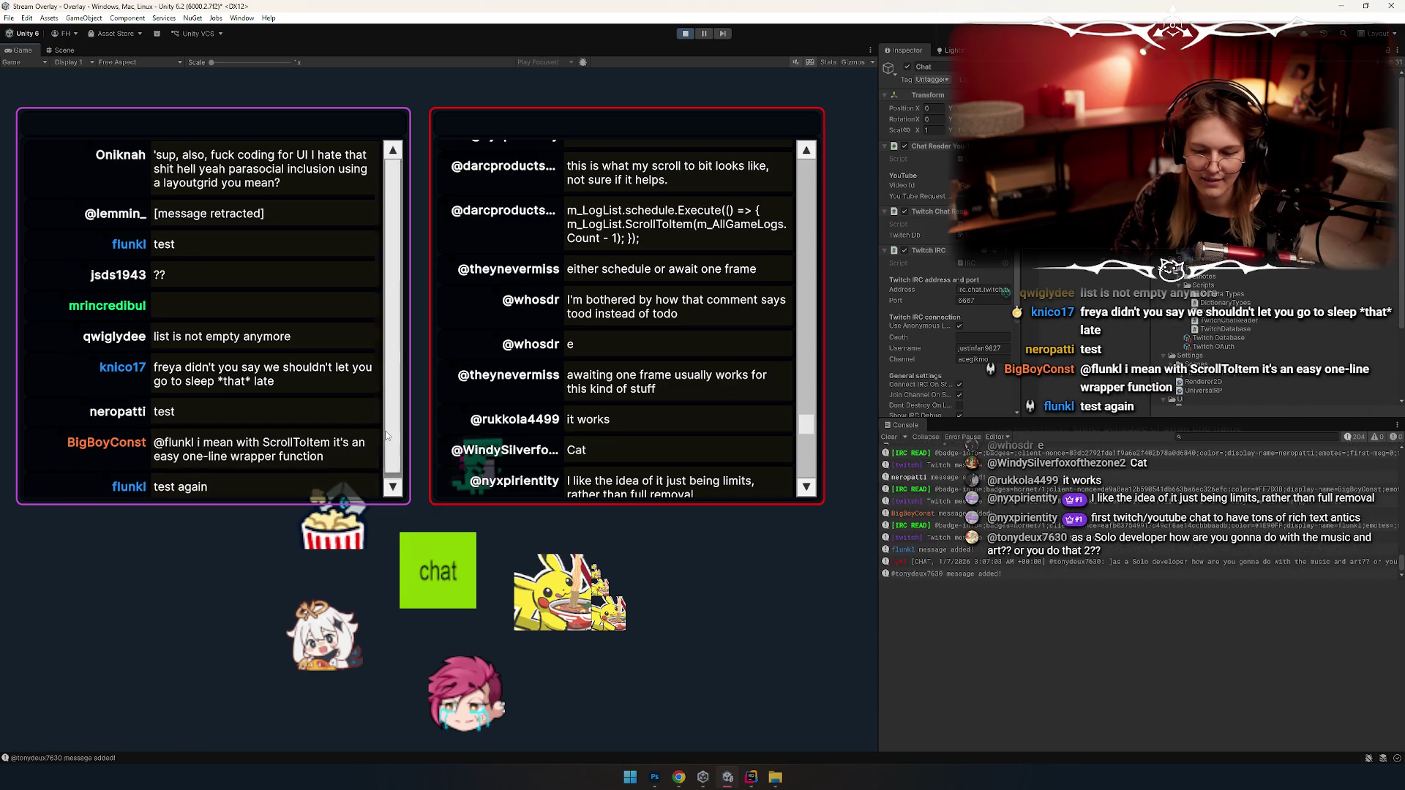
Step: Return to the ListView documentation example code and clear its text selection
key("alt+Tab")
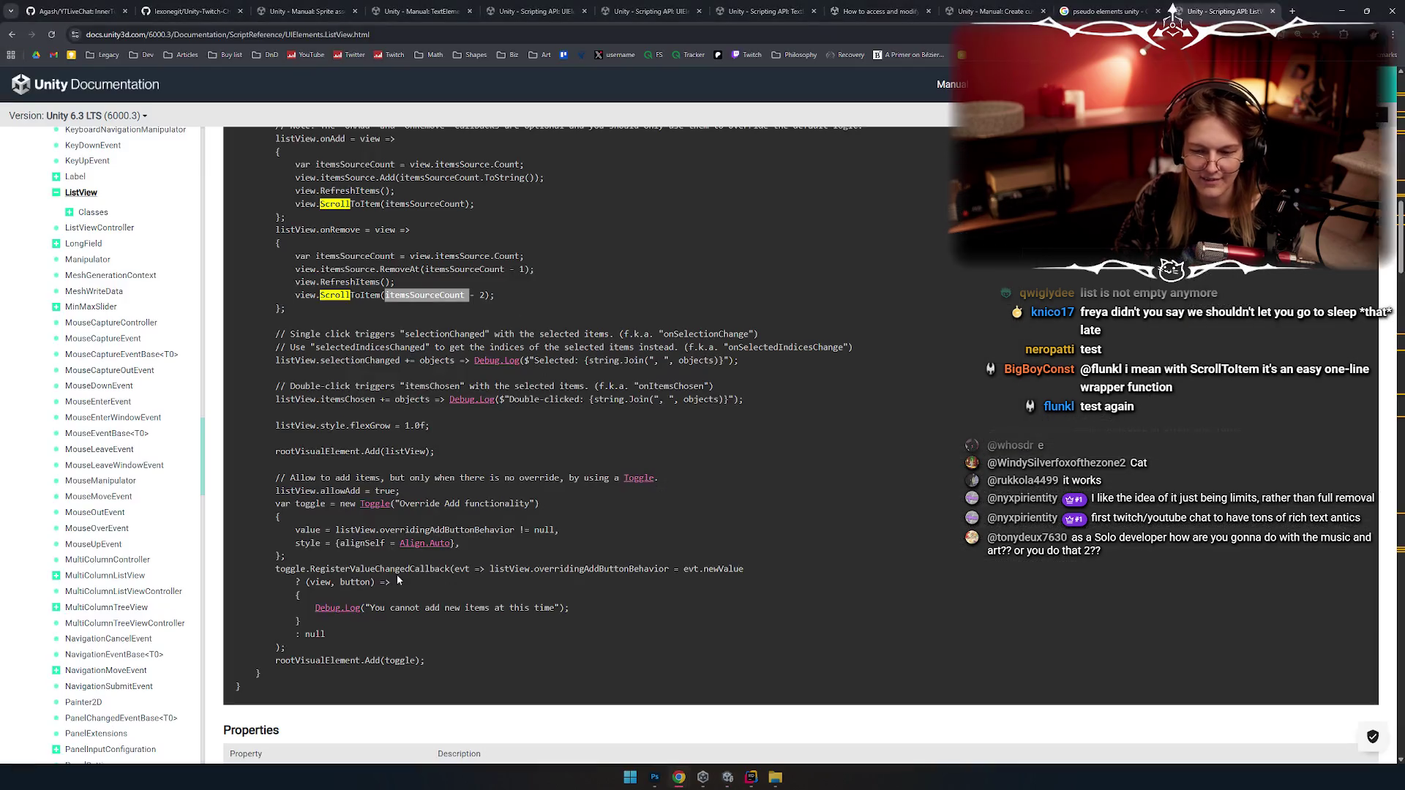
left_click(482, 494)
scroll(501, 465, "down", 3)
scroll(500, 465, "up", 5)
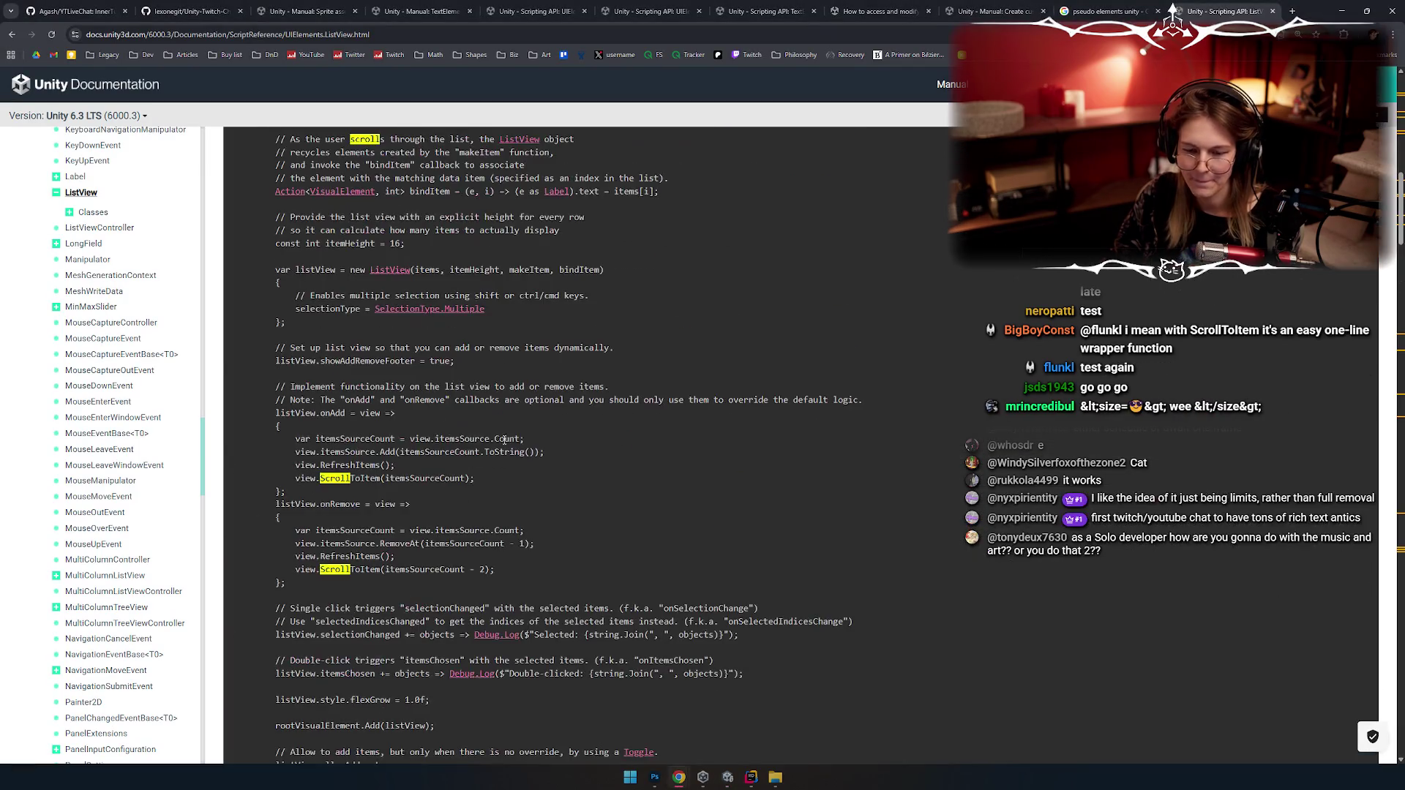
Step: Scroll the ListView Scripting API page up to its title and Description, then head for the Unity overlay
key("alt+Tab")
key("alt+Tab")
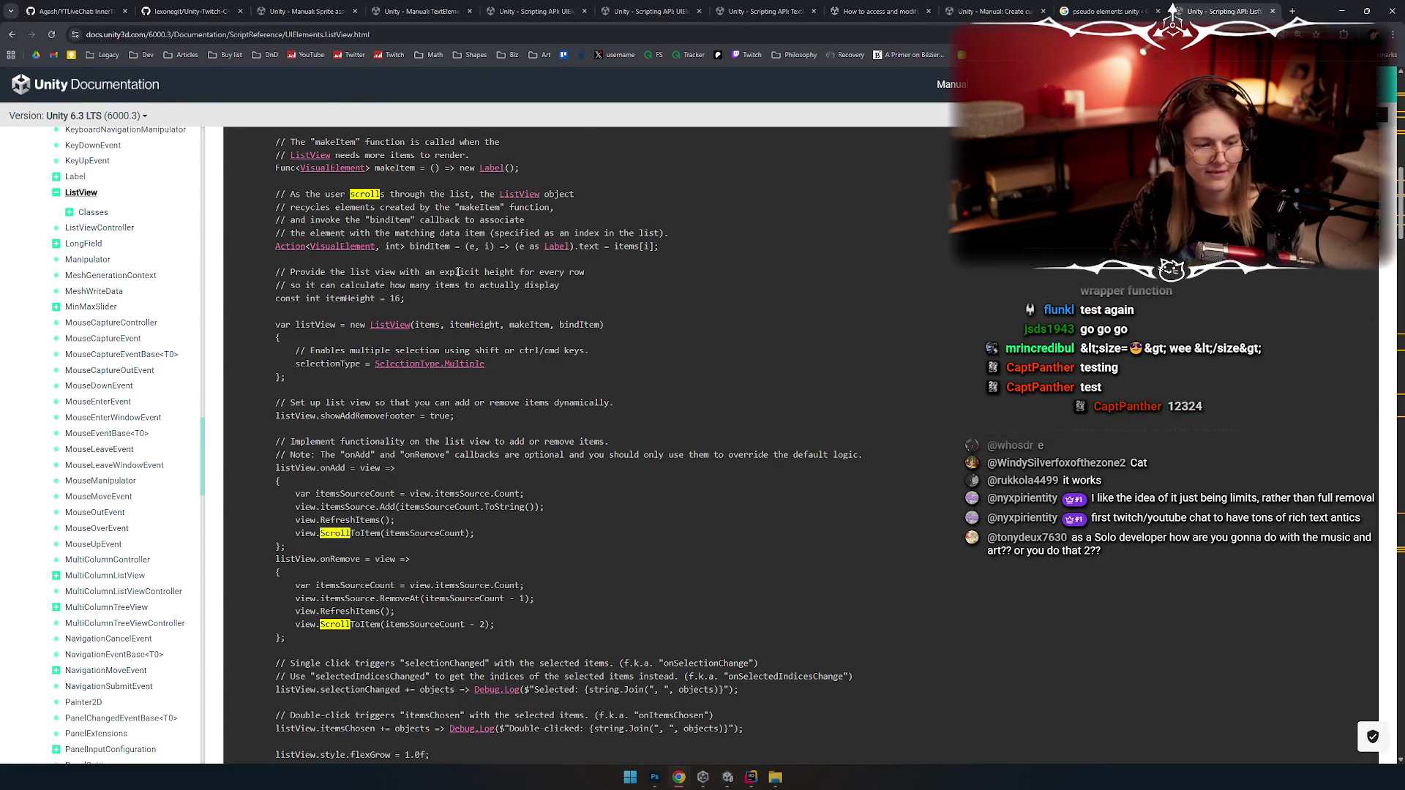
scroll(641, 224, "up", 12)
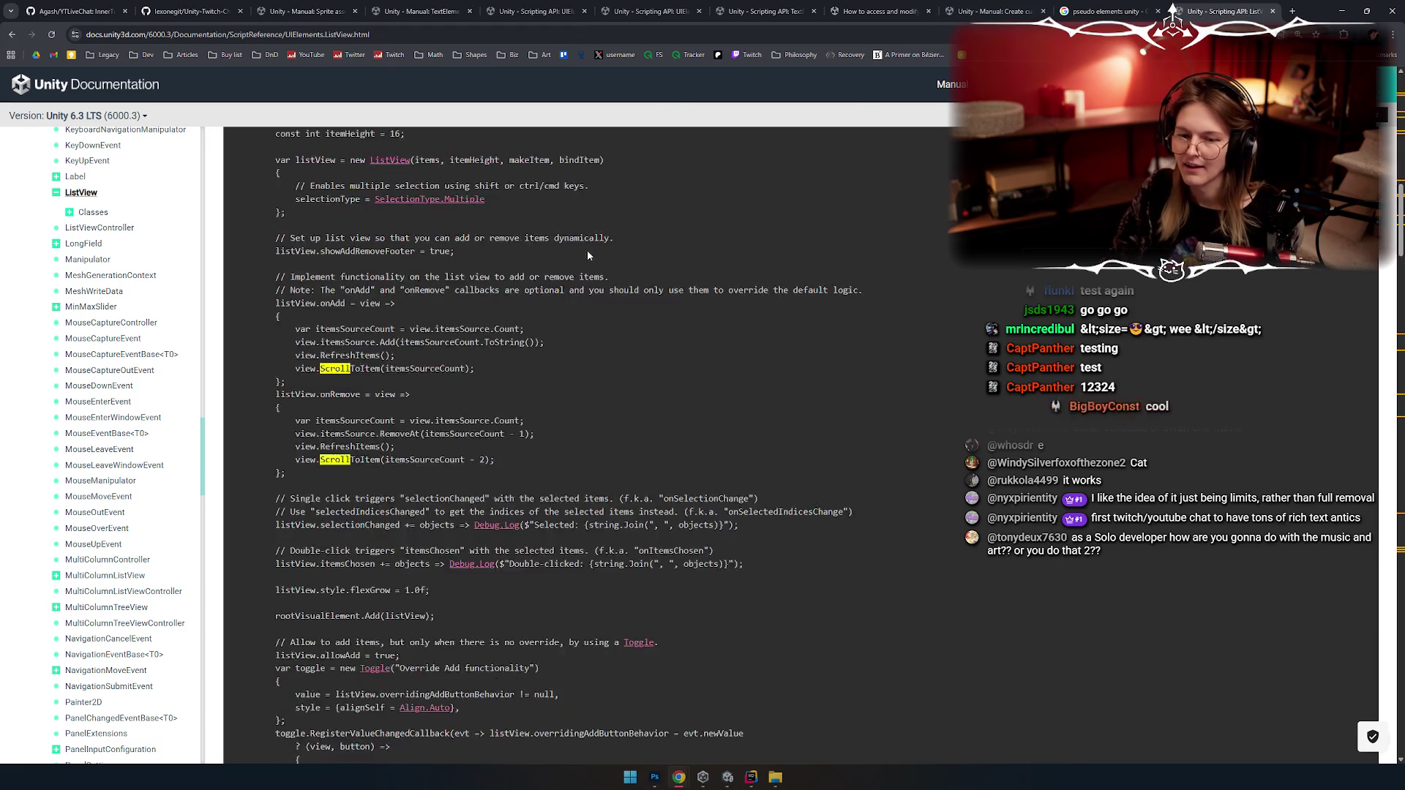
scroll(437, 346, "down", 3)
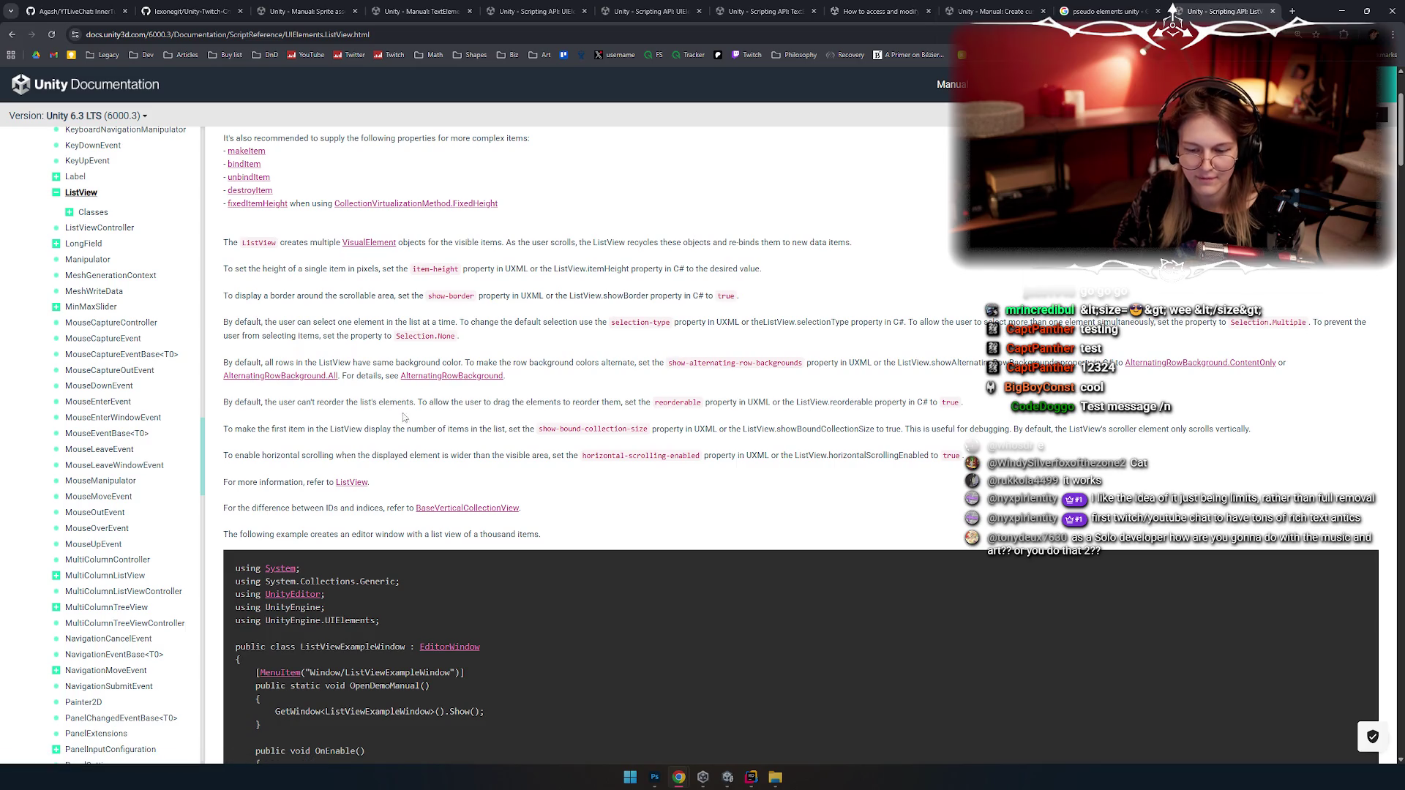
scroll(450, 489, "up", 3)
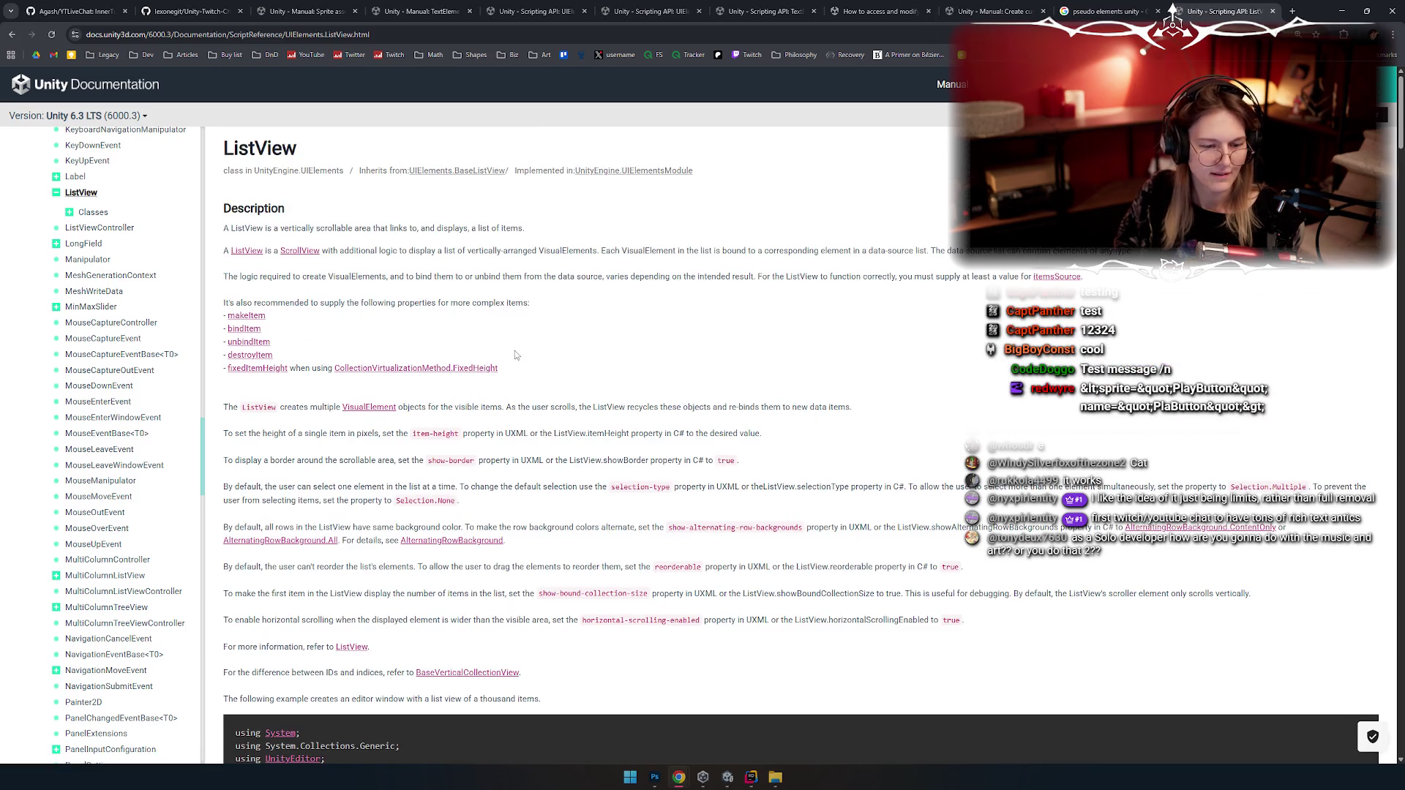
key("alt+Tab")
key("alt+Tab")
key("alt+shift+Tab")
key("alt+Tab")
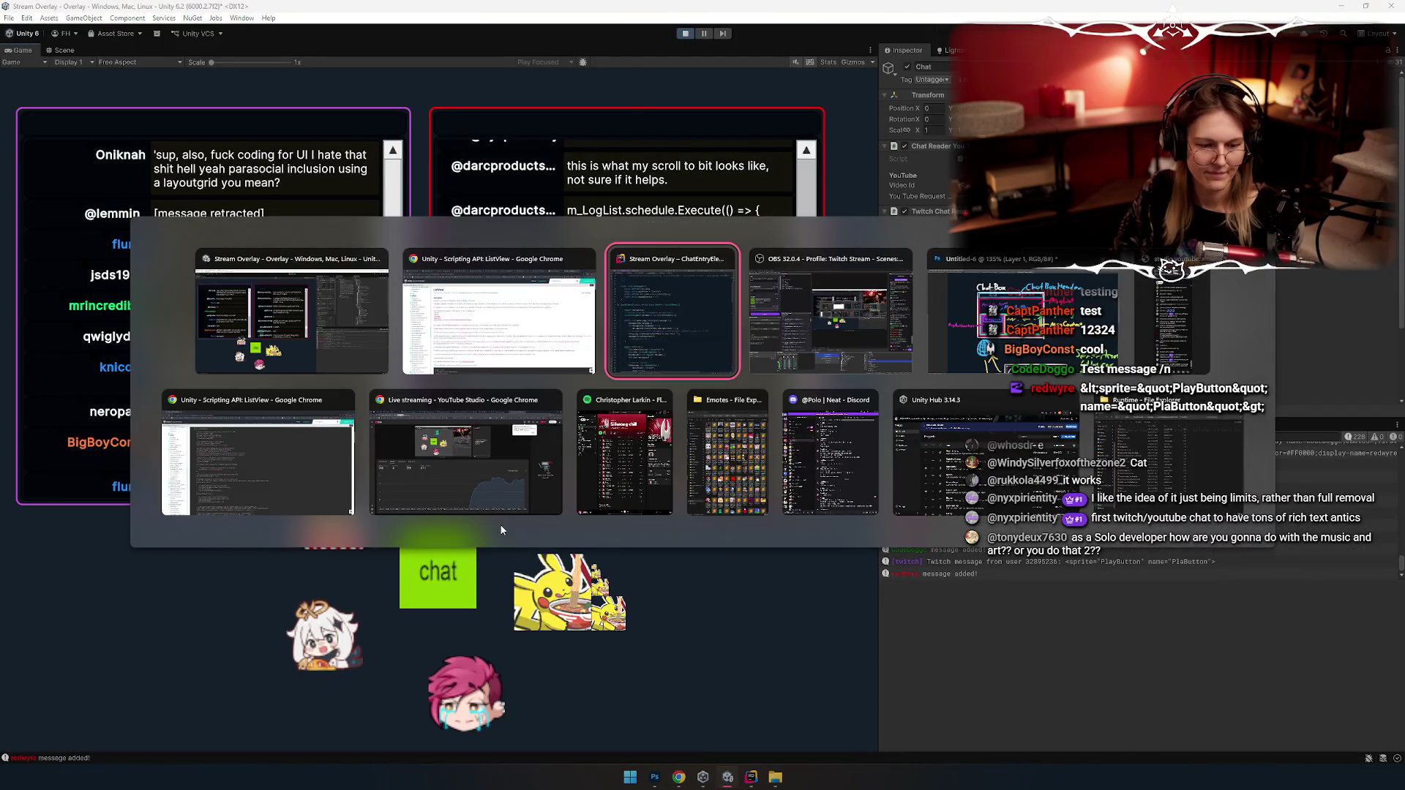
Step: Inspect AddMessage in ChatEntryElement.cs, selecting the code from line 24 downward
key("alt+Tab")
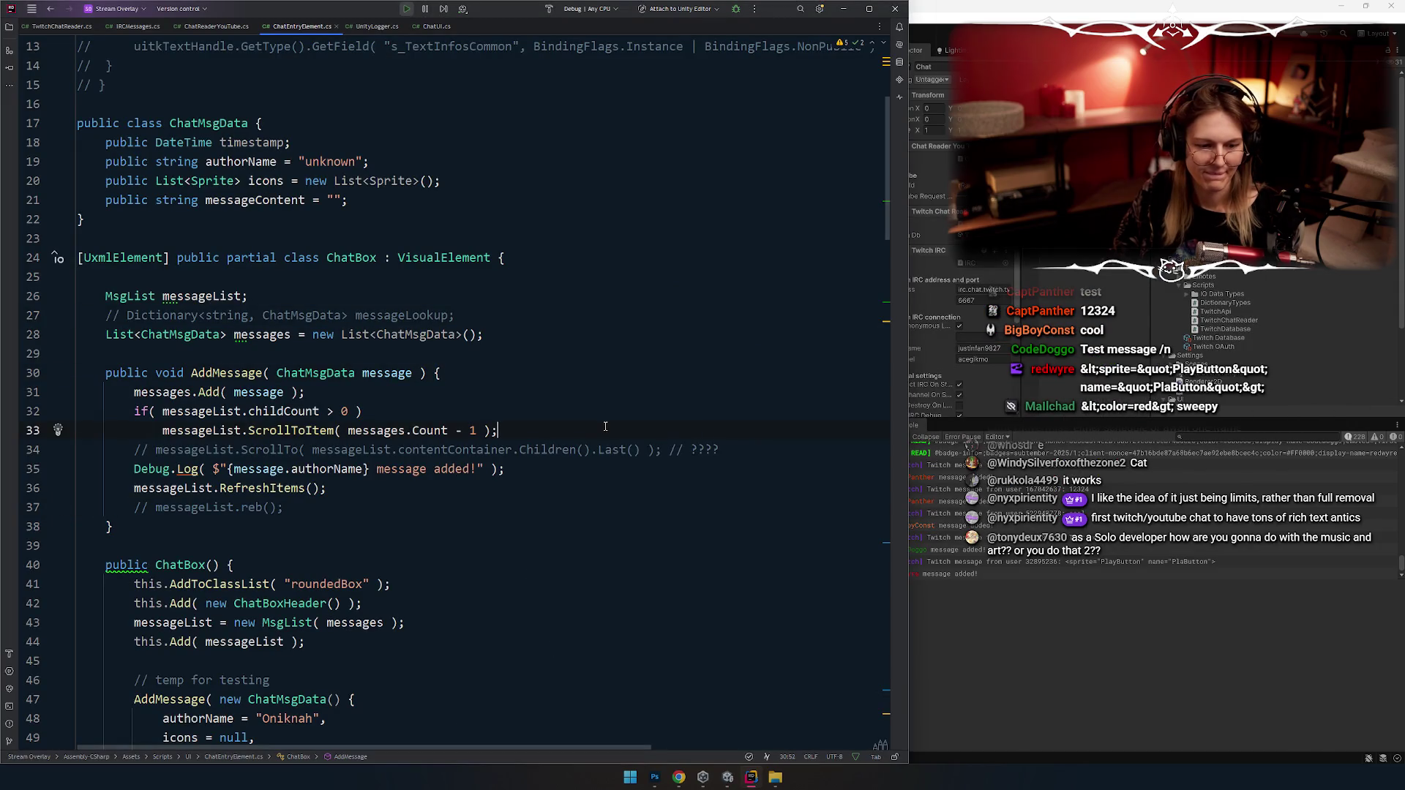
key("Up")
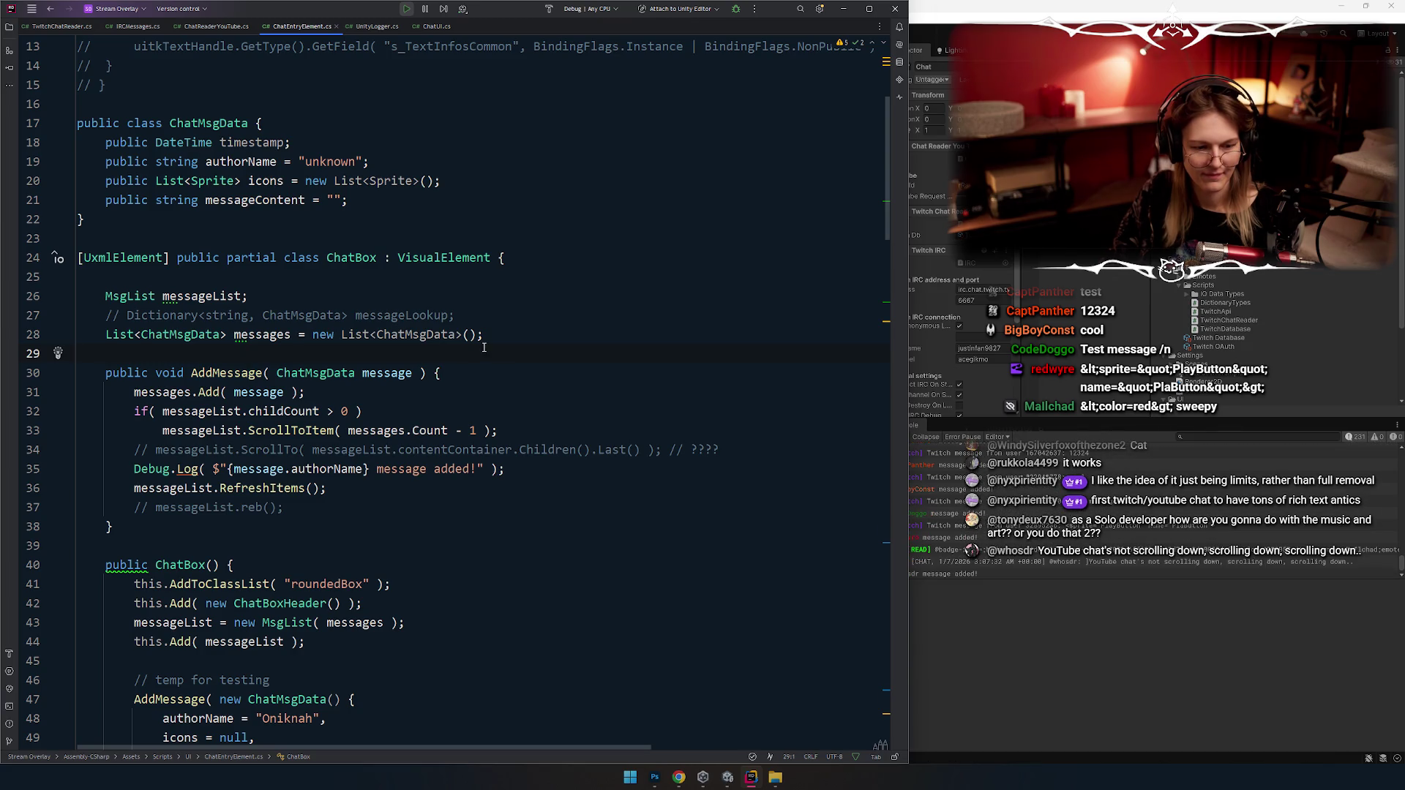
key("ctrl+w")
key("ctrl+w")
key("alt+Tab")
key("shift+Tab")
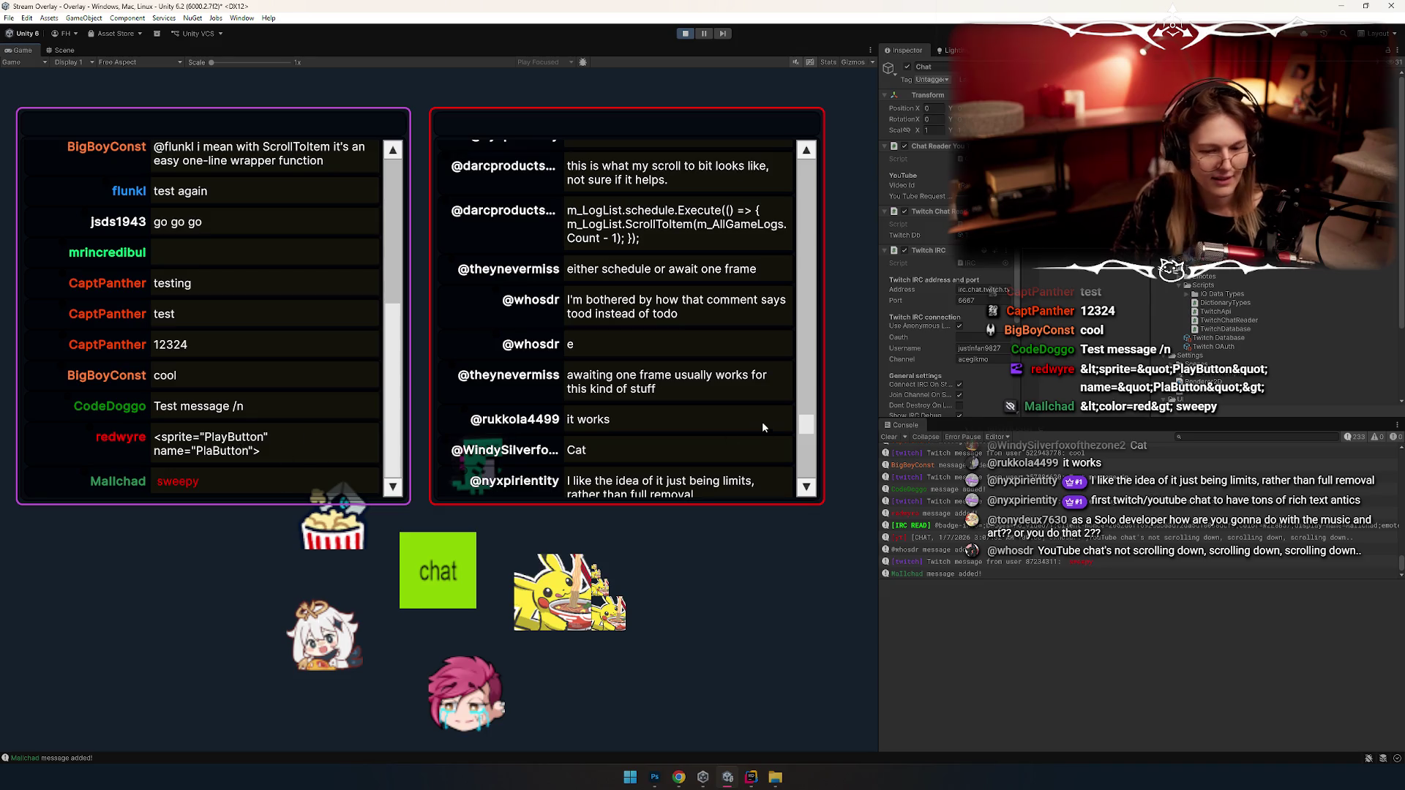
Step: Move messageList.RefreshItems() up to directly after messages.Add in AddMessage
scroll(732, 410, "down", 5)
scroll(648, 431, "up", 3)
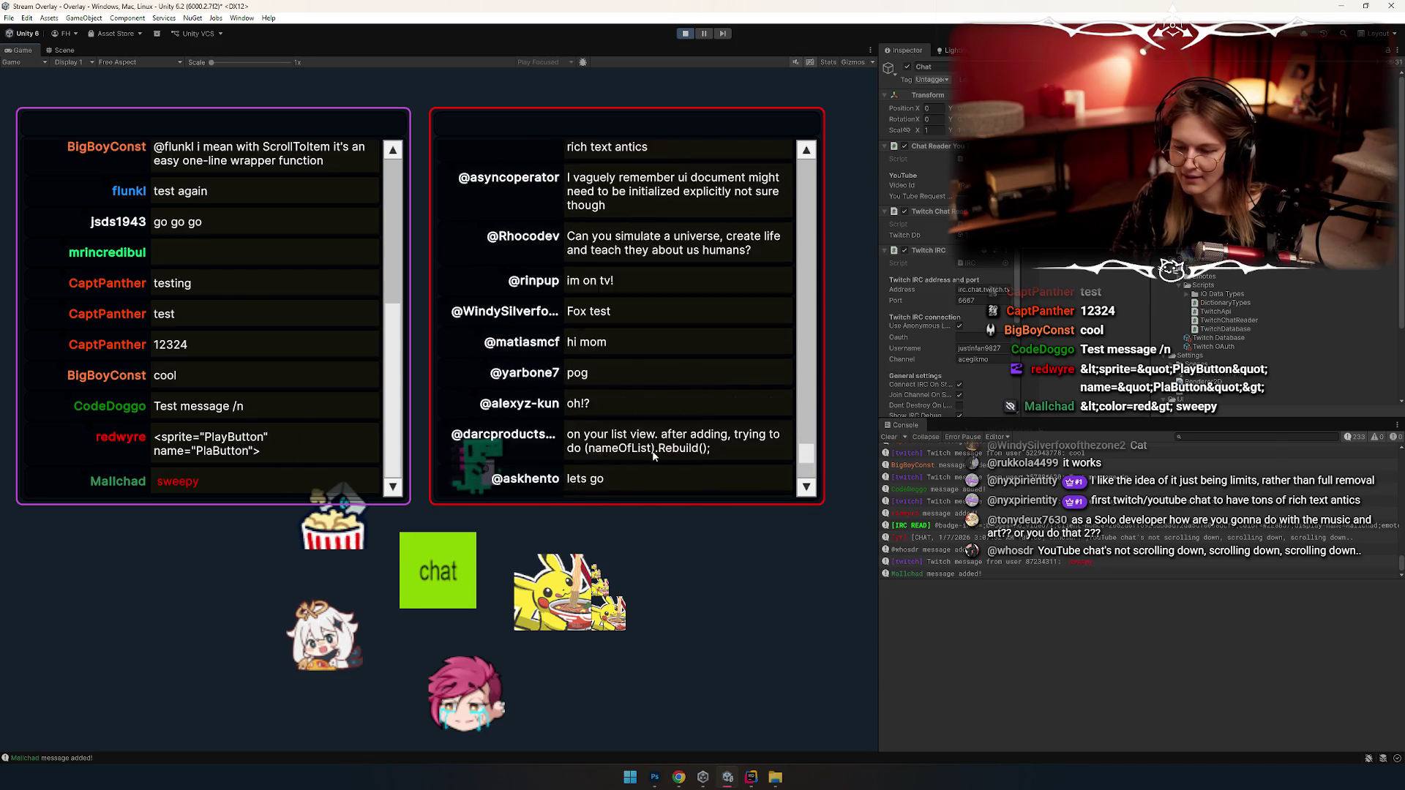
key("alt+Tab")
scroll(415, 384, "down", 4)
scroll(279, 494, "up", 1)
left_click(176, 314)
key("End")
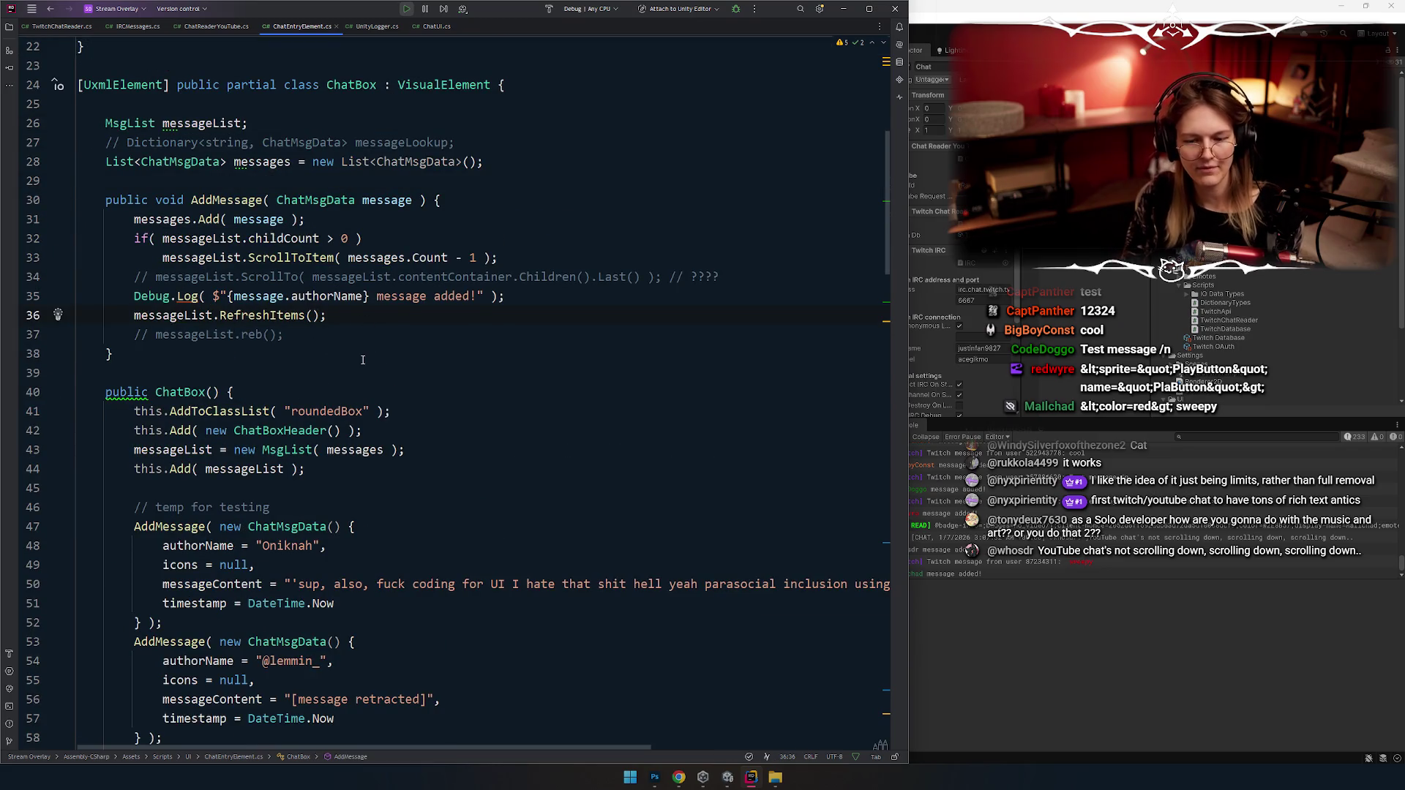
key("alt+shift+Up")
key("alt+shift+Up")
key("alt+shift+Up")
Step: Stop Play mode, clear the Console, and run the overlay again with the new code
key("alt+Tab")
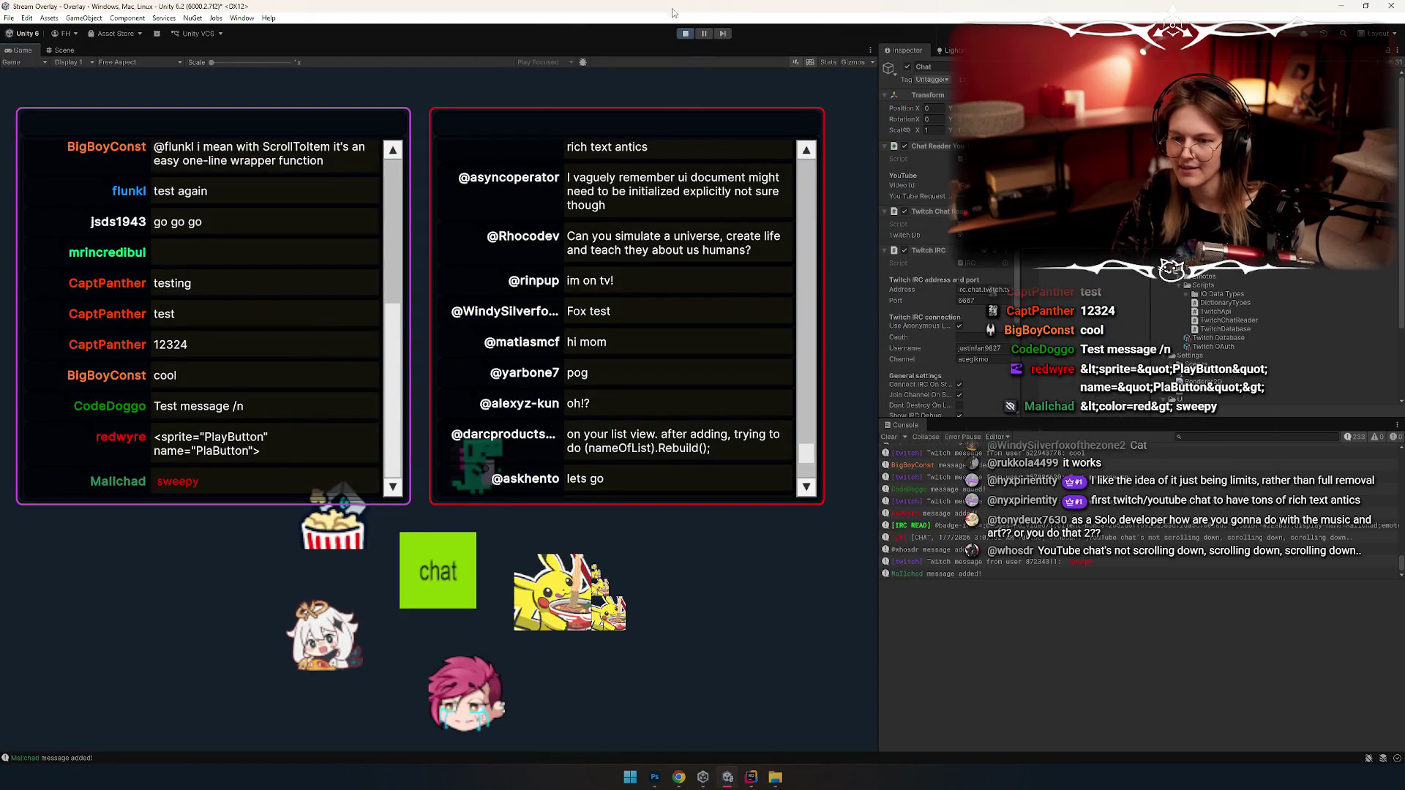
left_click(685, 33)
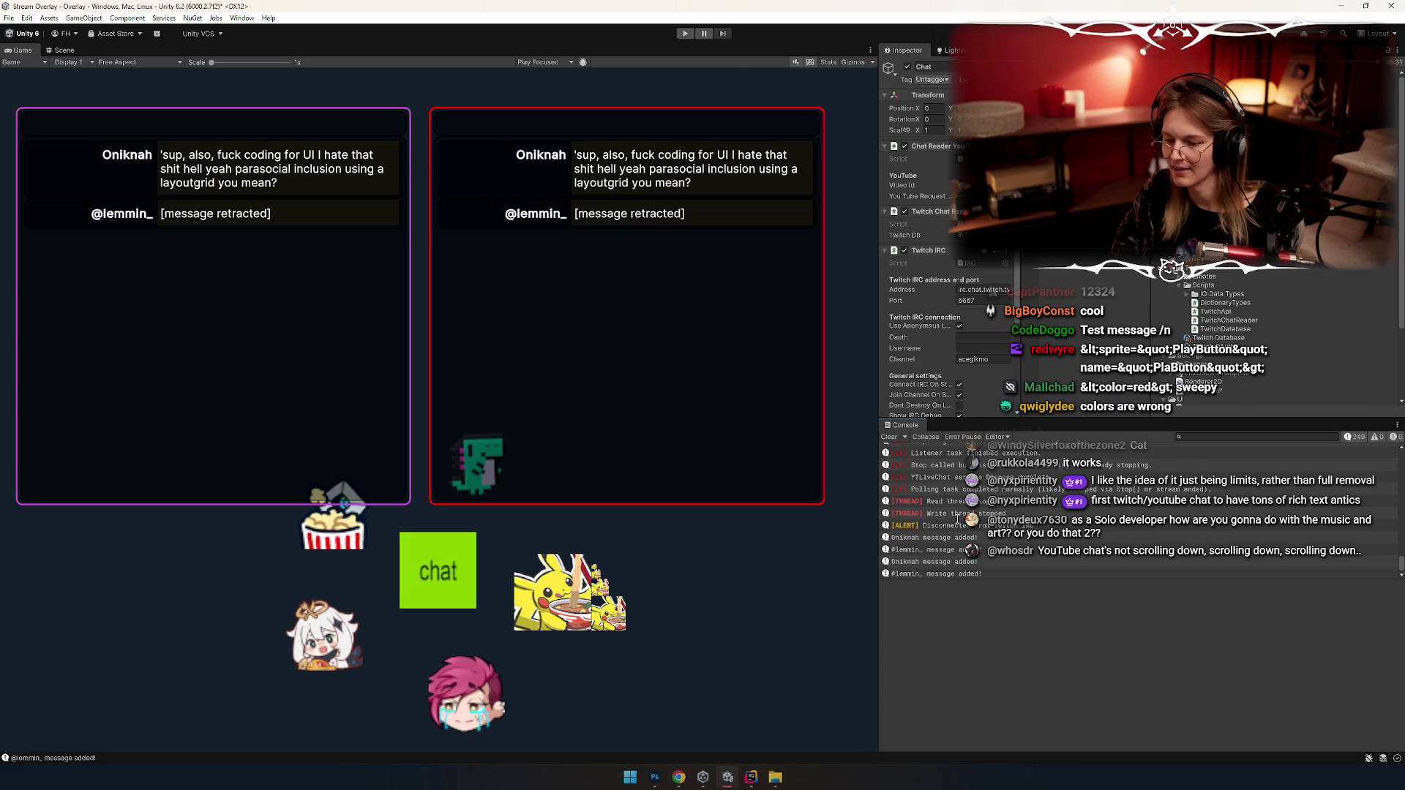
left_click(891, 436)
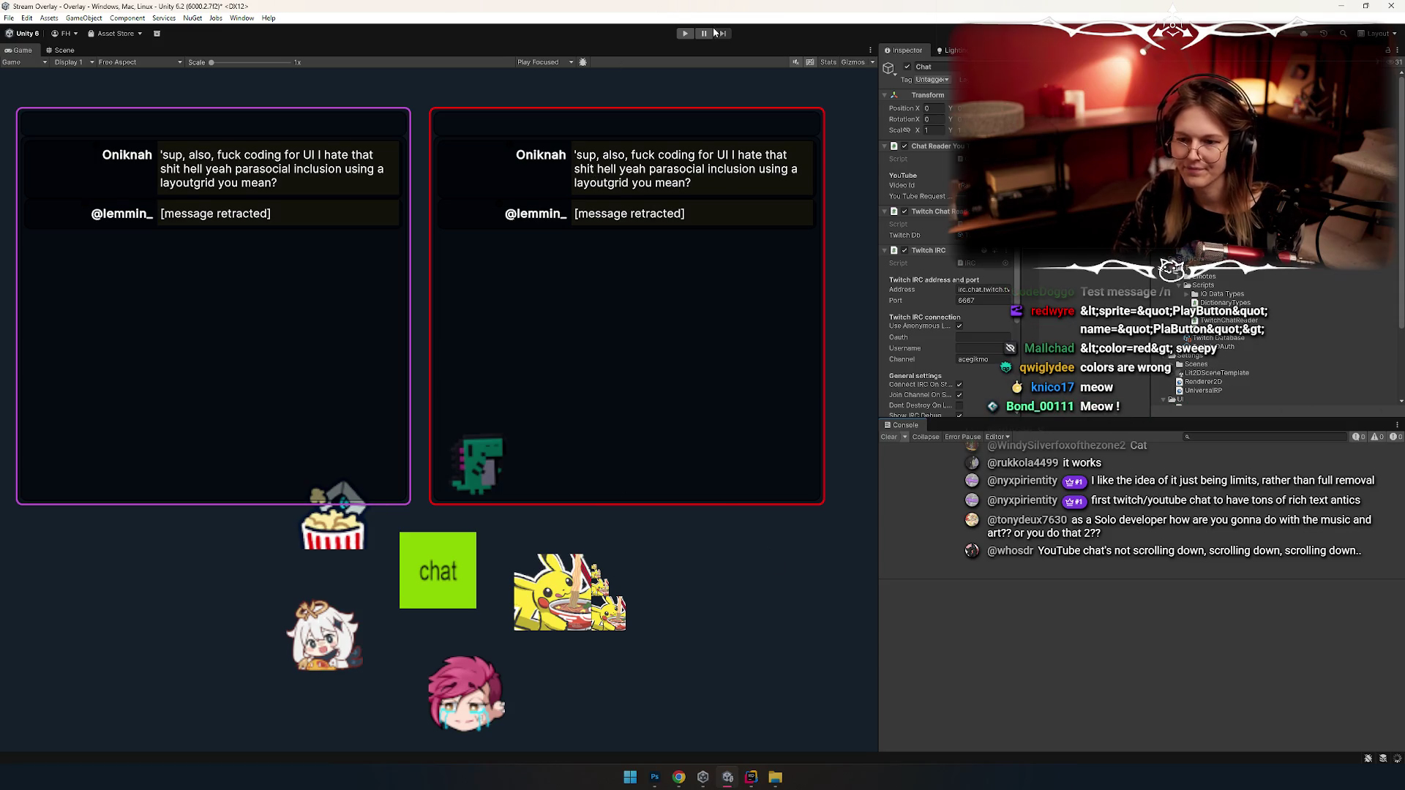
left_click(686, 34)
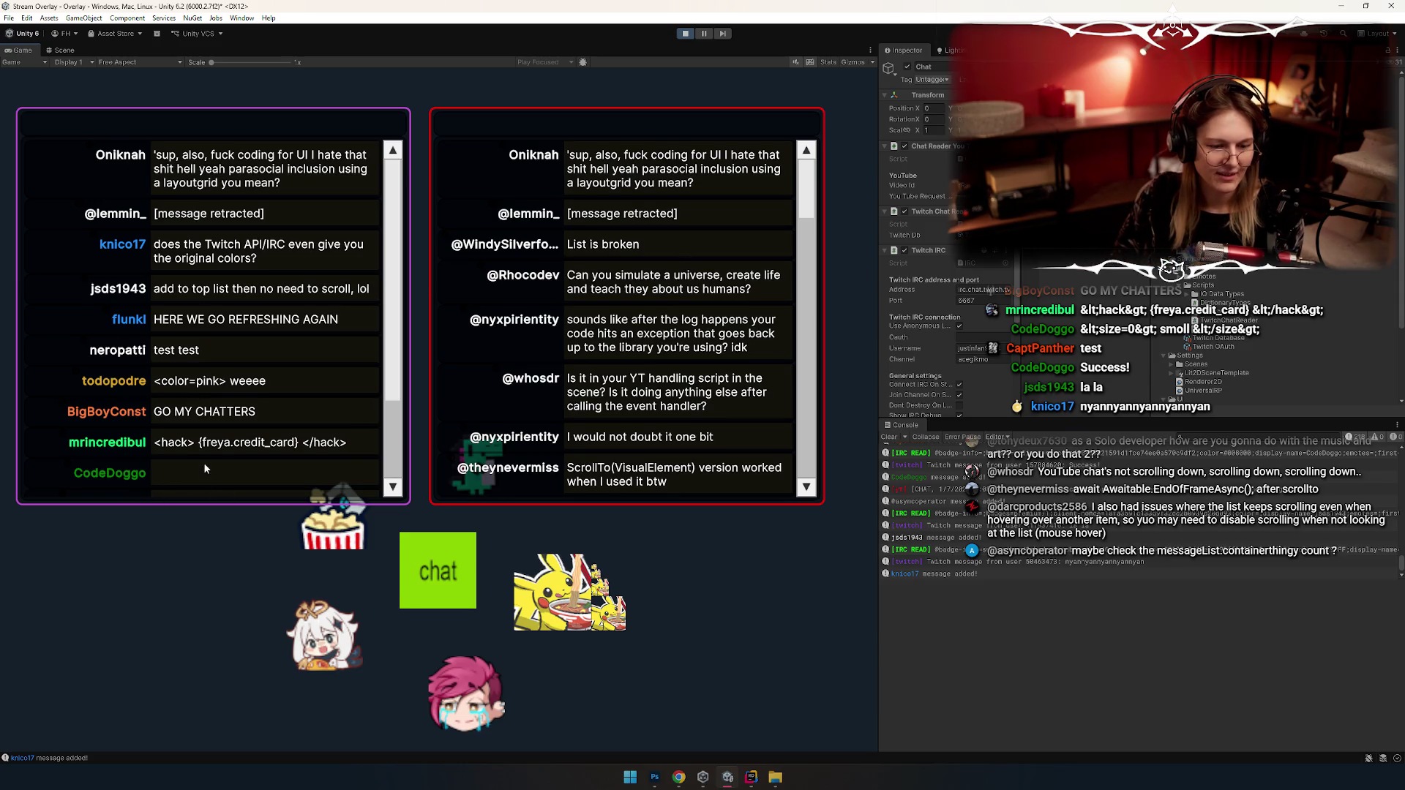
key("alt+Tab")
key("alt+shift+Tab")
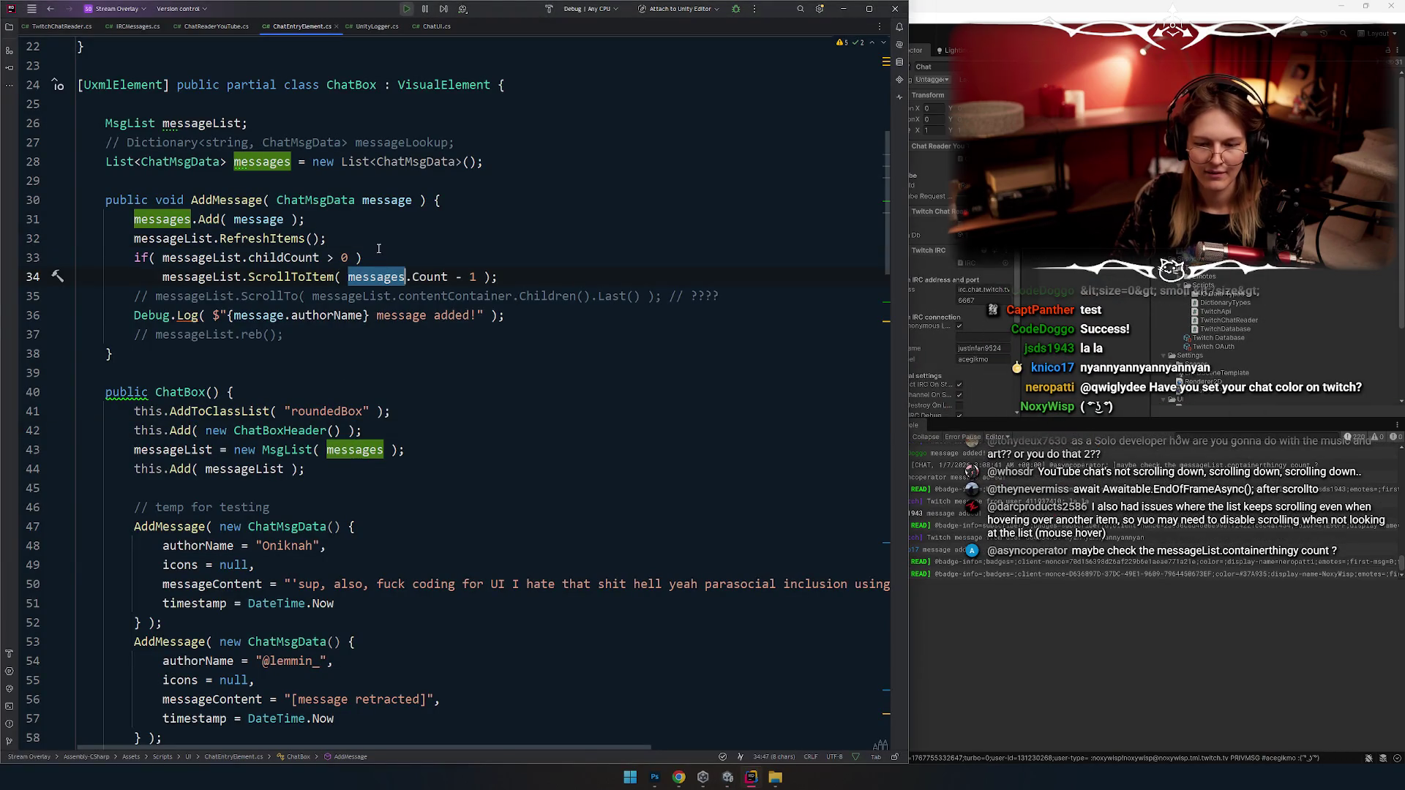
Step: Rewrite the ScrollToItem argument on line 34 to use messageList.itemsSource
key("Left")
type("message")
key("BackSpace")
key("BackSpace")
key("BackSpace")
type("messa")
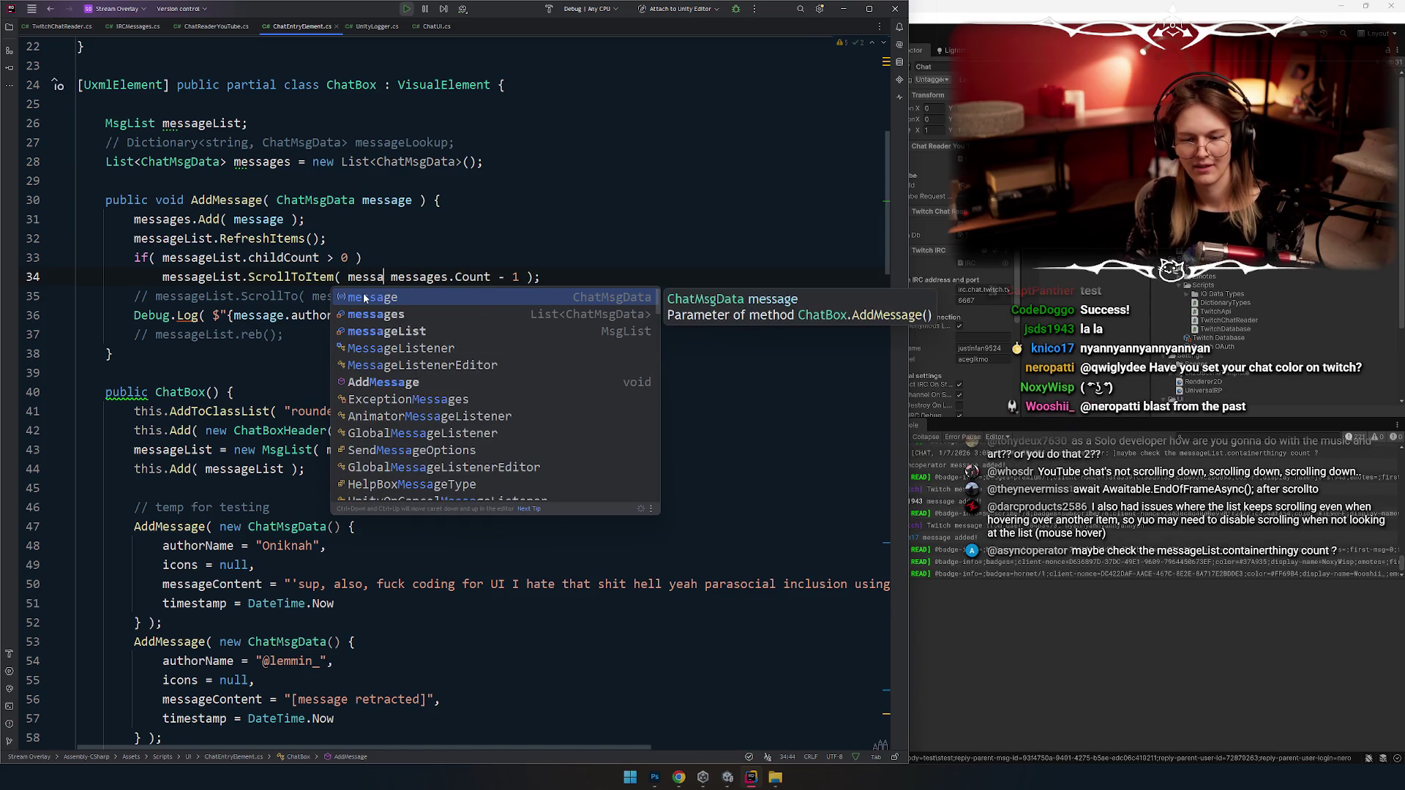
key("Down")
key("Down")
type(".")
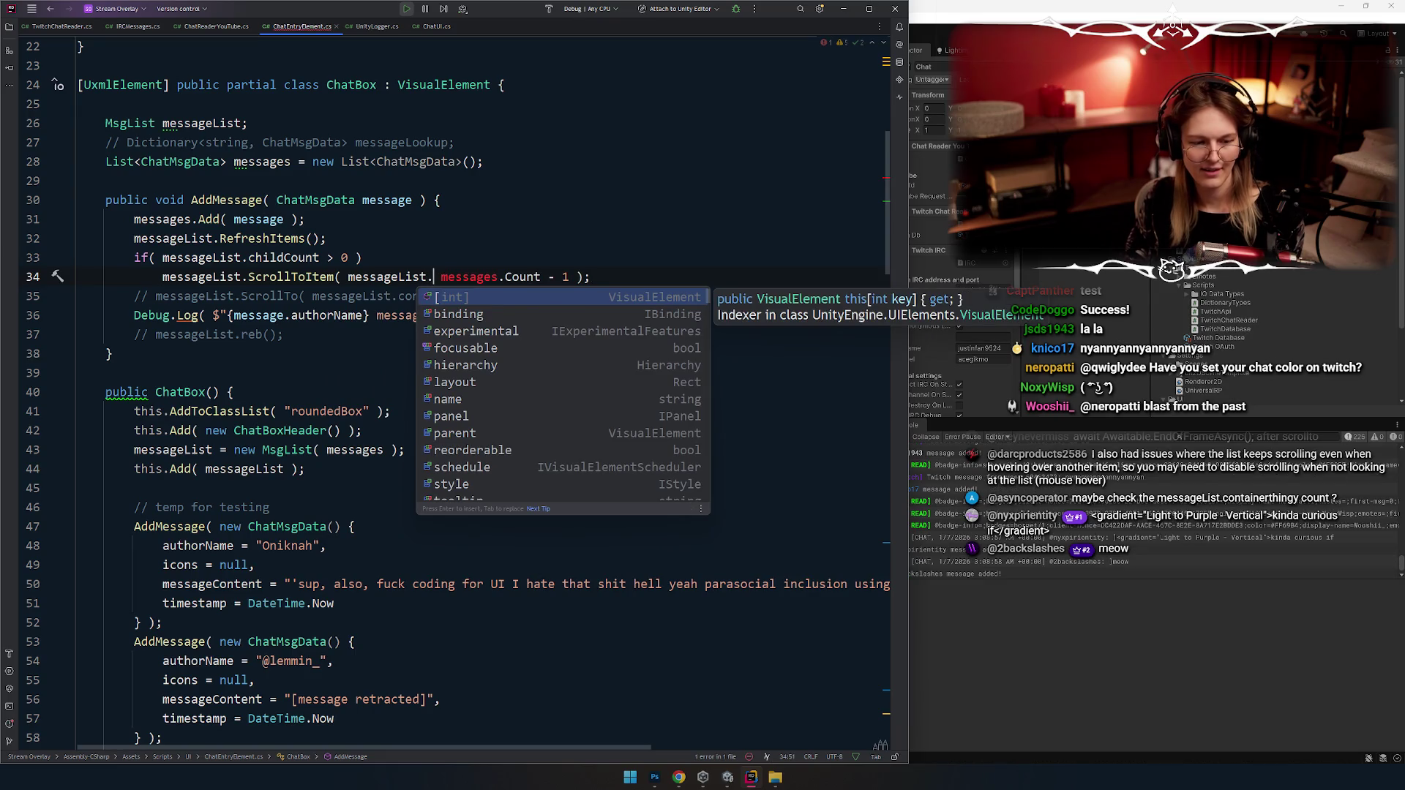
type("c")
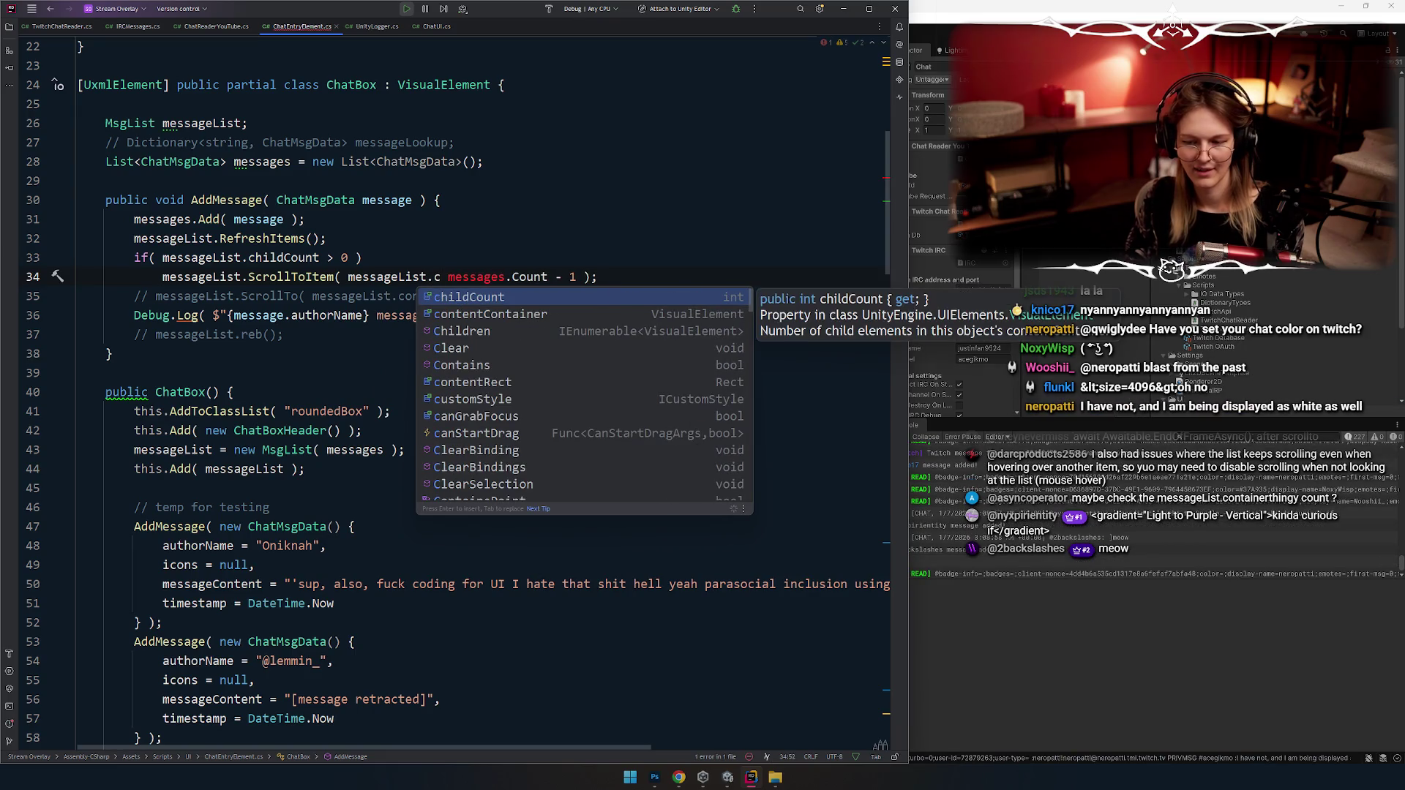
key("BackSpace")
type("items")
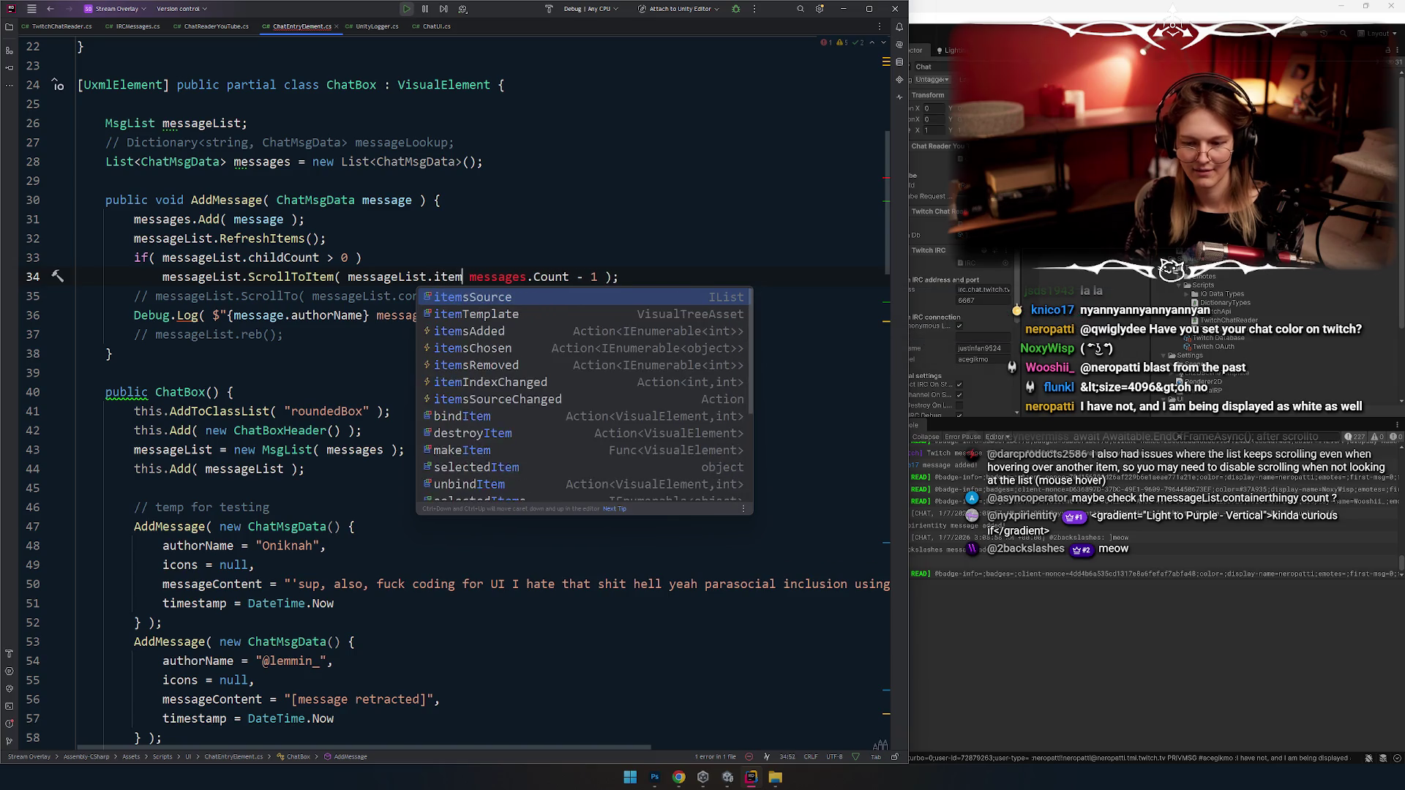
key("Escape")
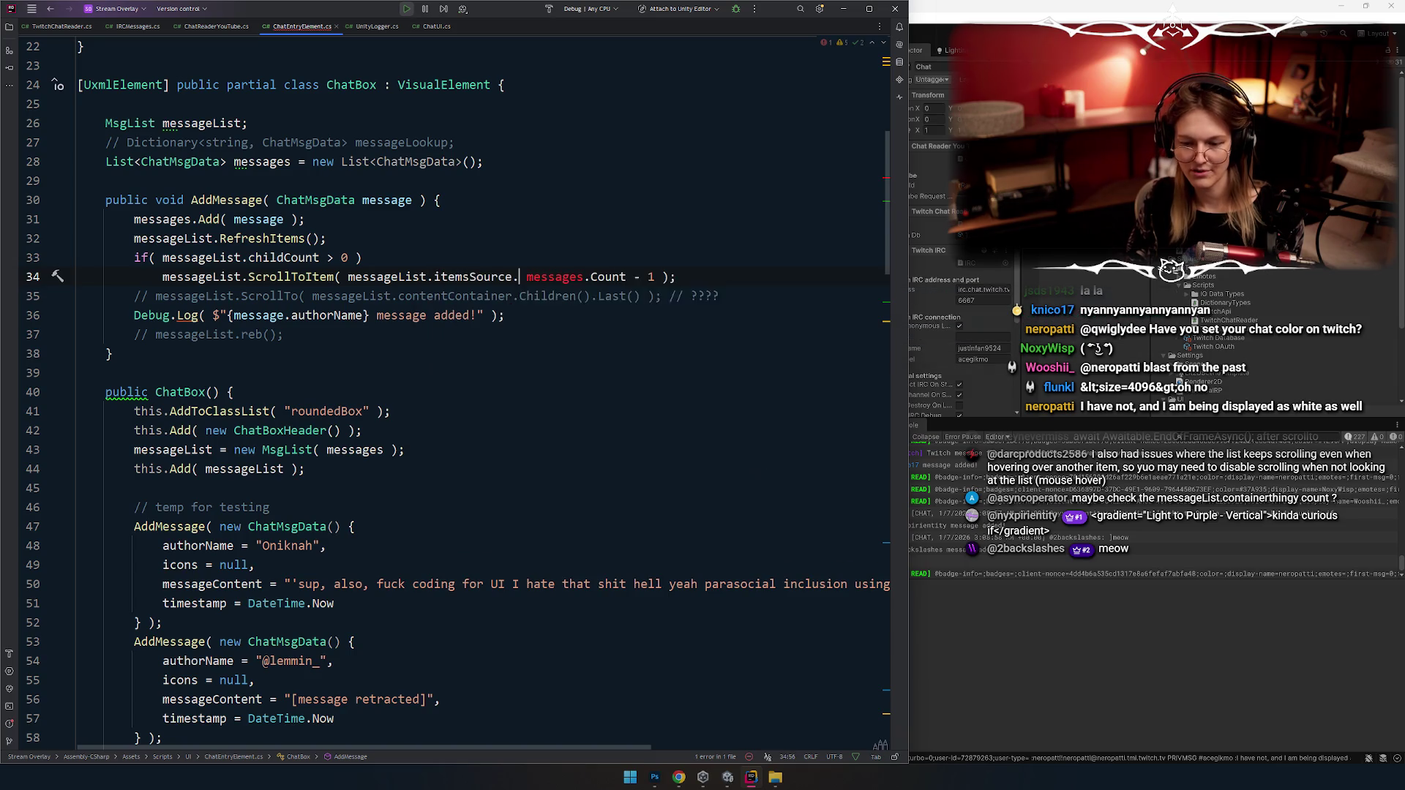
Step: Search the ListView documentation page for 'scroll' again
key("alt+Tab")
scroll(621, 359, "down", 7)
key("ctrl+f")
Step: Examine itemsSourceCount, itemsSource and Count in the ListView example's scroll code
scroll(771, 396, "down", 3)
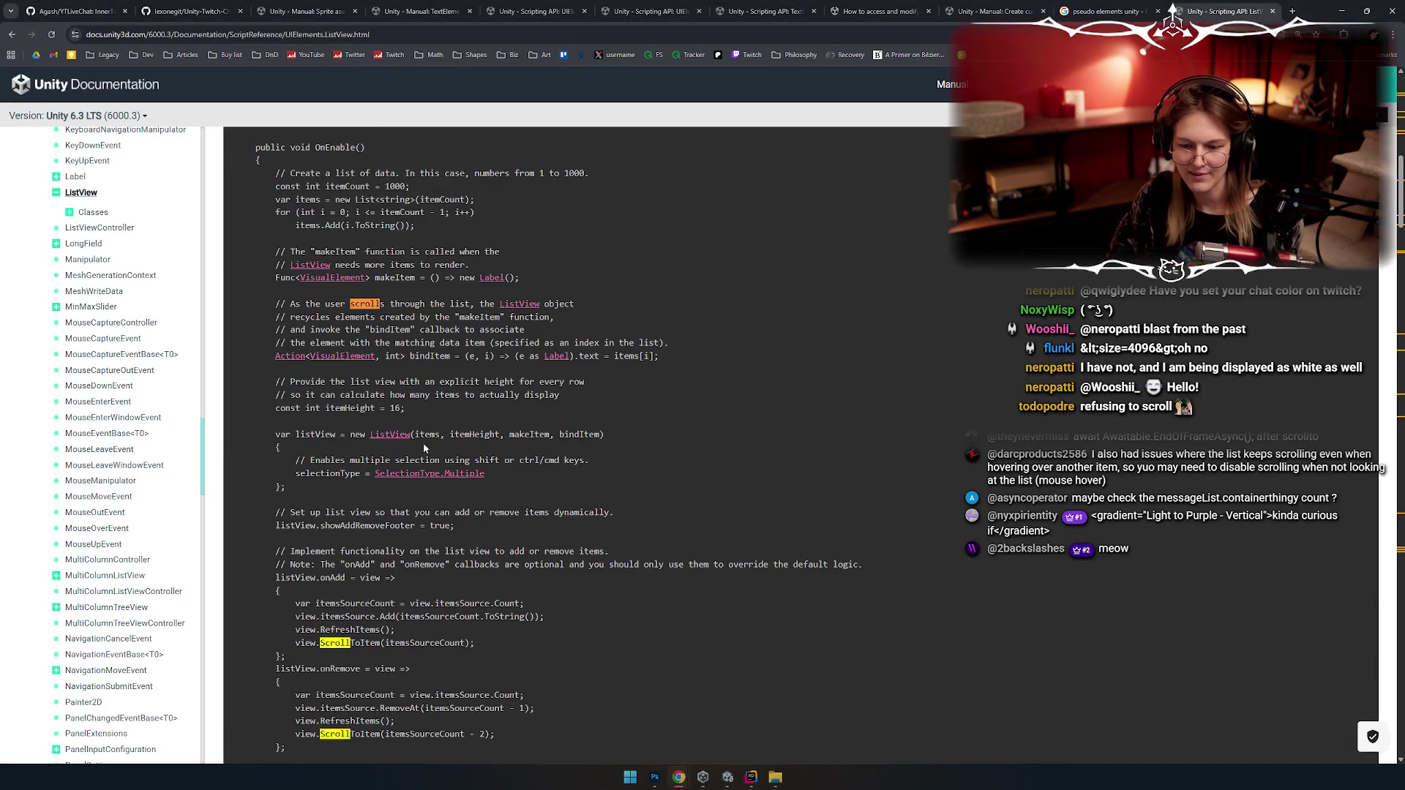
scroll(505, 413, "down", 5)
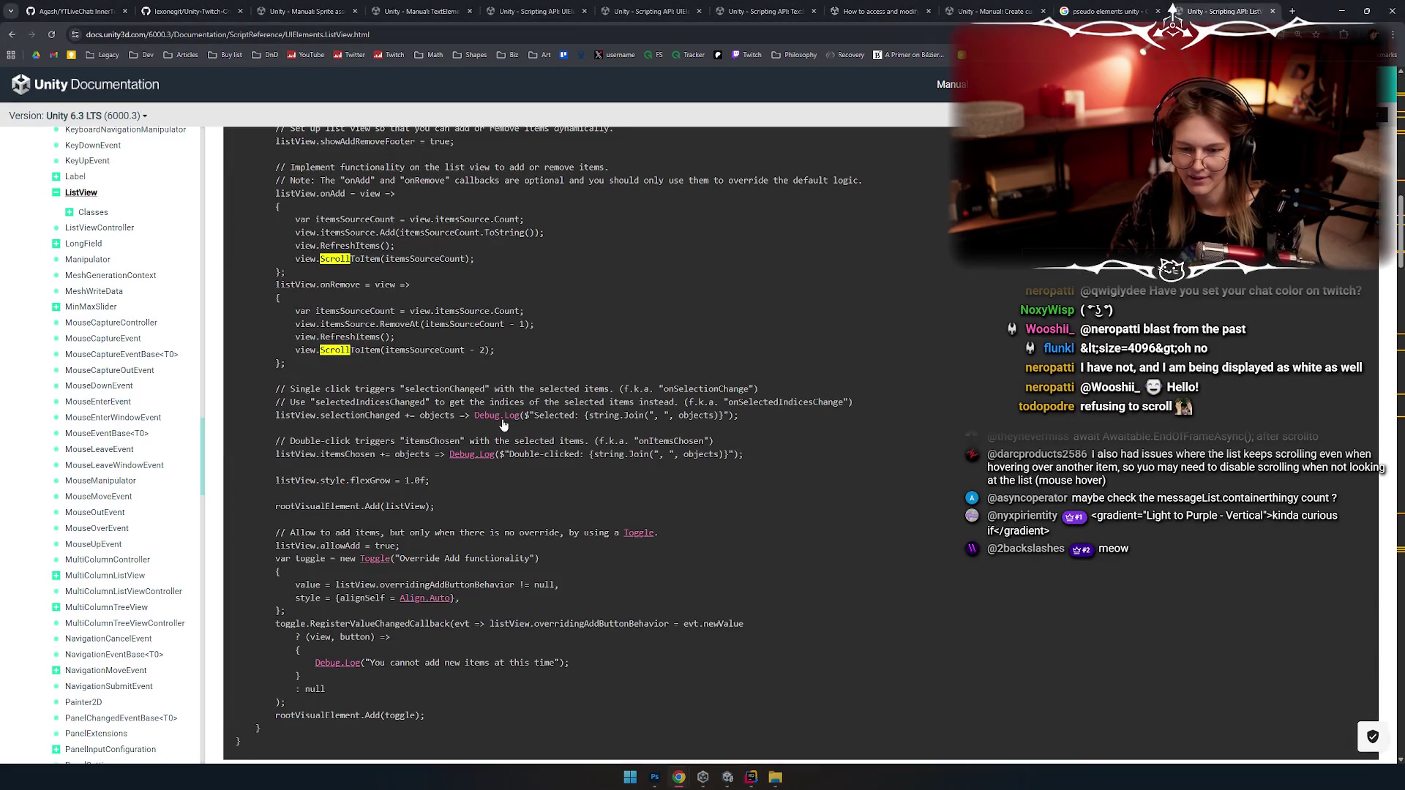
double_click(404, 350)
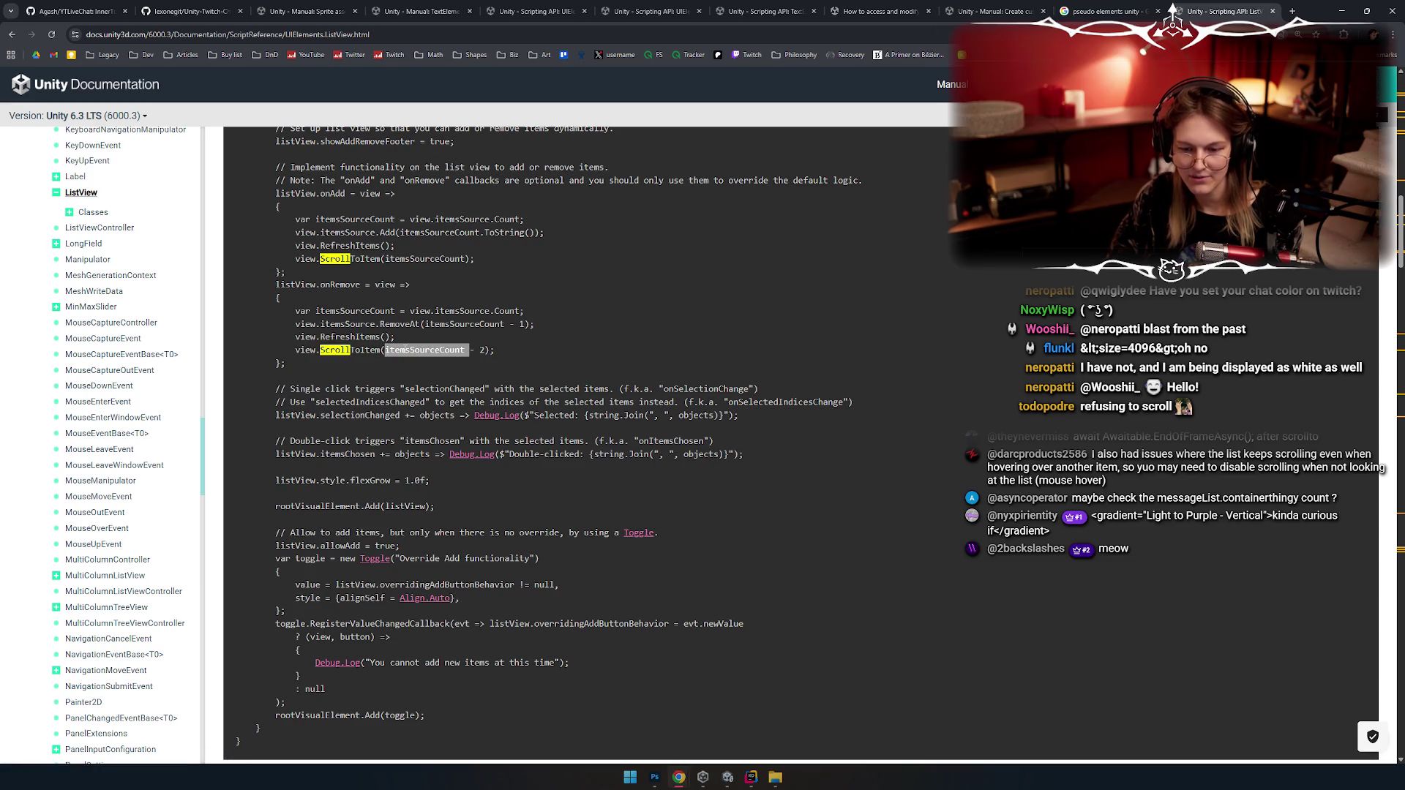
double_click(447, 310)
double_click(507, 310)
left_click(504, 404)
Step: Delete the stray 'messages' on line 34 so ScrollToItem targets messageList.itemsSource.Count - 1
key("alt+Tab")
double_click(581, 277)
key("BackSpace")
key("BackSpace")
key("BackSpace")
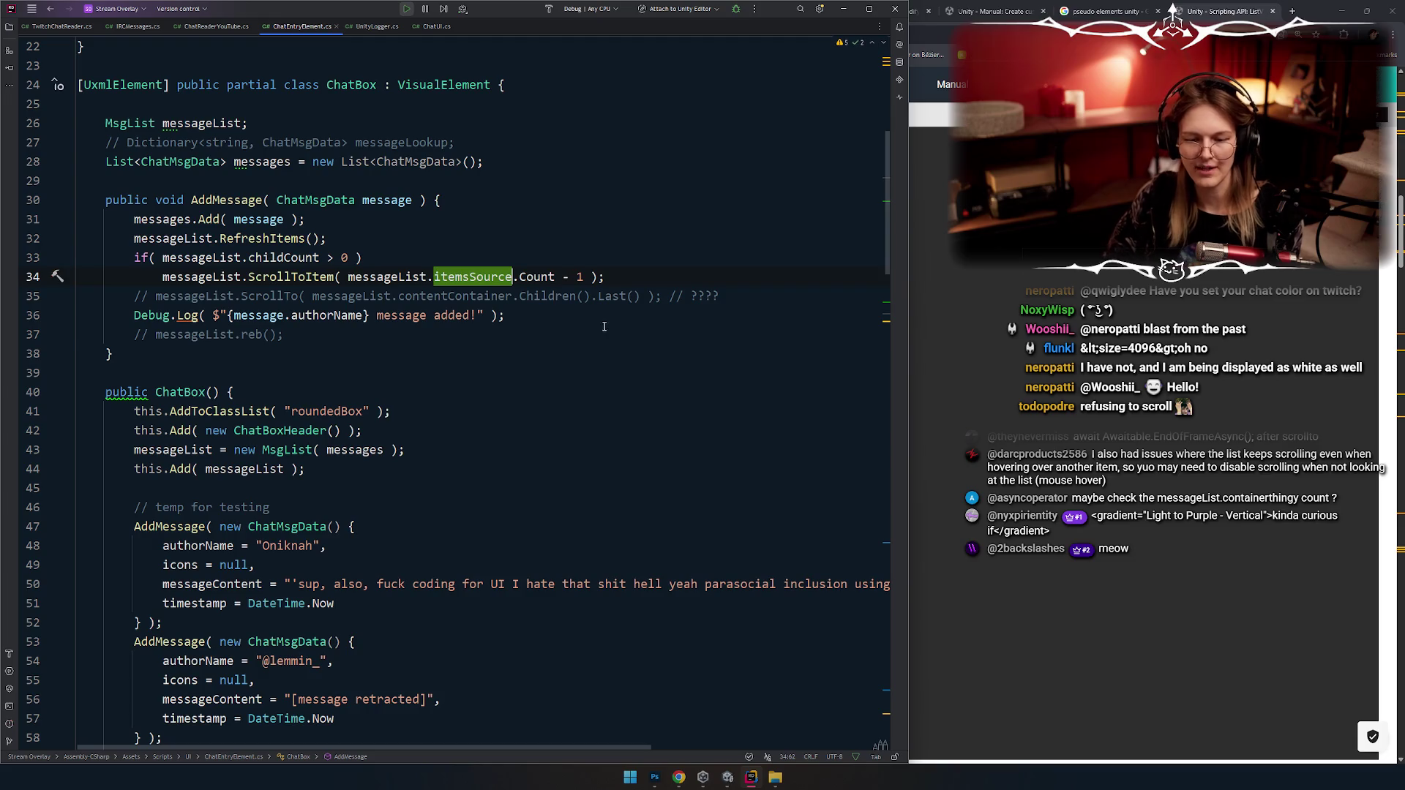
Step: Compare the RefreshItems and ScrollToItem calls in the docs' onRemove example with the ChatBox code
key("alt+Tab")
key("alt+Tab")
key("alt+Tab")
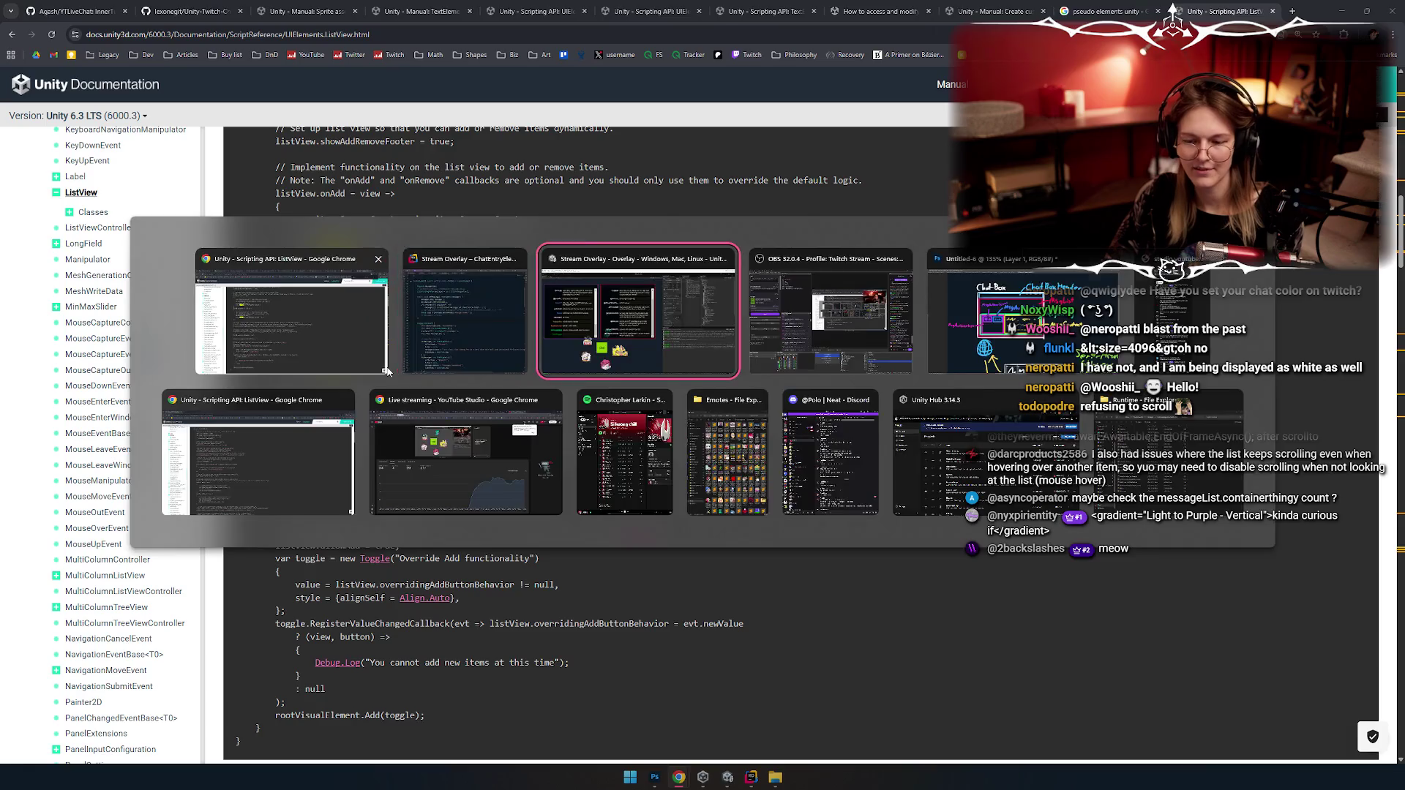
key("alt+Tab")
key("alt+Tab")
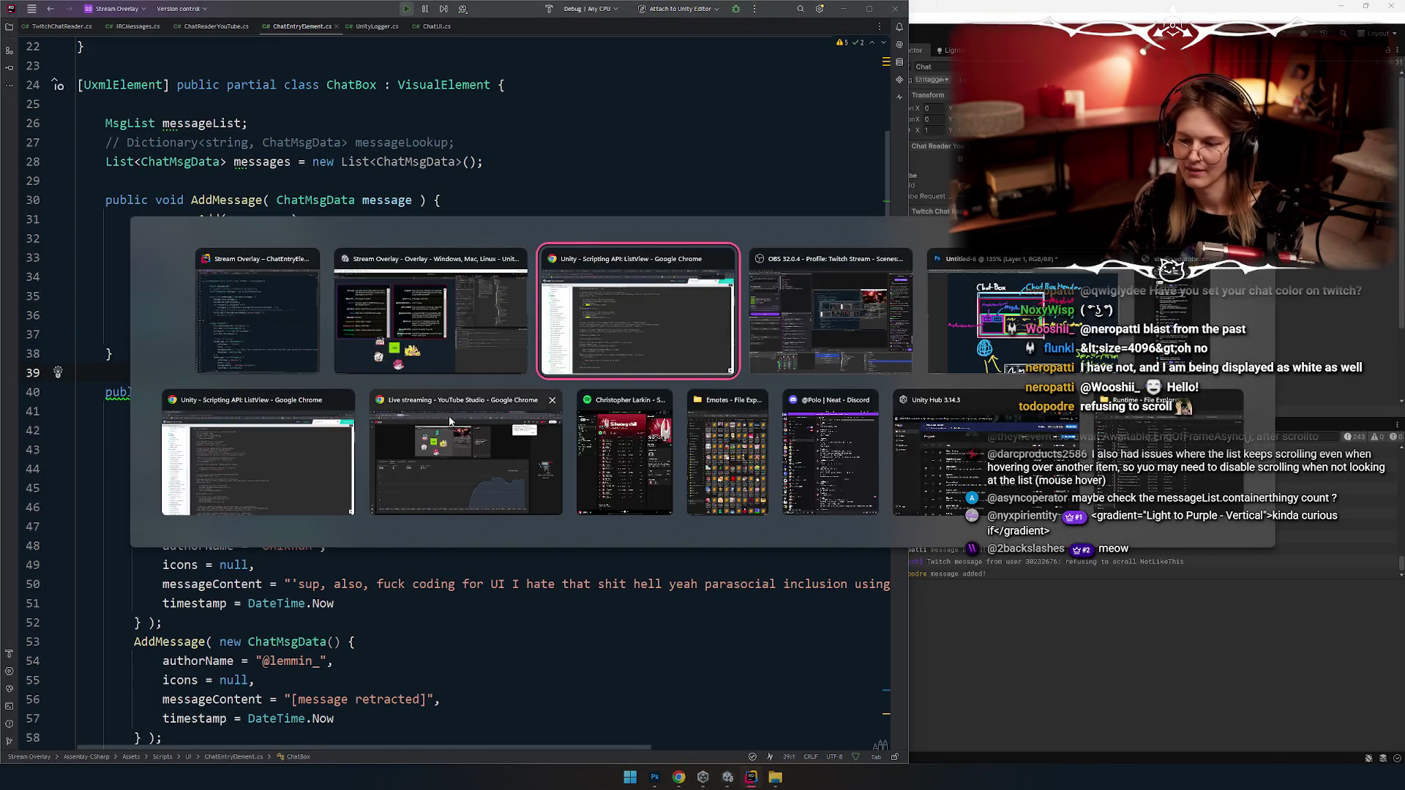
scroll(449, 365, "down", 2)
scroll(449, 366, "up", 2)
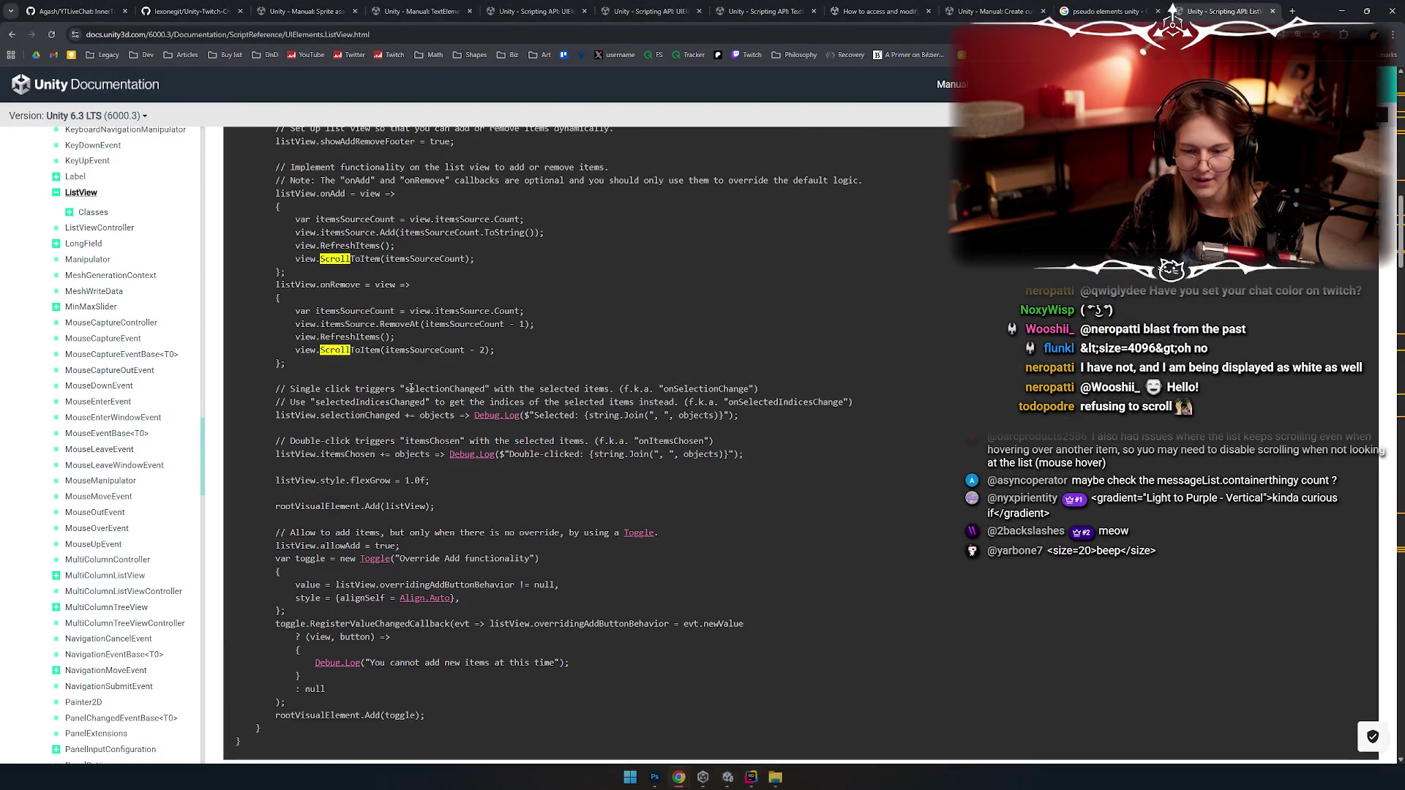
double_click(358, 336)
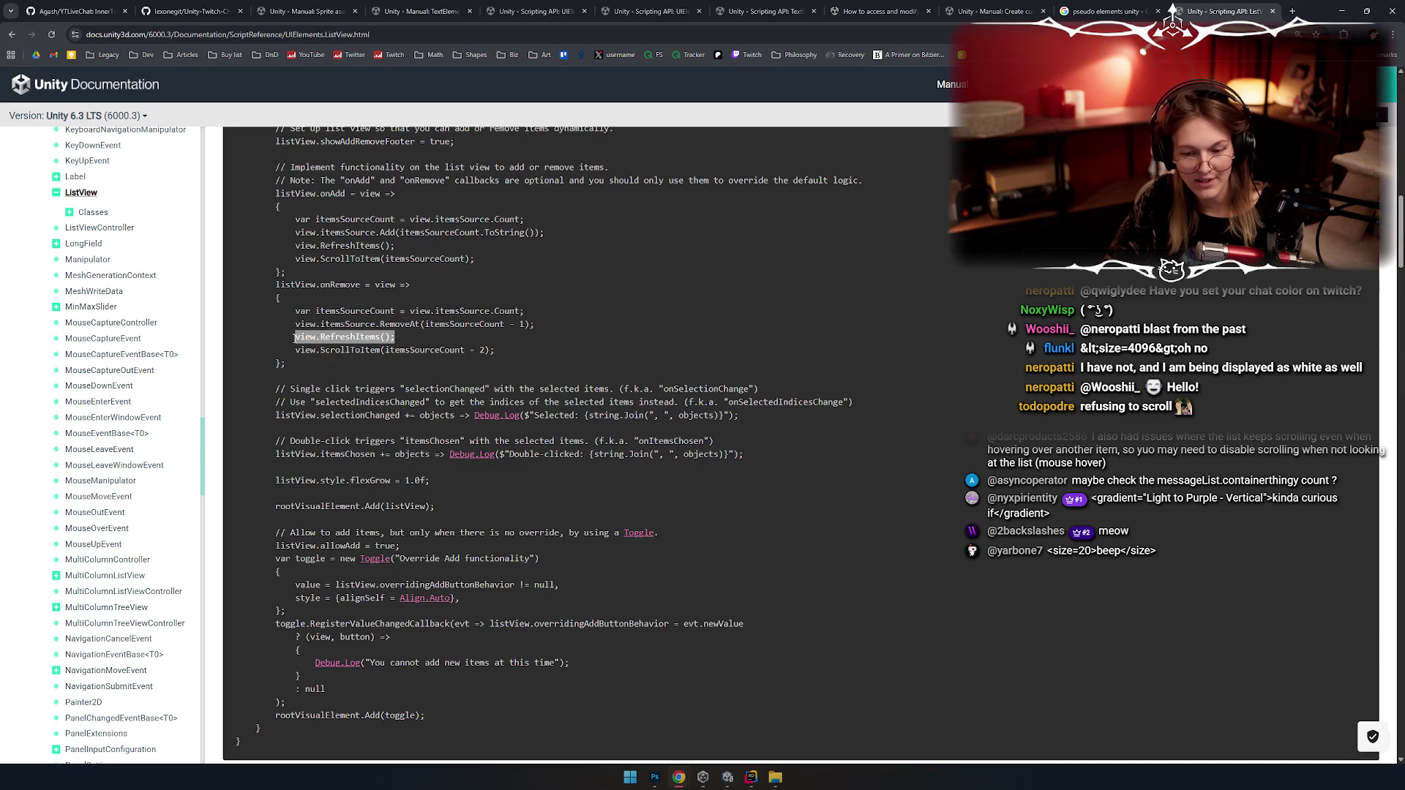
double_click(350, 349)
key("alt+Tab")
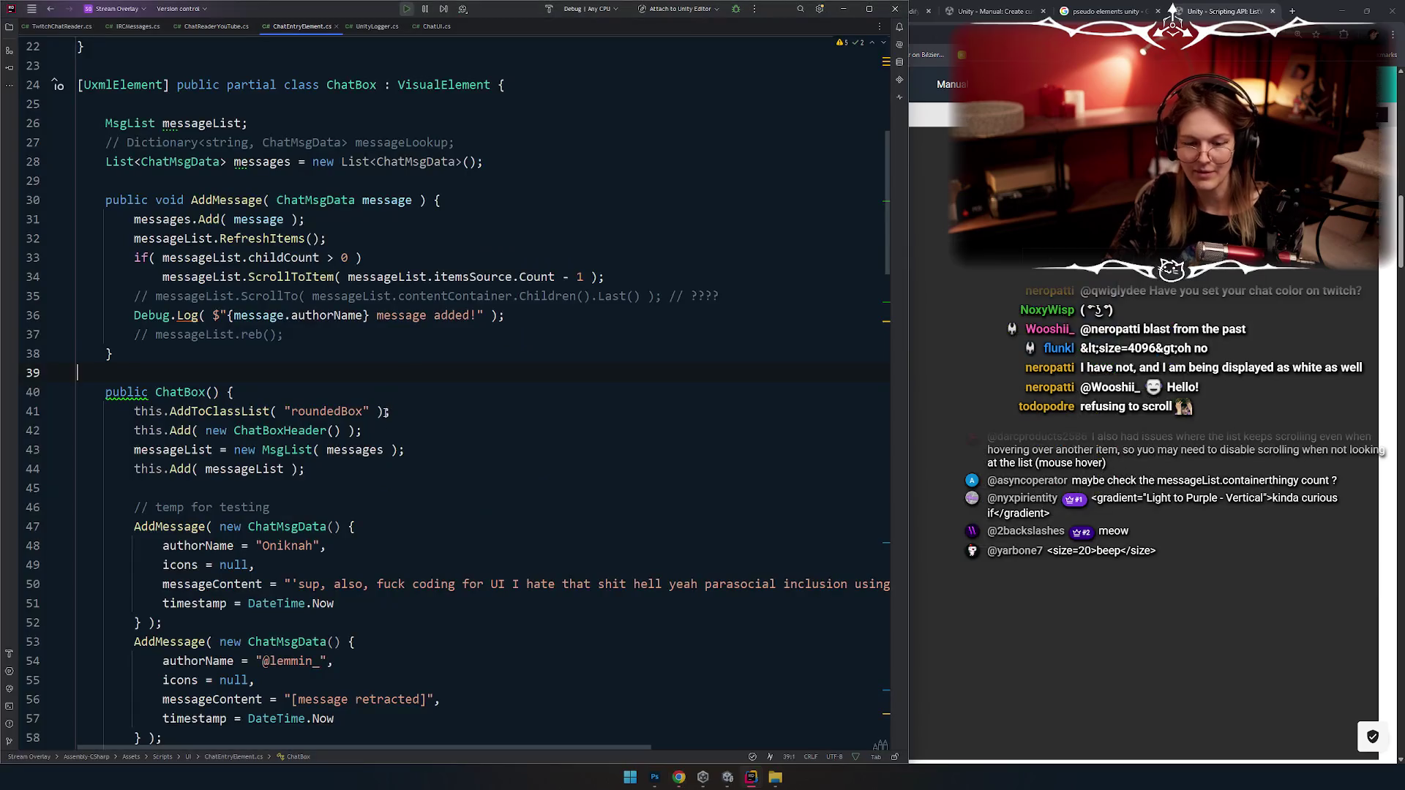
Step: Review AddMessage's ChatMsgData parameter and its RefreshItems and ScrollToItem lines 32–34
scroll(359, 338, "up", 2)
left_click(334, 295)
left_click(350, 392)
key("Up")
key("Up")
key("Up")
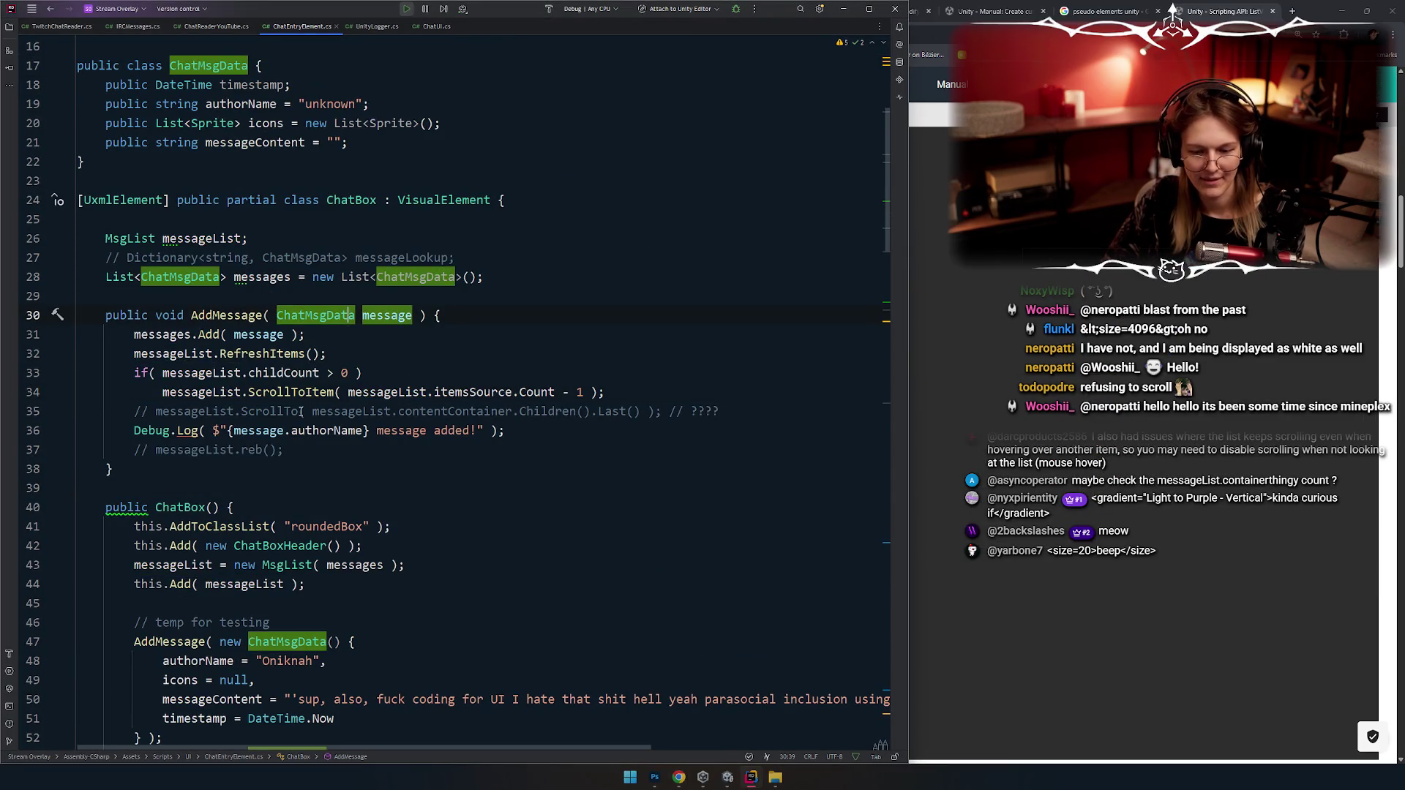
mouse_move(275, 354)
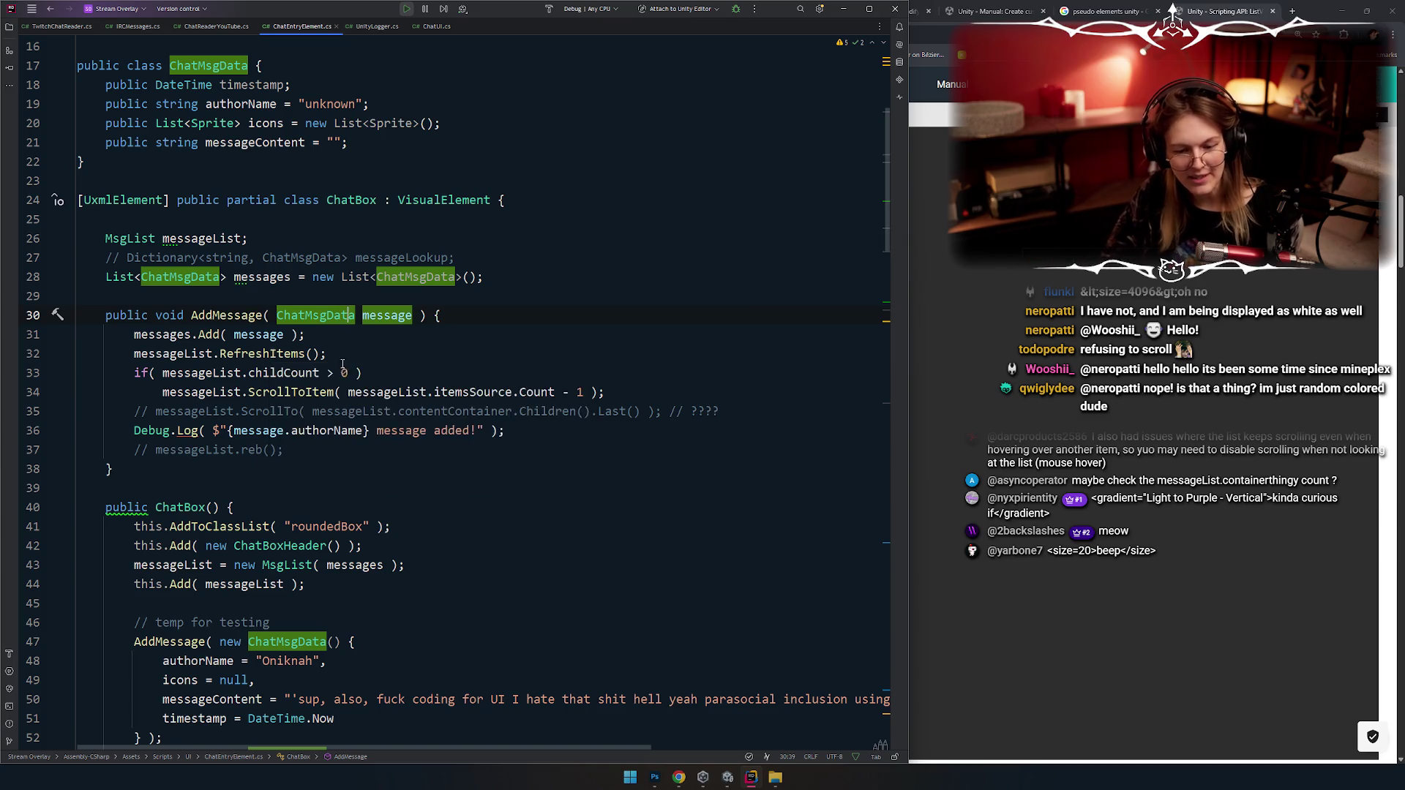
left_click_drag(623, 396, 79, 373)
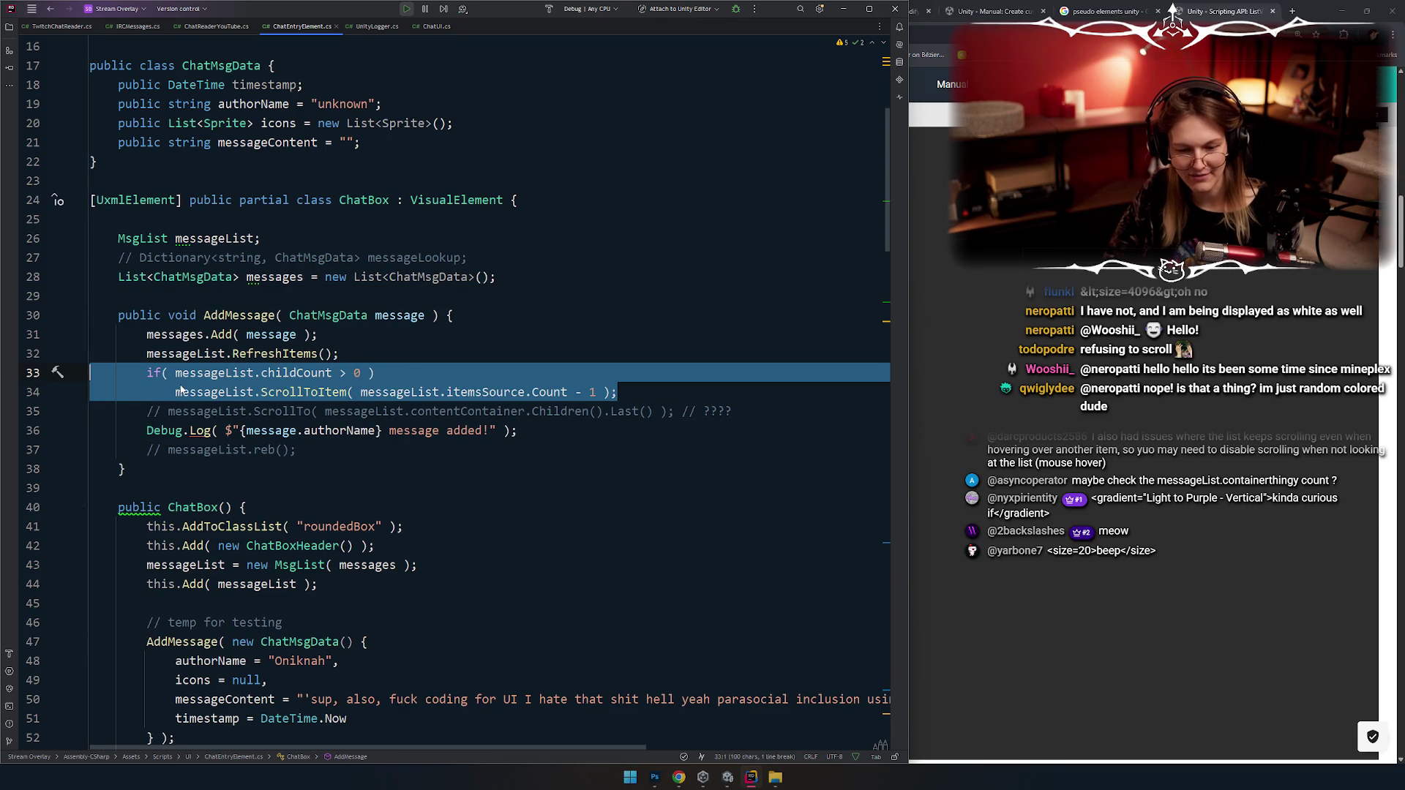
double_click(274, 353)
left_click(366, 354)
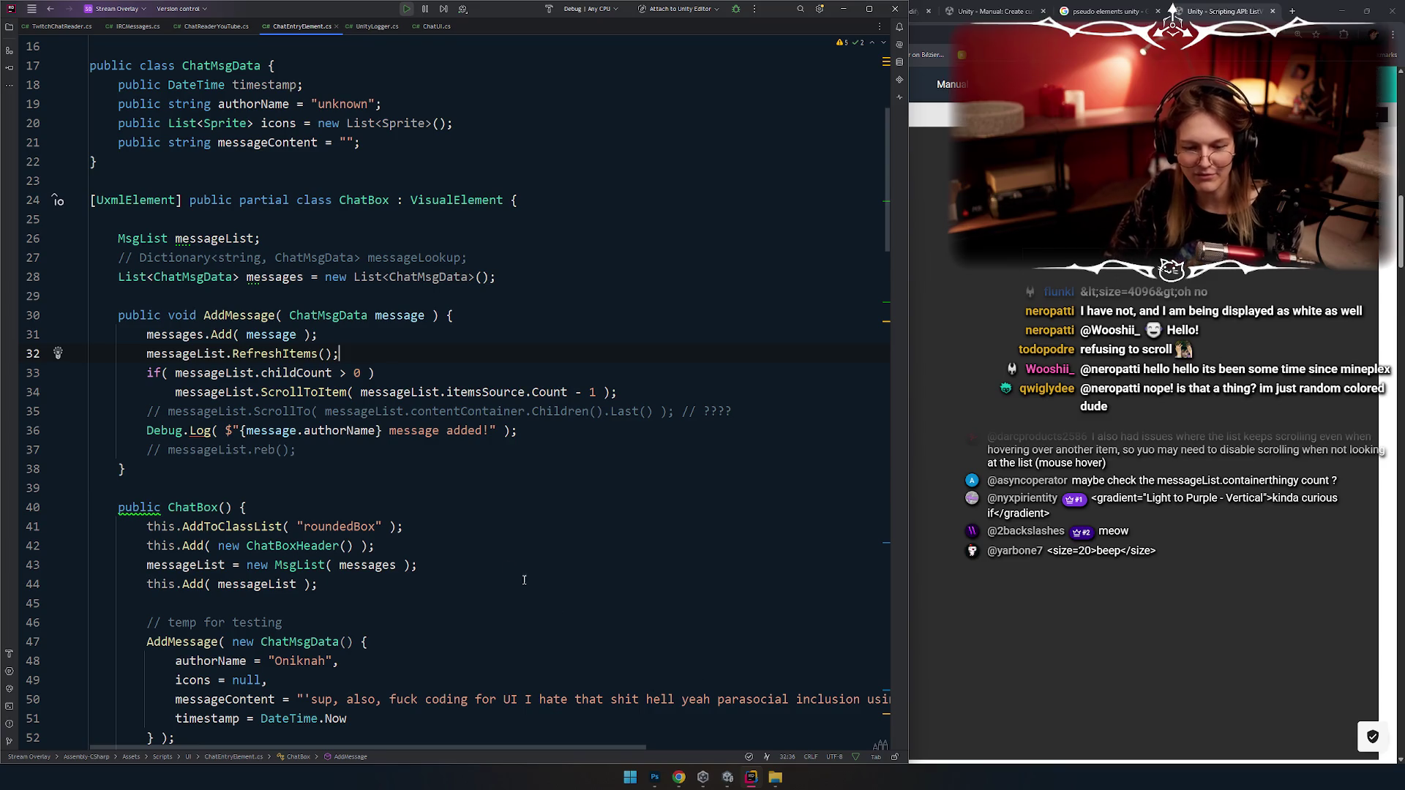
key("alt+Tab")
left_click(412, 316)
key("alt+Tab")
Step: Replace childCount in the line 33 check with itemsSource
double_click(220, 372)
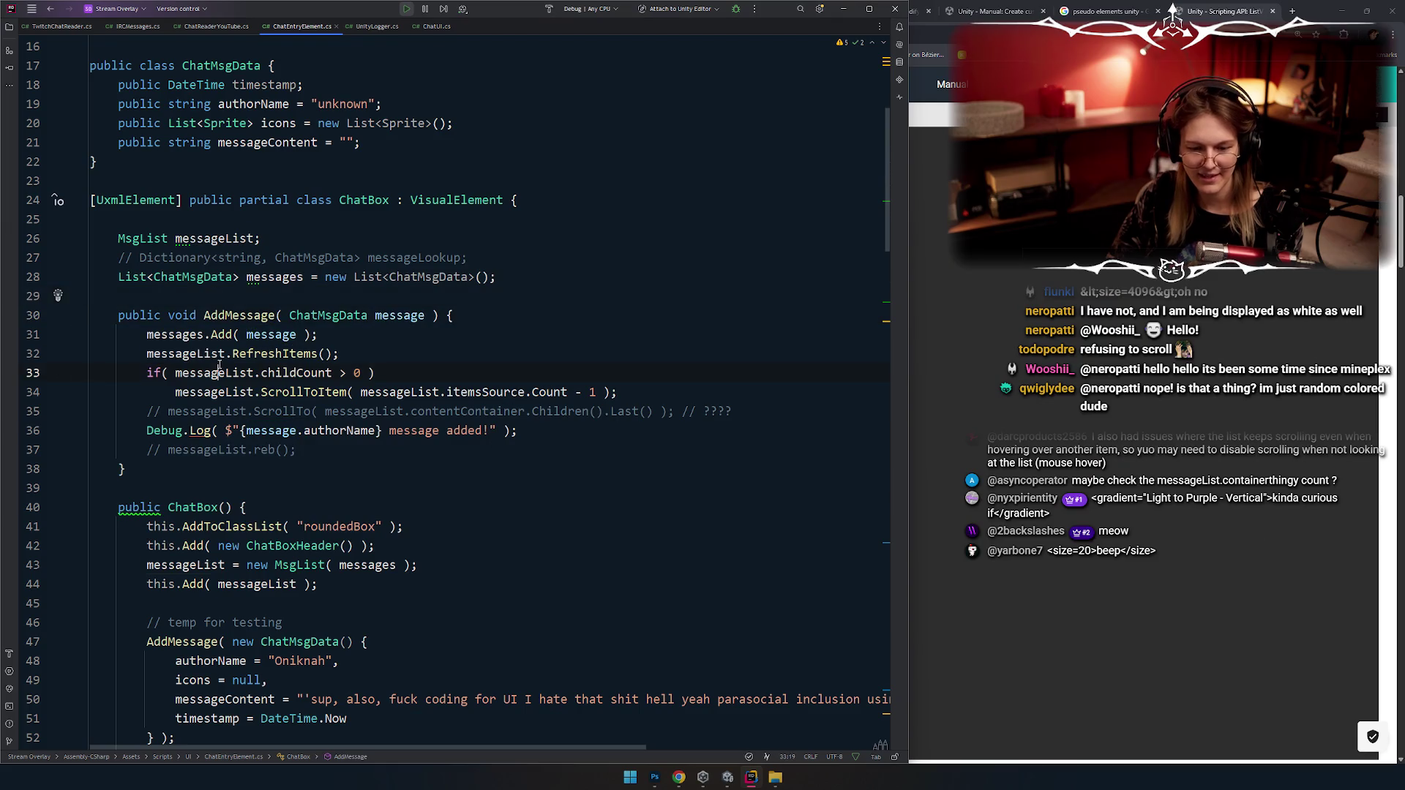
key("ctrl+bracketleft")
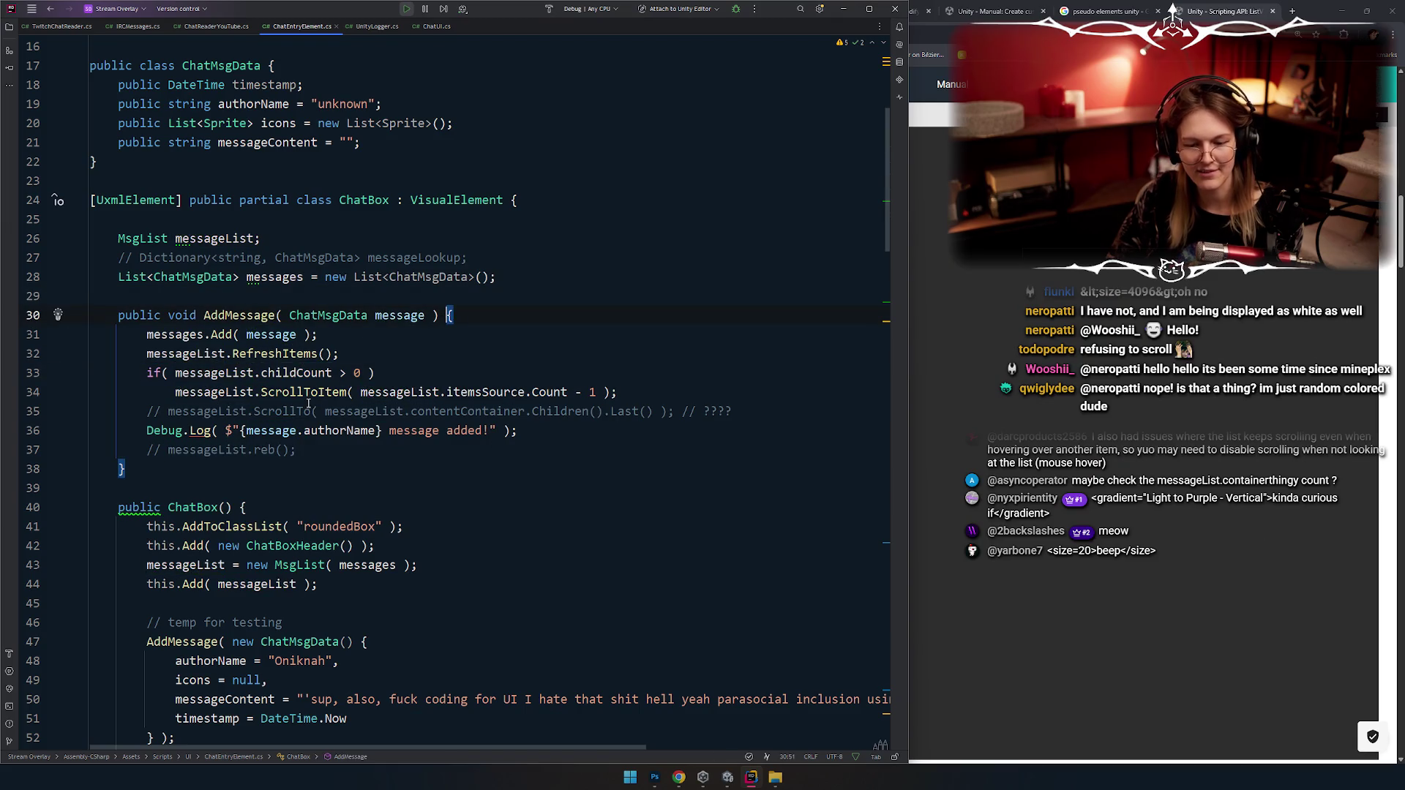
double_click(303, 392)
mouse_move(454, 443)
left_mouse_down()
mouse_move(527, 431)
mouse_move(516, 393)
mouse_move(175, 373)
left_mouse_up()
left_click(543, 354)
key("ctrl+c")
key("ctrl+v")
key("Down")
key("Down")
key("Down")
Step: Append .Count so line 33 tests messageList.itemsSource.Count > 0, then return to Unity
double_click(549, 393)
key("ctrl+c")
left_click(338, 373)
type(".")
key("ctrl+v")
left_click(670, 506)
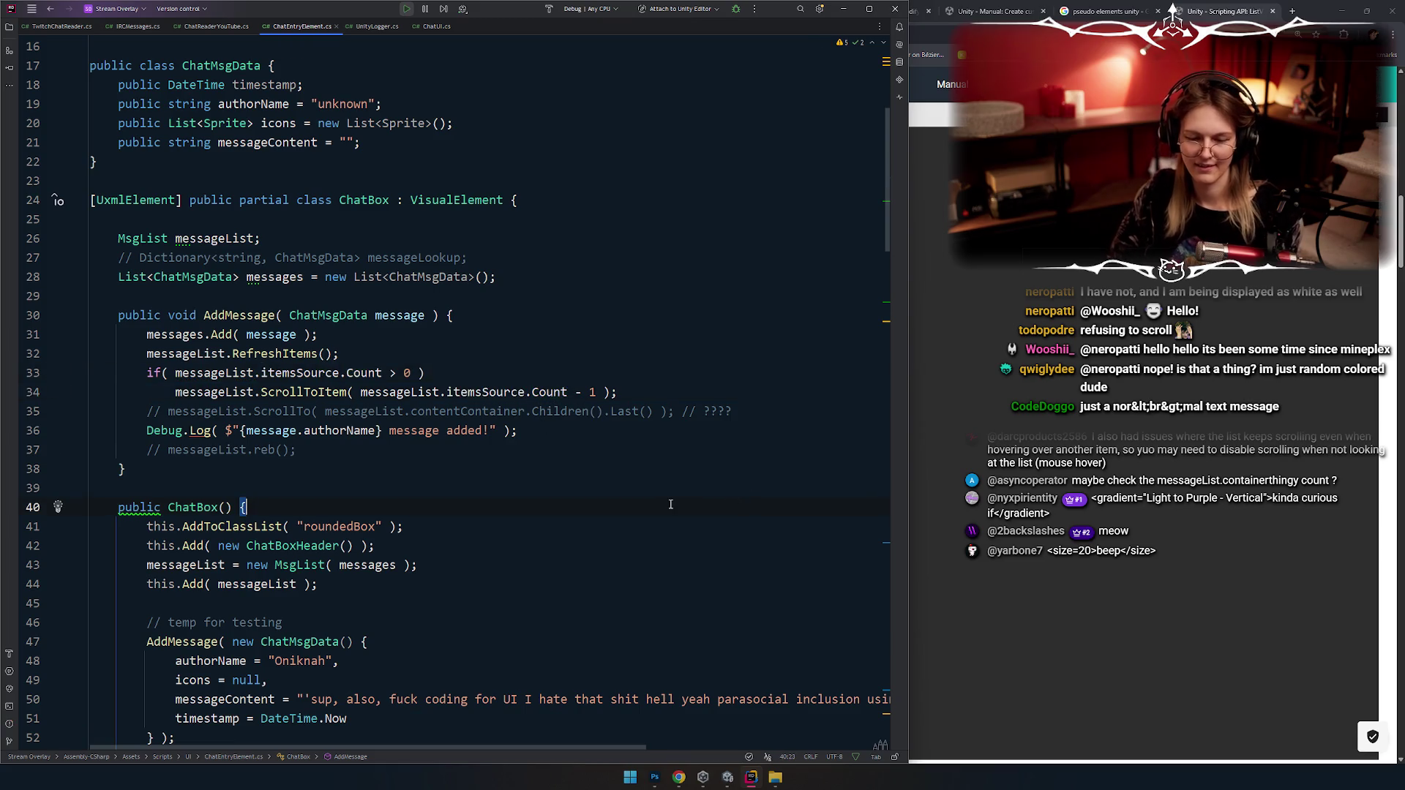
key("alt+Tab")
key("alt+Tab")
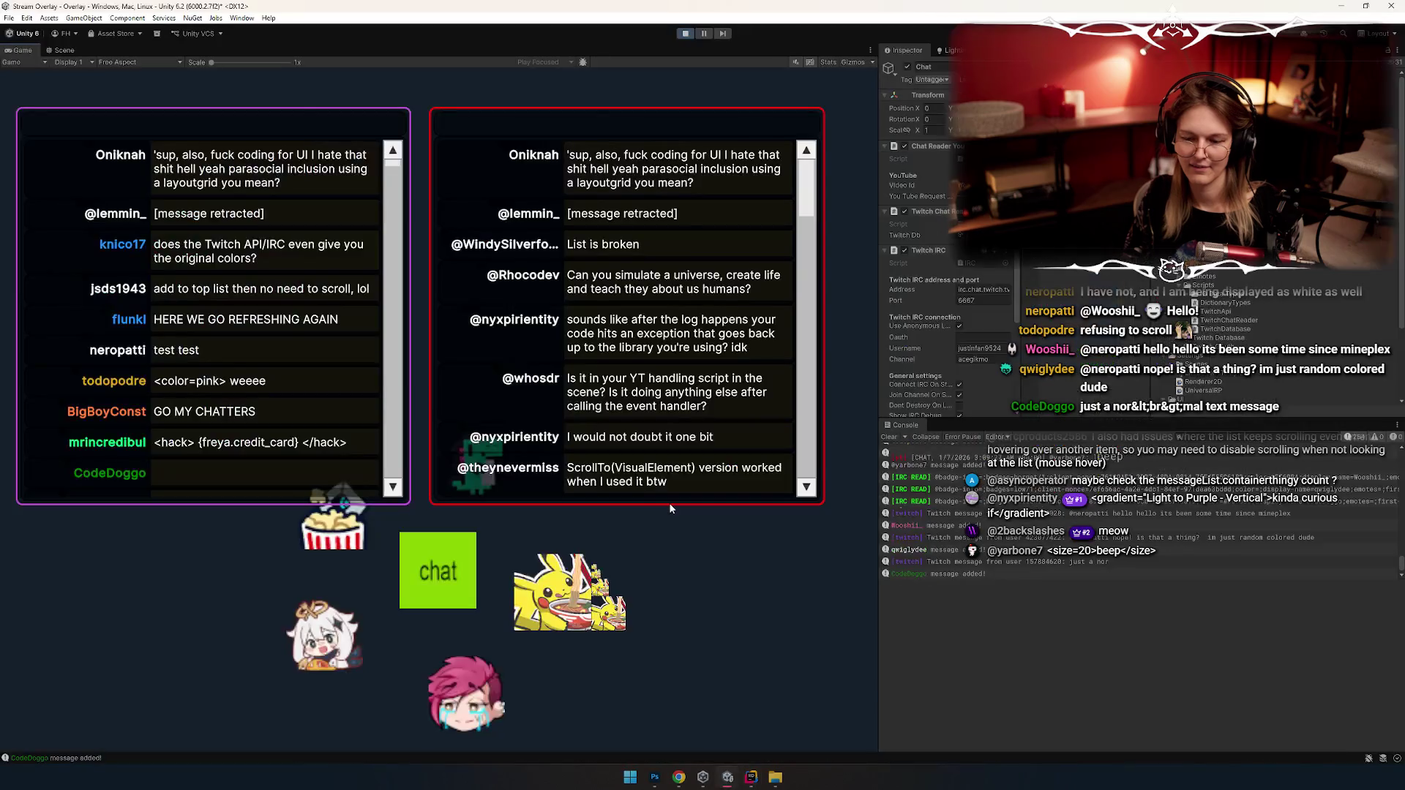
Step: Restart Play mode and open the ArgumentOutOfRangeException's source in MsgContent.PostProcessTextVertices
key("ctrl+p")
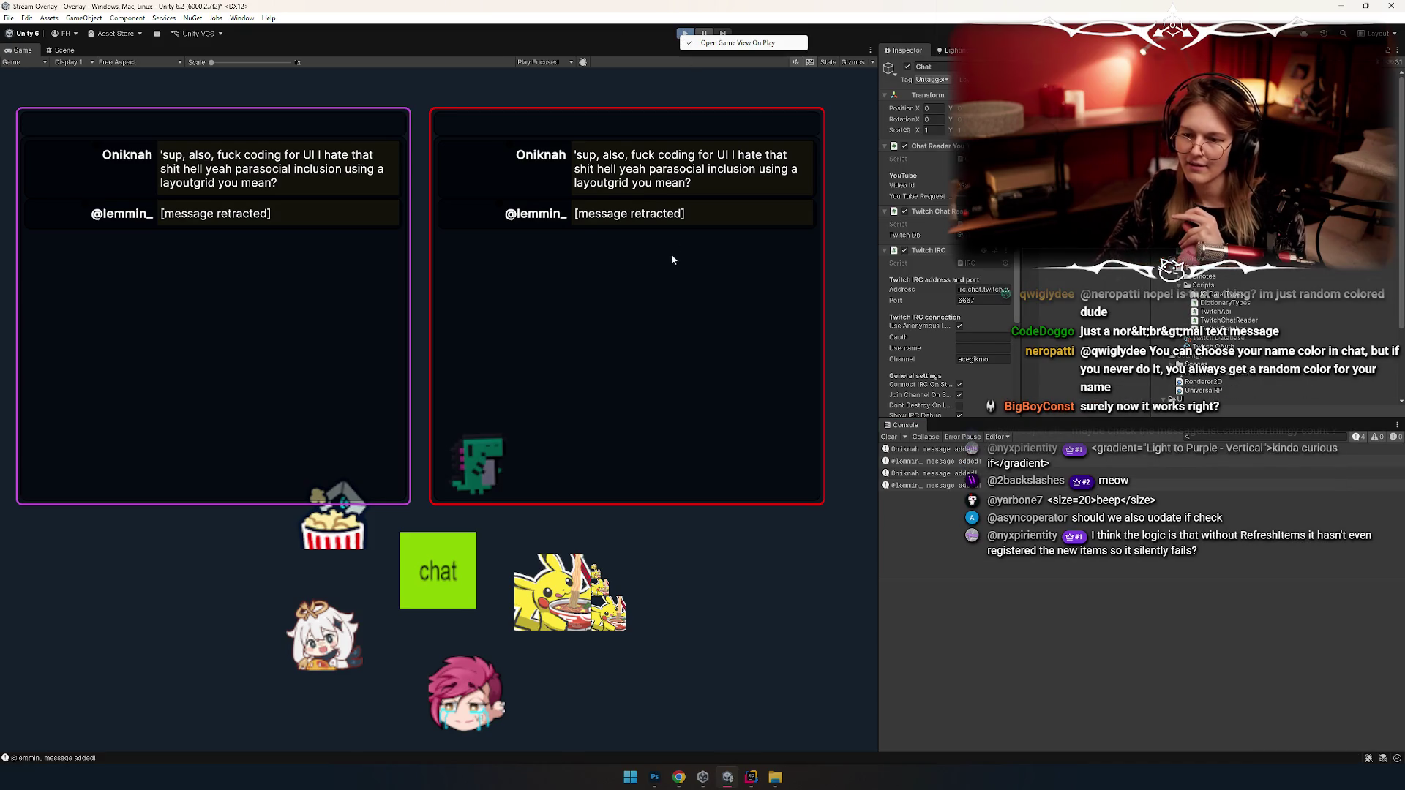
left_click(684, 33)
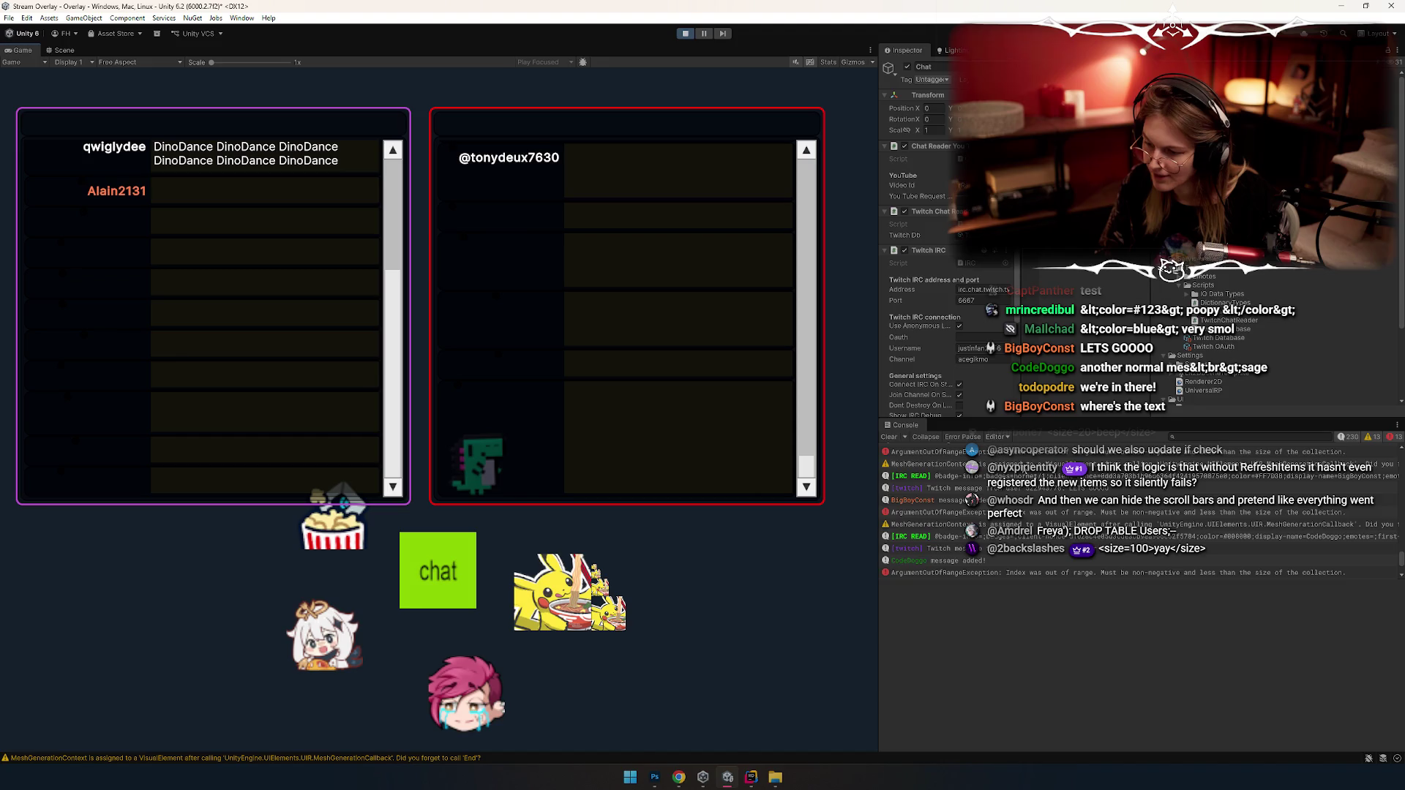
left_click(983, 513)
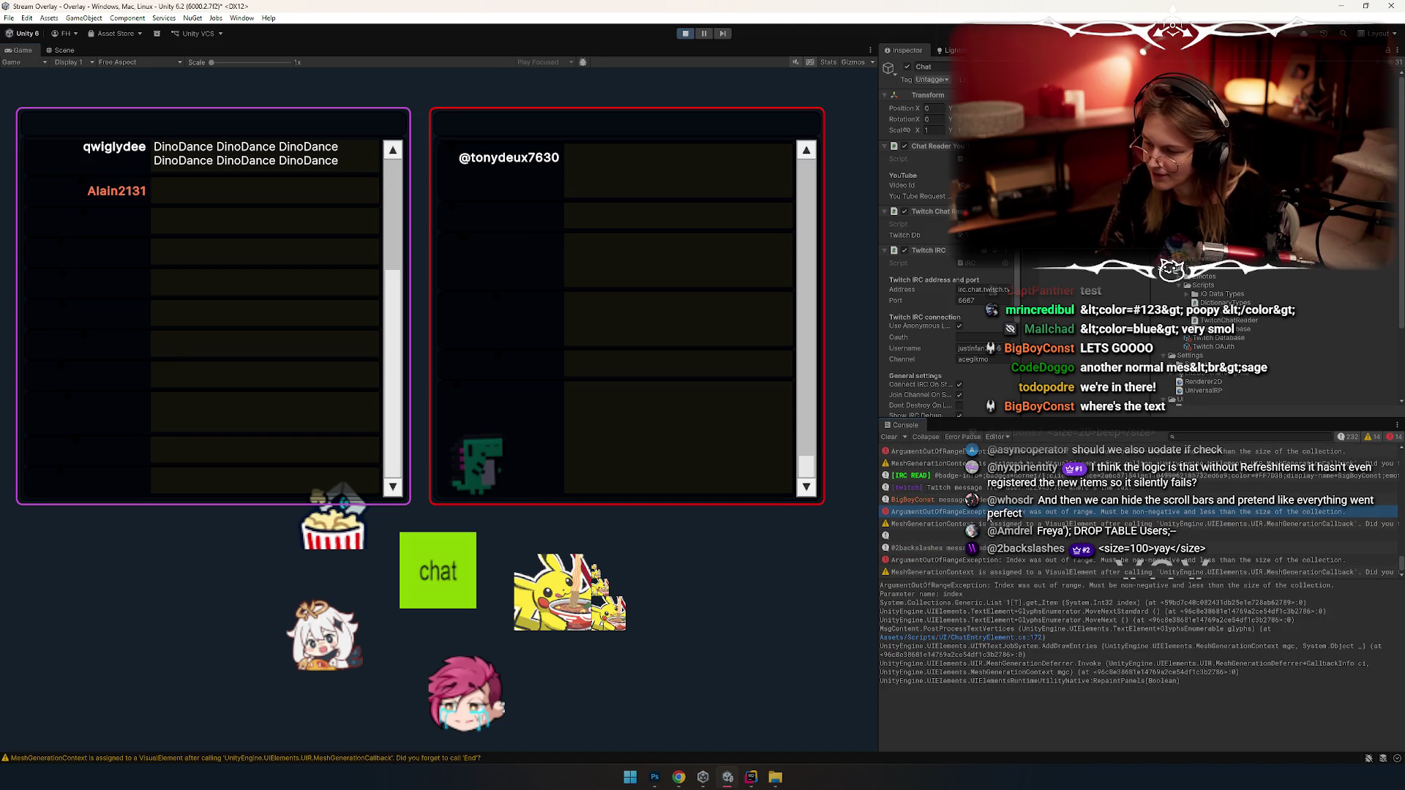
double_click(988, 516)
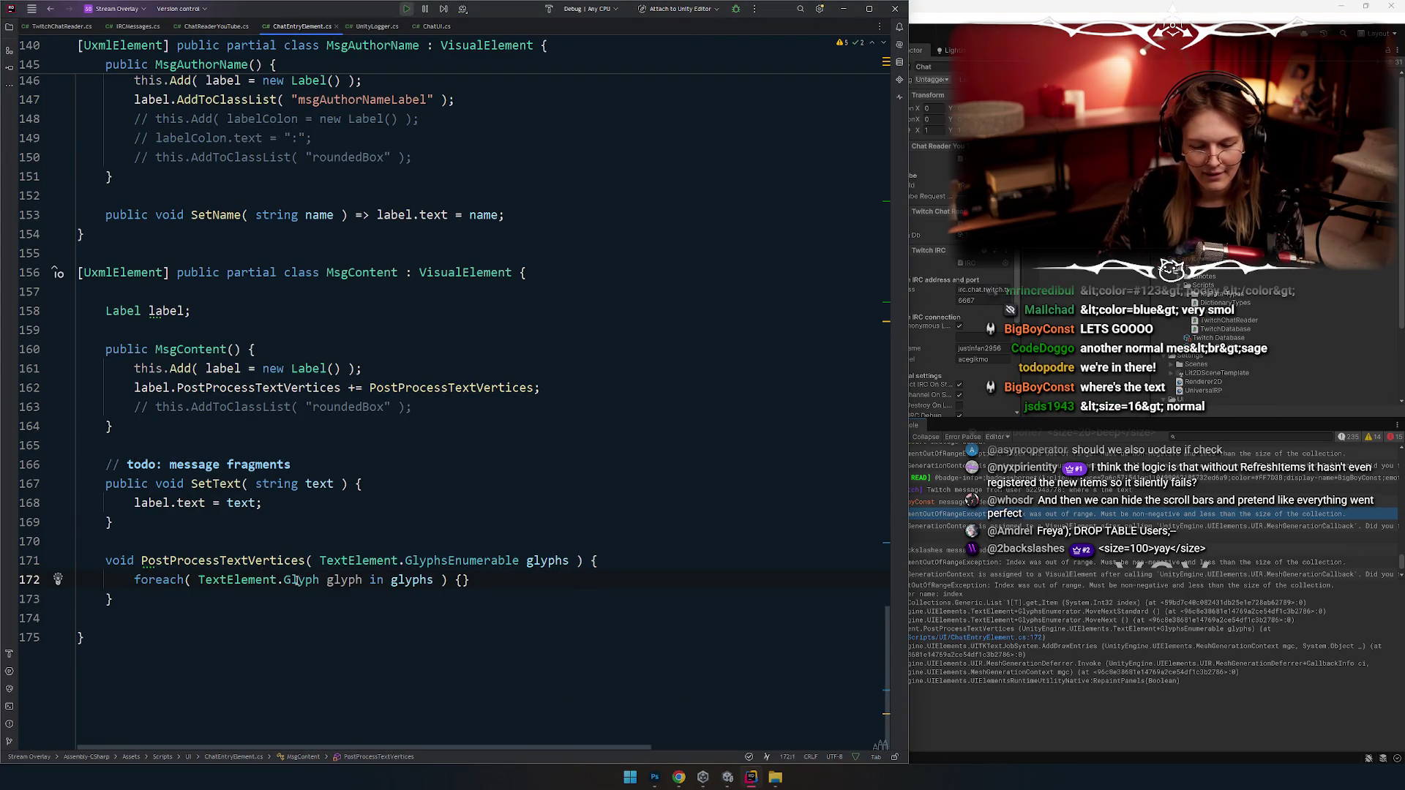
Step: Comment out the line 162 PostProcessTextVertices hookup and the PostProcessTextVertices method
left_click(245, 560)
left_click(233, 522)
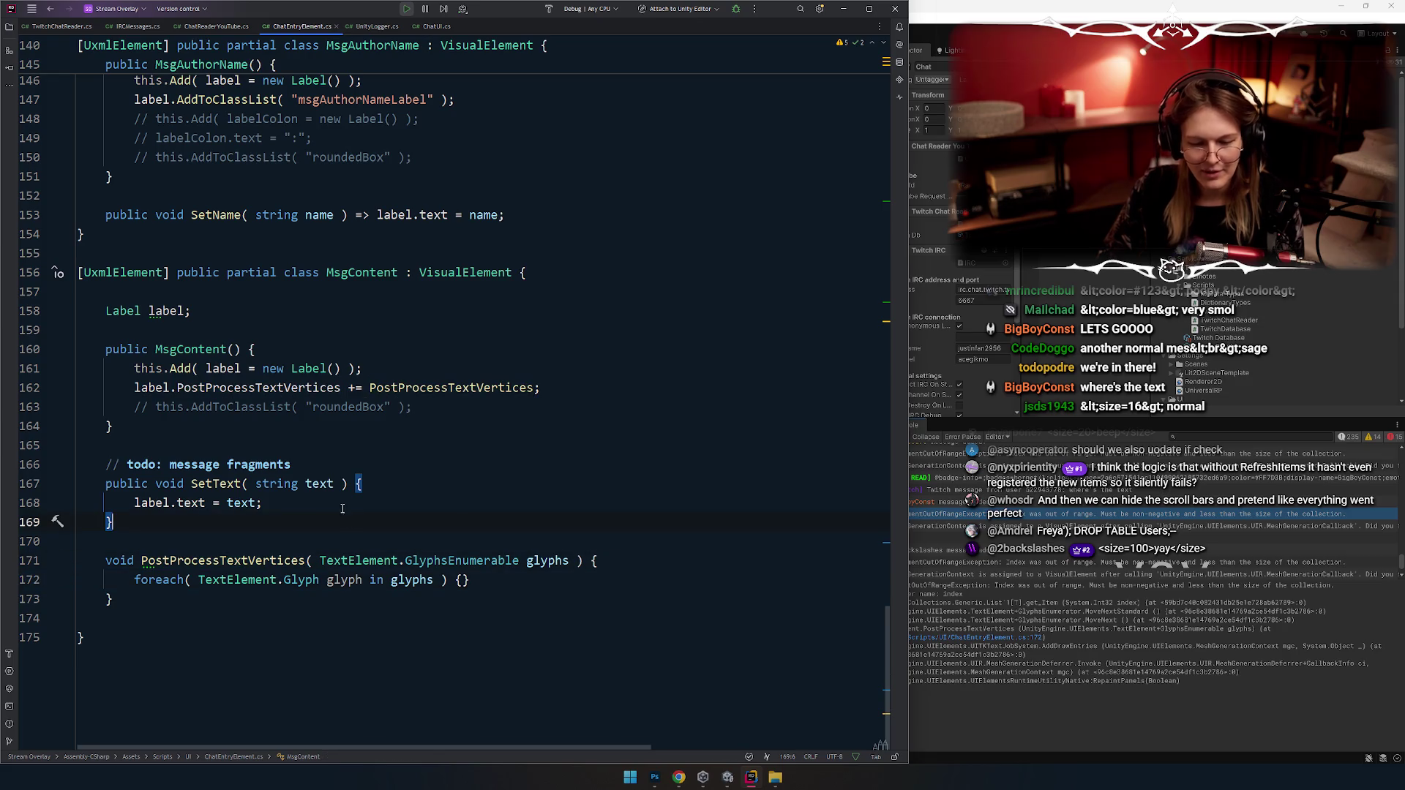
left_click(208, 386)
key("ctrl+slash")
left_click_drag(78, 561, 78, 598)
key("ctrl+slash")
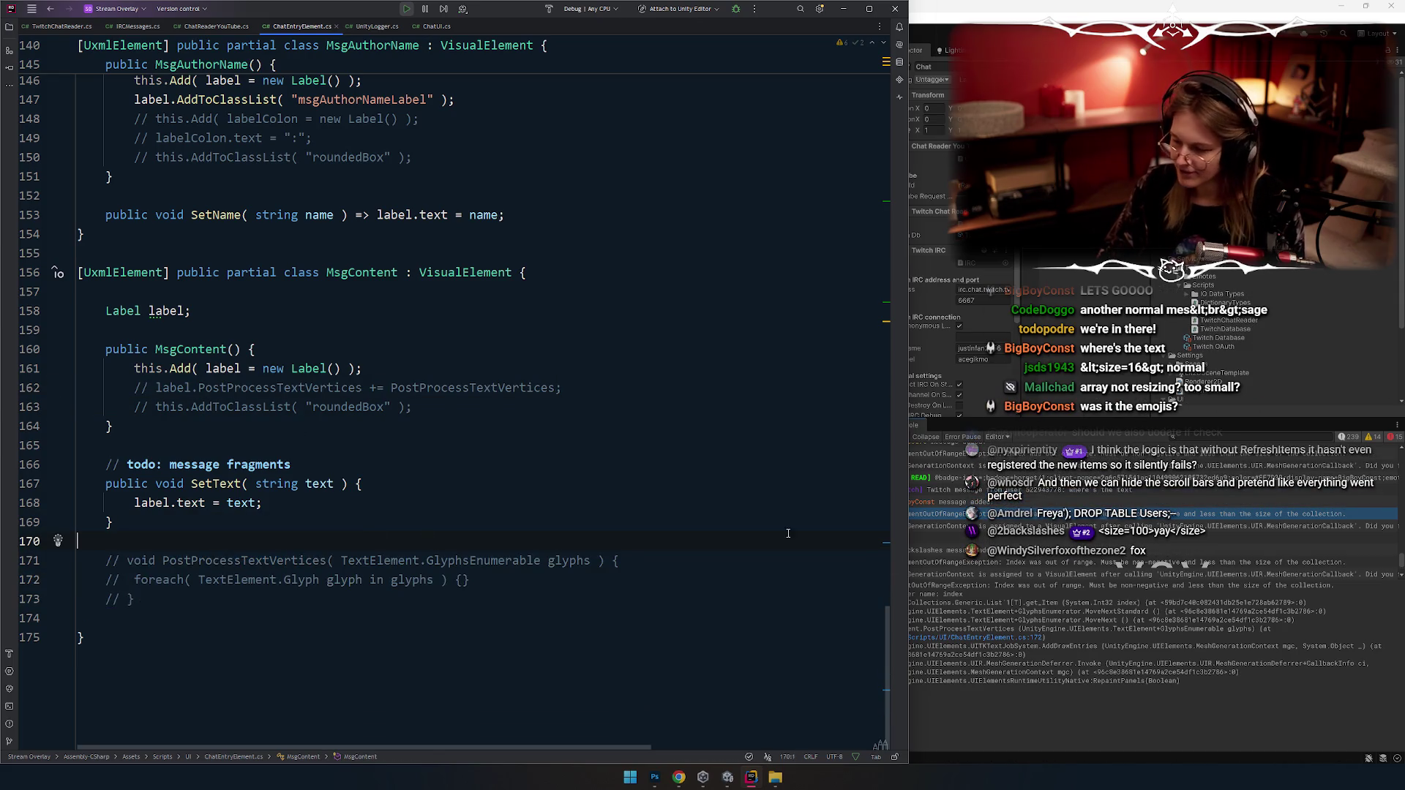
Step: Back in Unity, clear the Console log
left_click(963, 519)
double_click(963, 520)
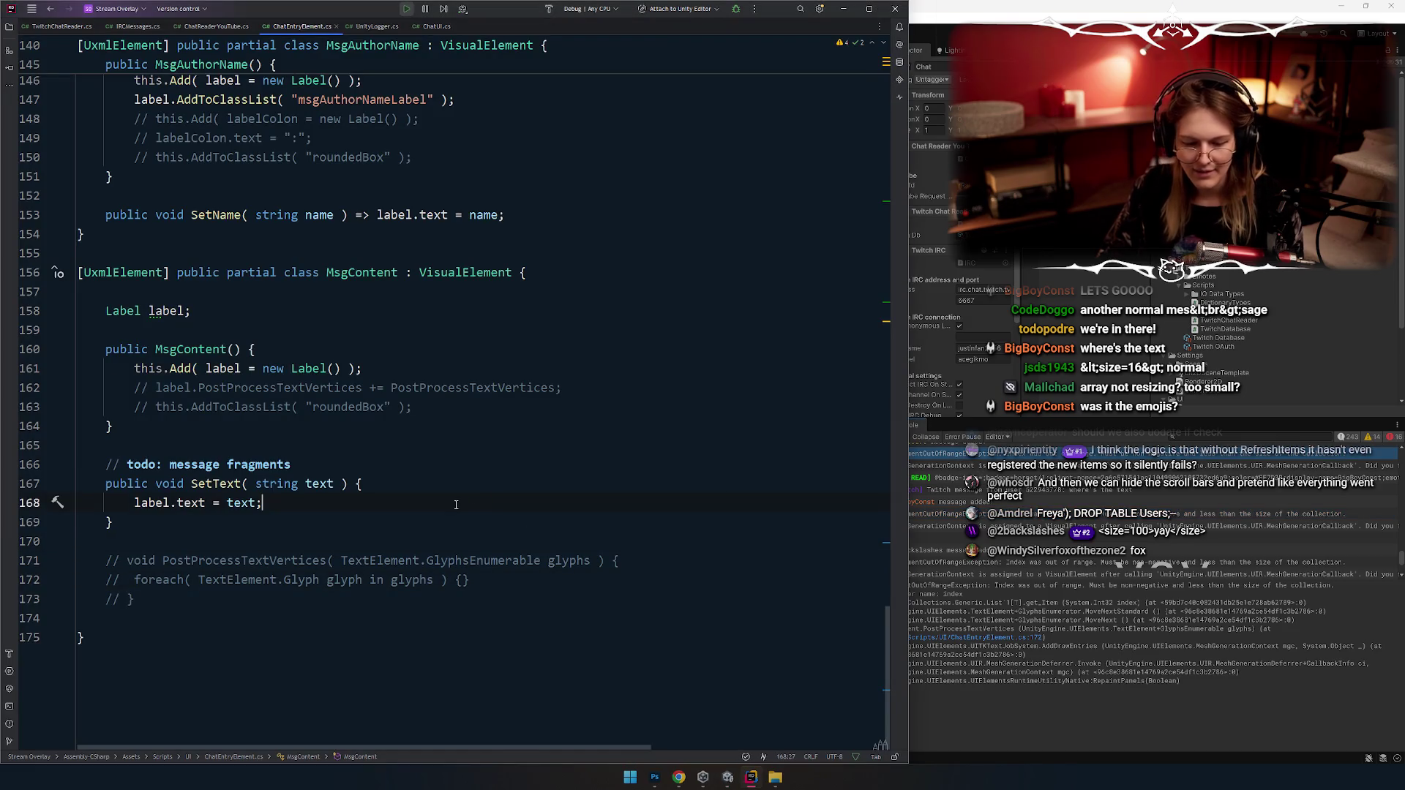
left_click(929, 479)
left_click(888, 436)
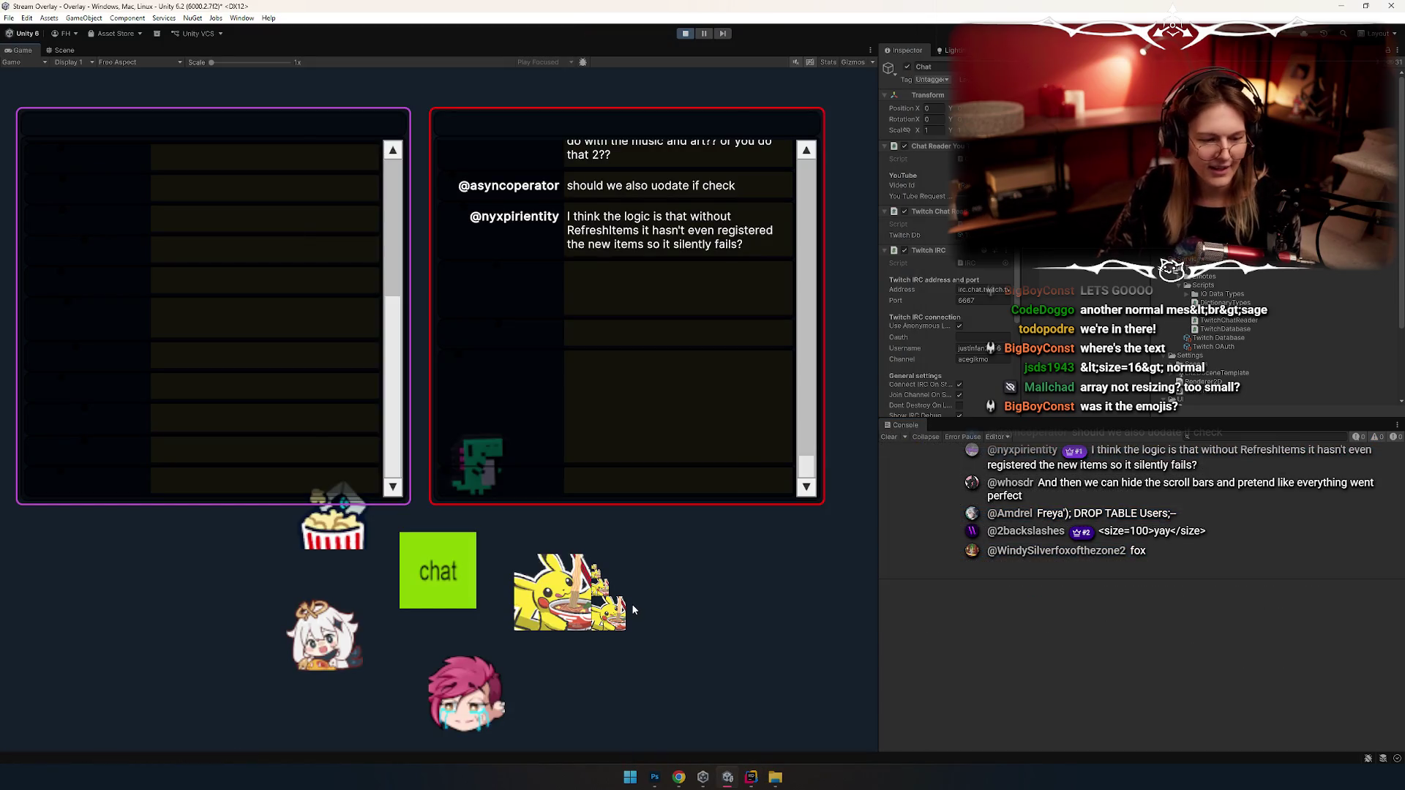
Step: Exit Play mode so scripts recompile, then start the overlay again
left_click(684, 33)
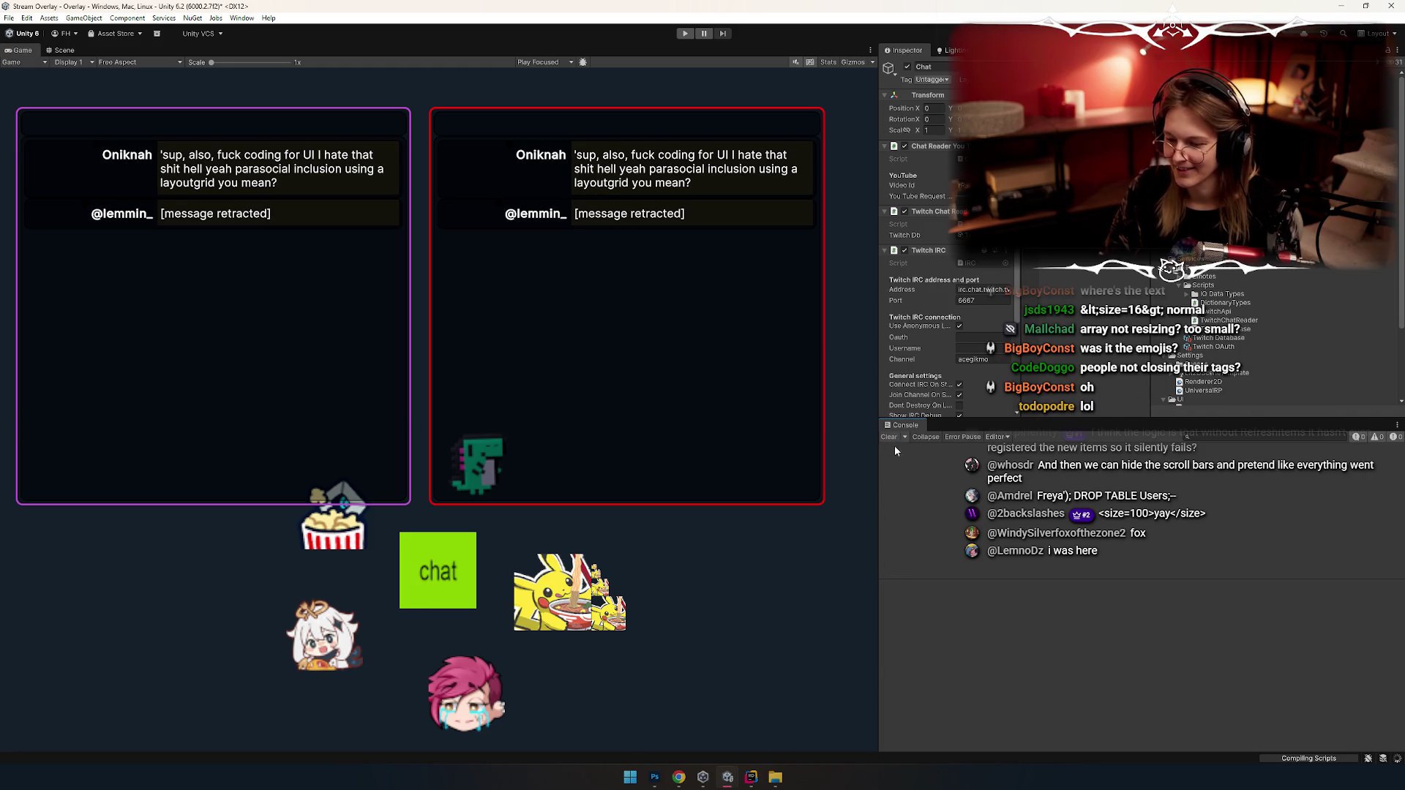
left_click(686, 33)
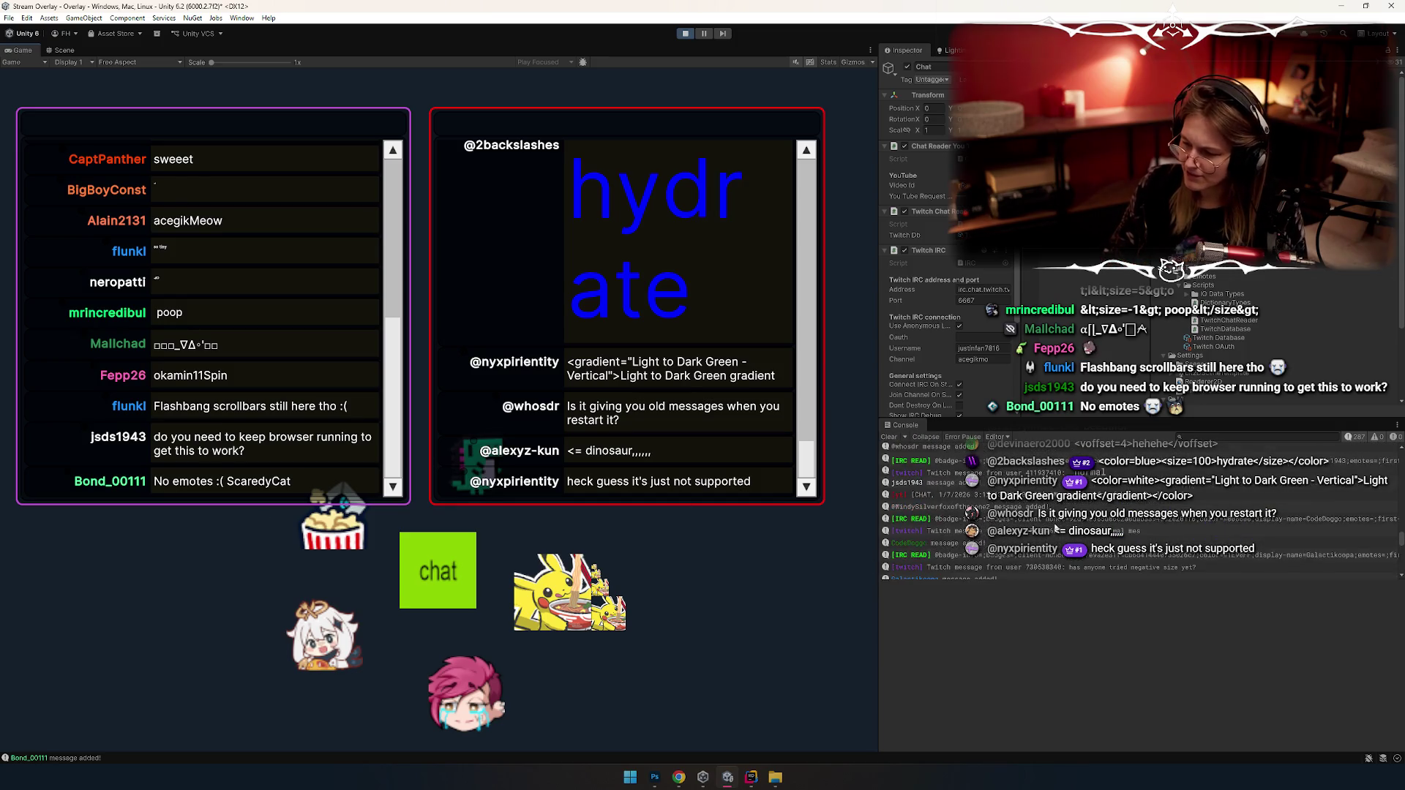
scroll(1036, 525, "up", 5)
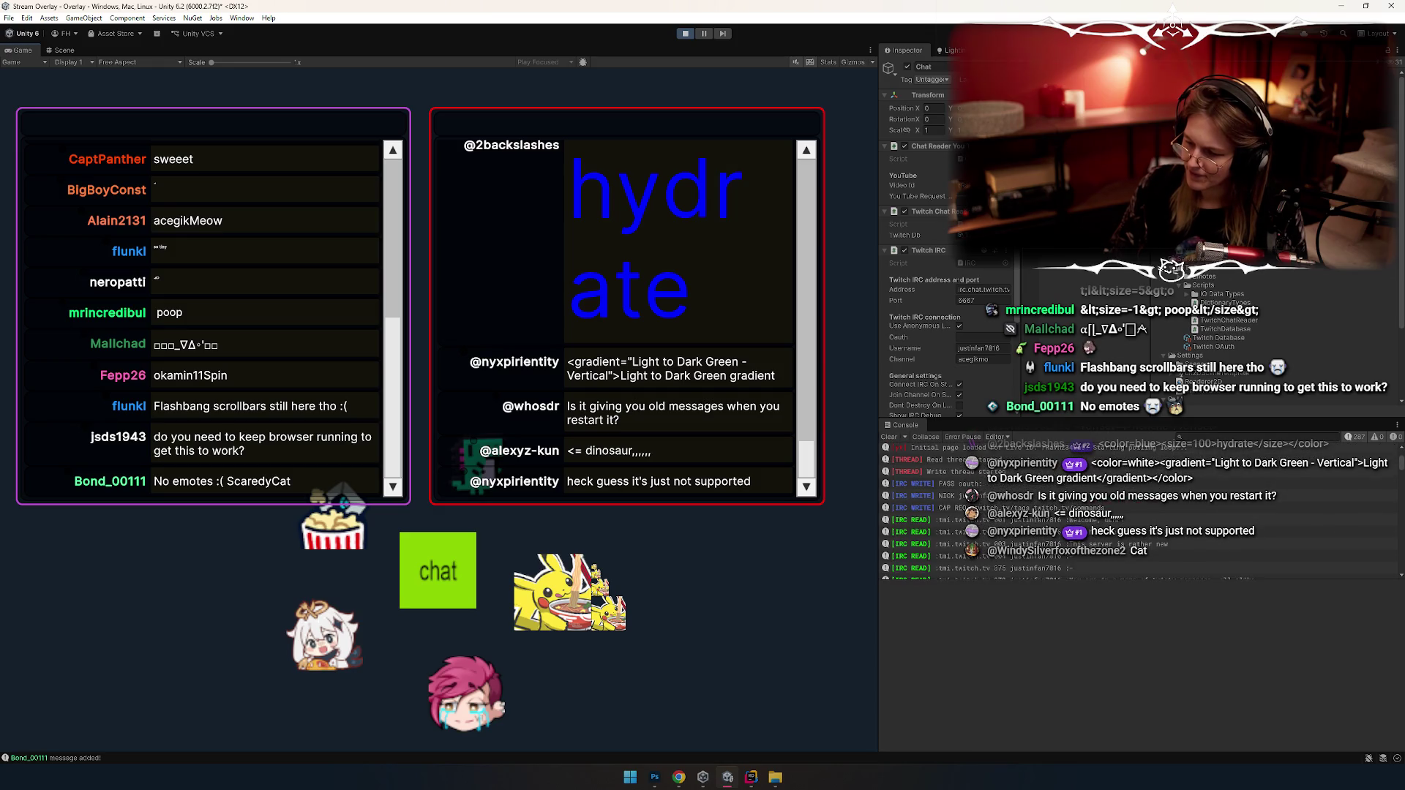
scroll(1042, 486, "down", 5)
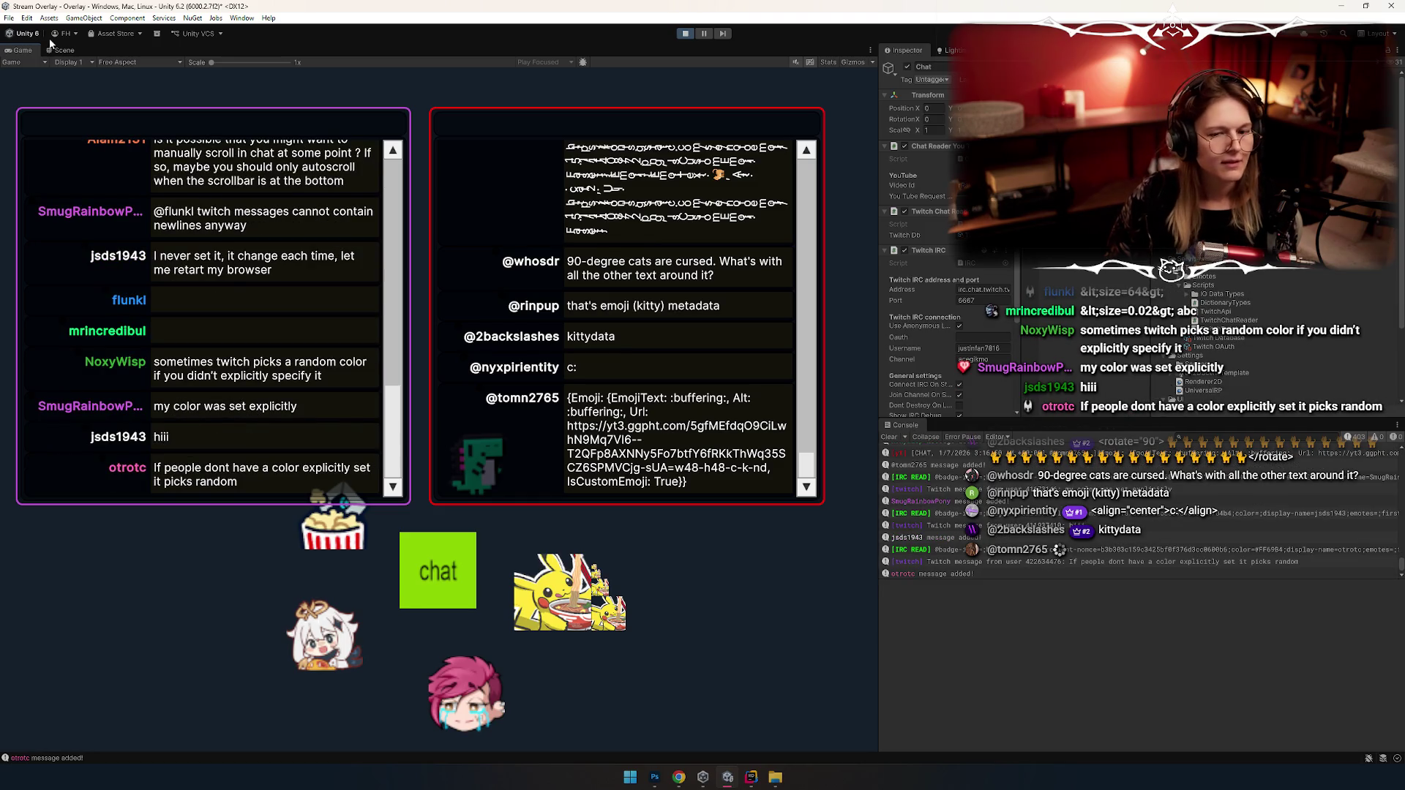
mouse_move(502, 7)
left_mouse_down()
mouse_move(564, 44)
mouse_move(556, 87)
mouse_move(670, 33)
left_mouse_up()
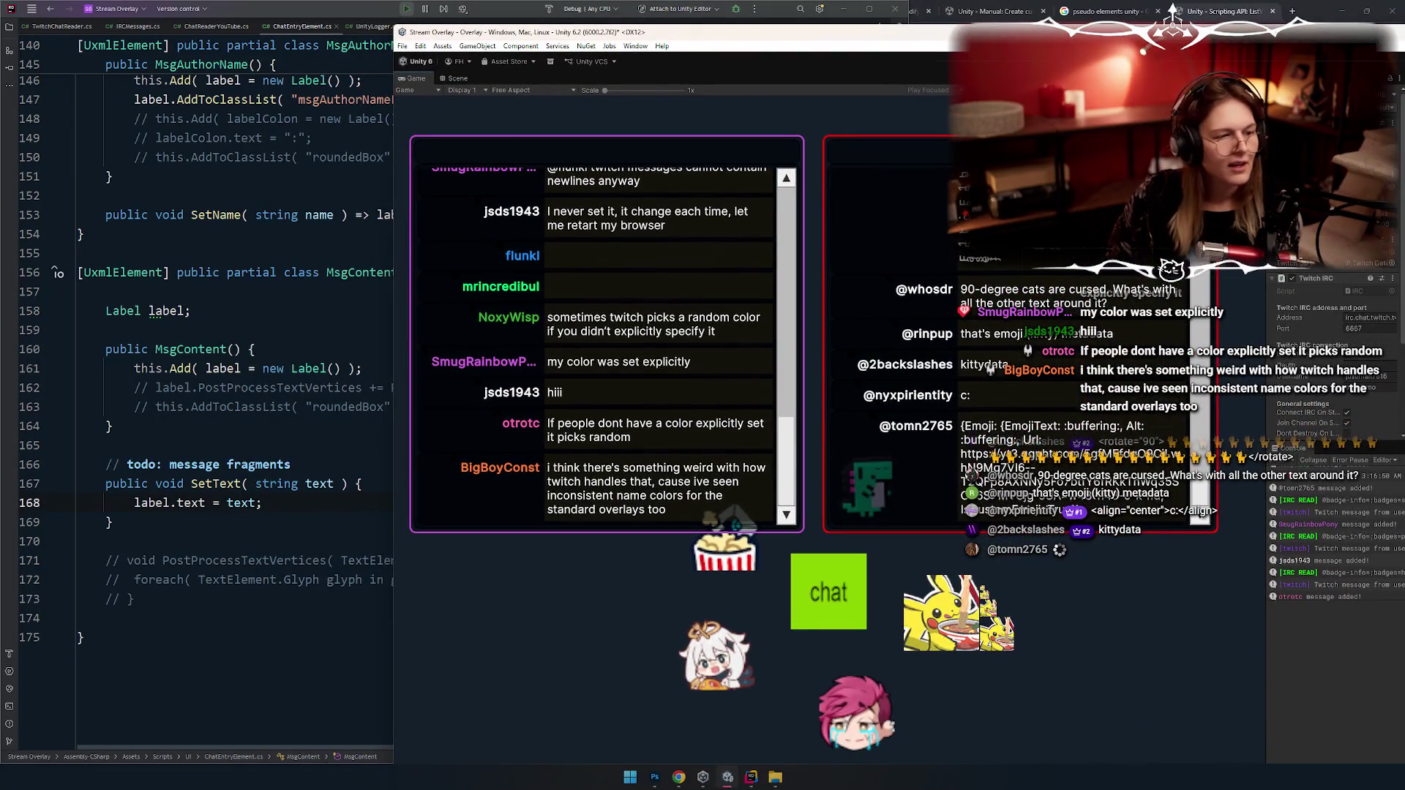
mouse_move(231, 134)
left_mouse_down()
mouse_move(174, 15)
mouse_move(158, 251)
mouse_move(187, 57)
left_mouse_up()
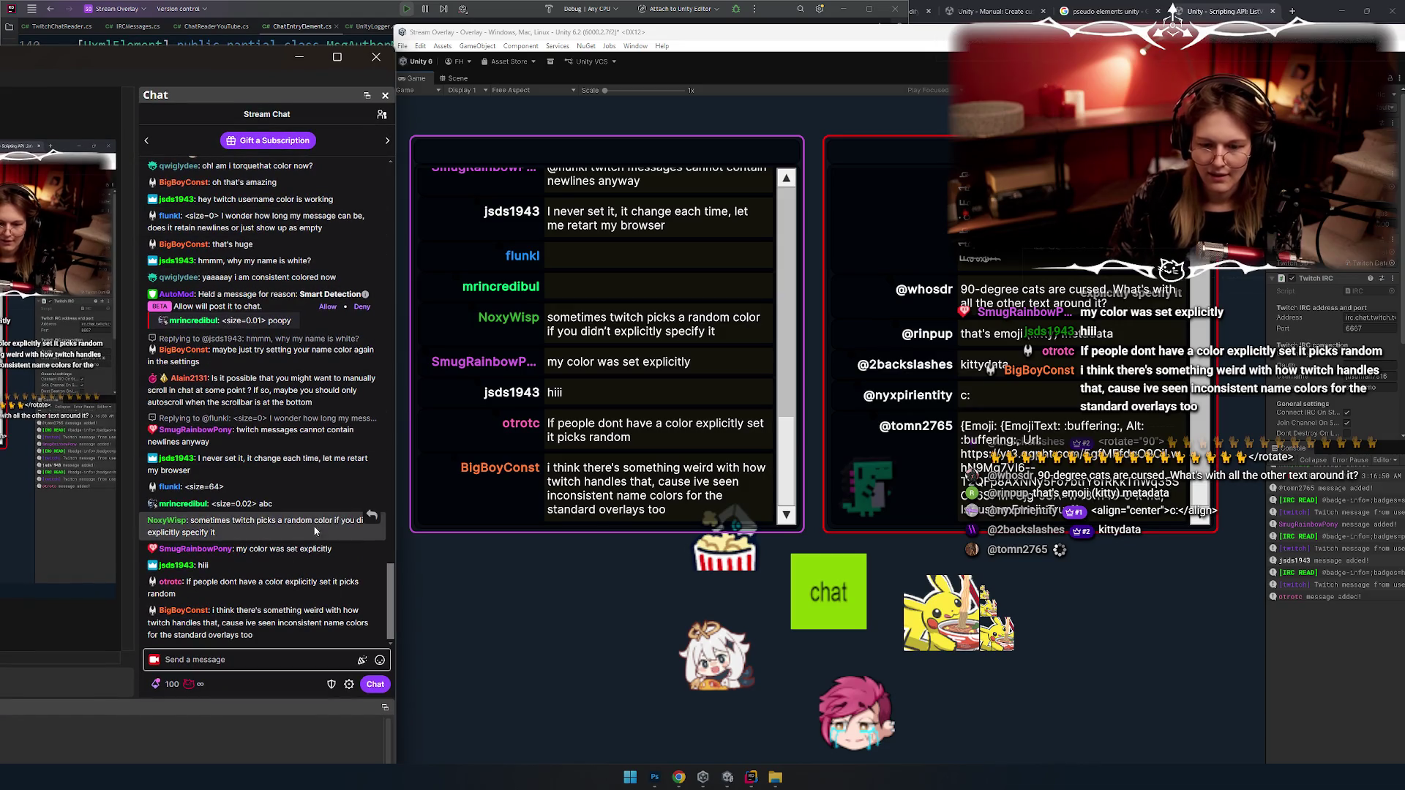
left_click_drag(243, 65, 241, 37)
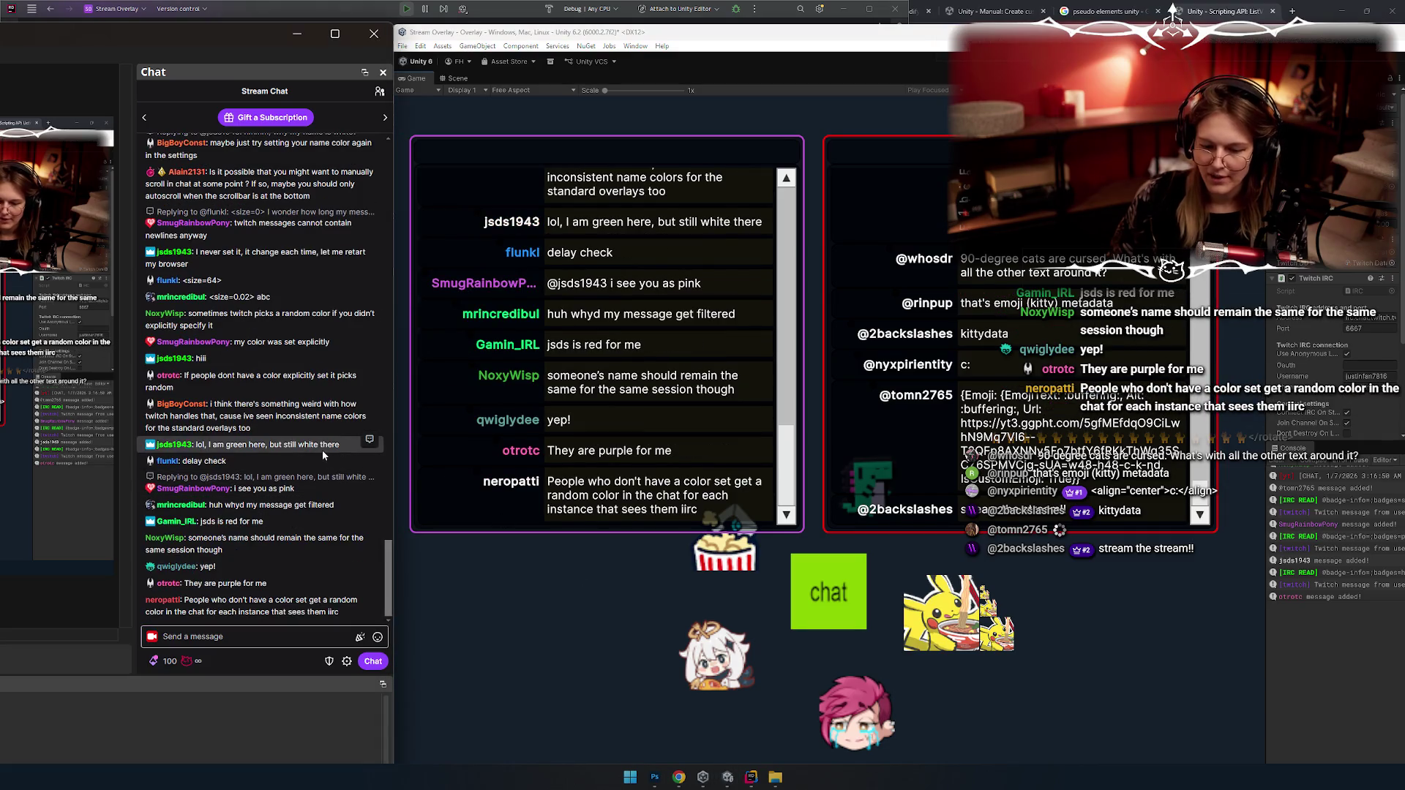
Step: Enable Run In Background in Player settings and close Project Settings
left_click(421, 46)
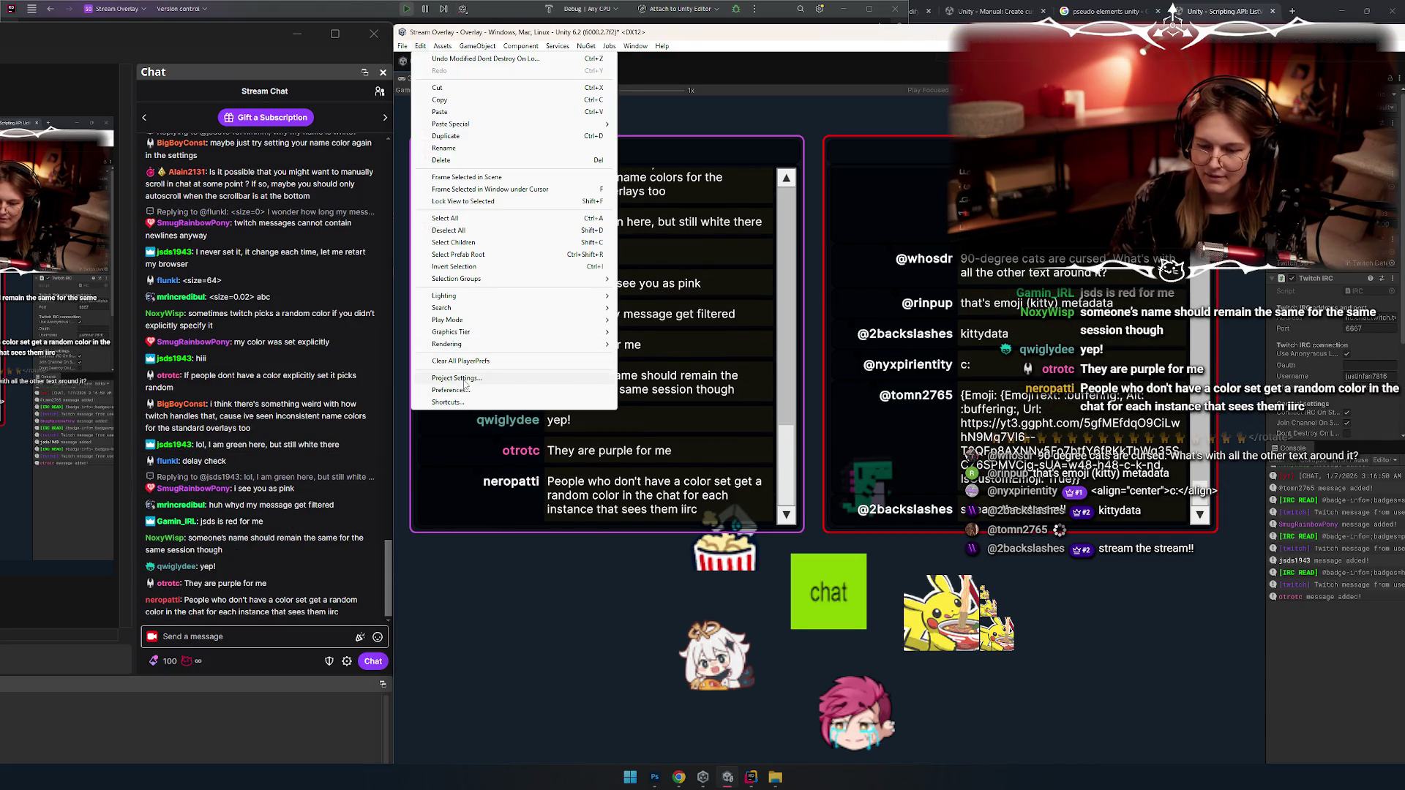
left_click(497, 390)
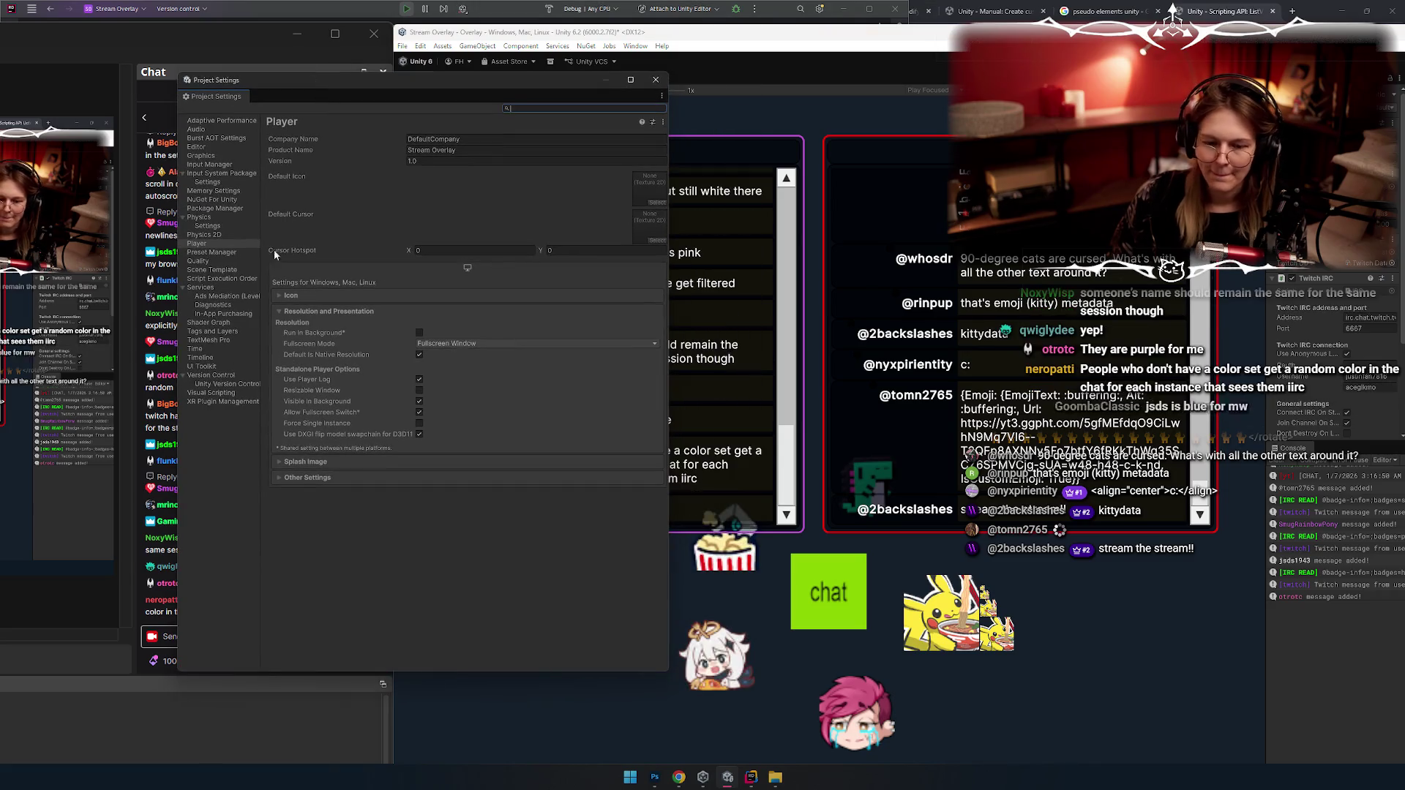
left_click(419, 332)
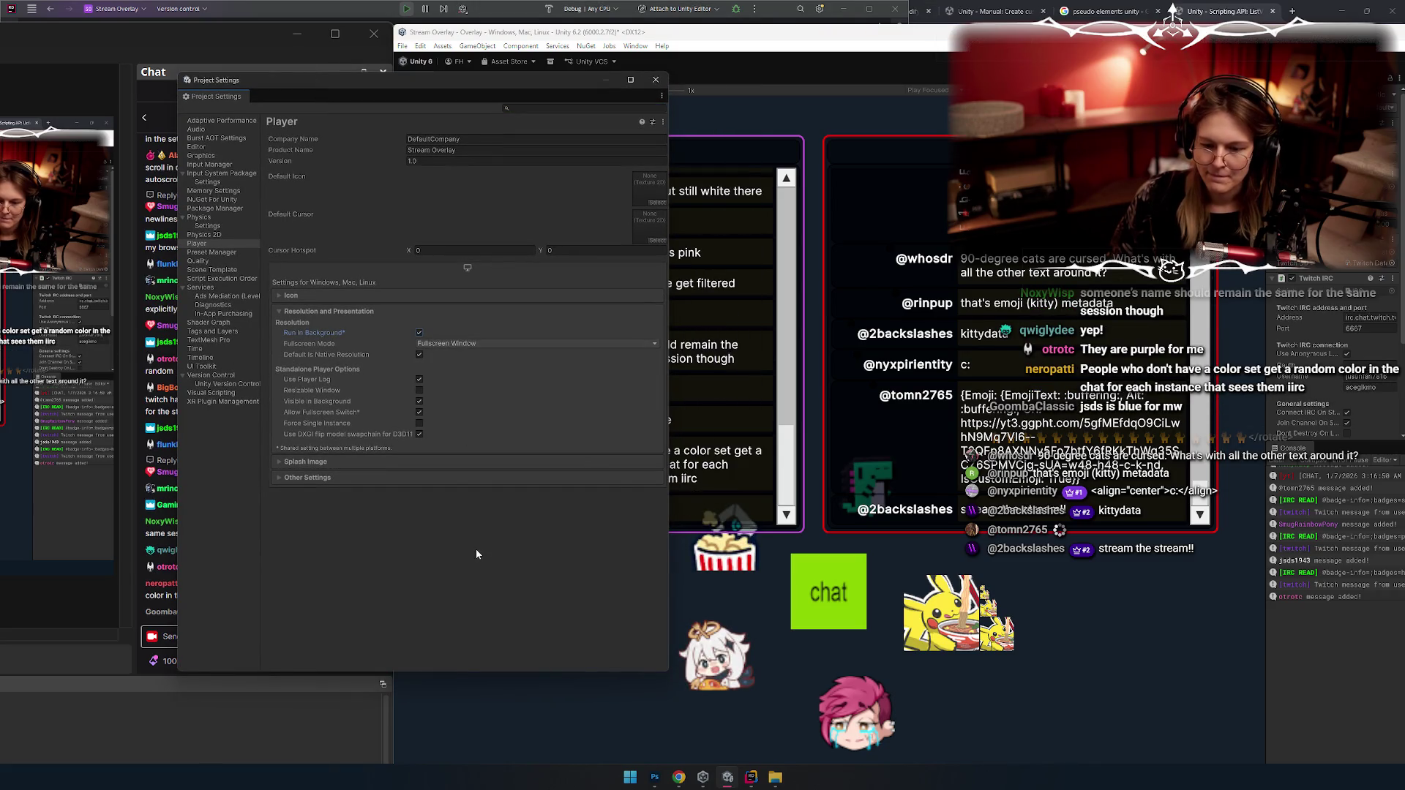
left_click(655, 79)
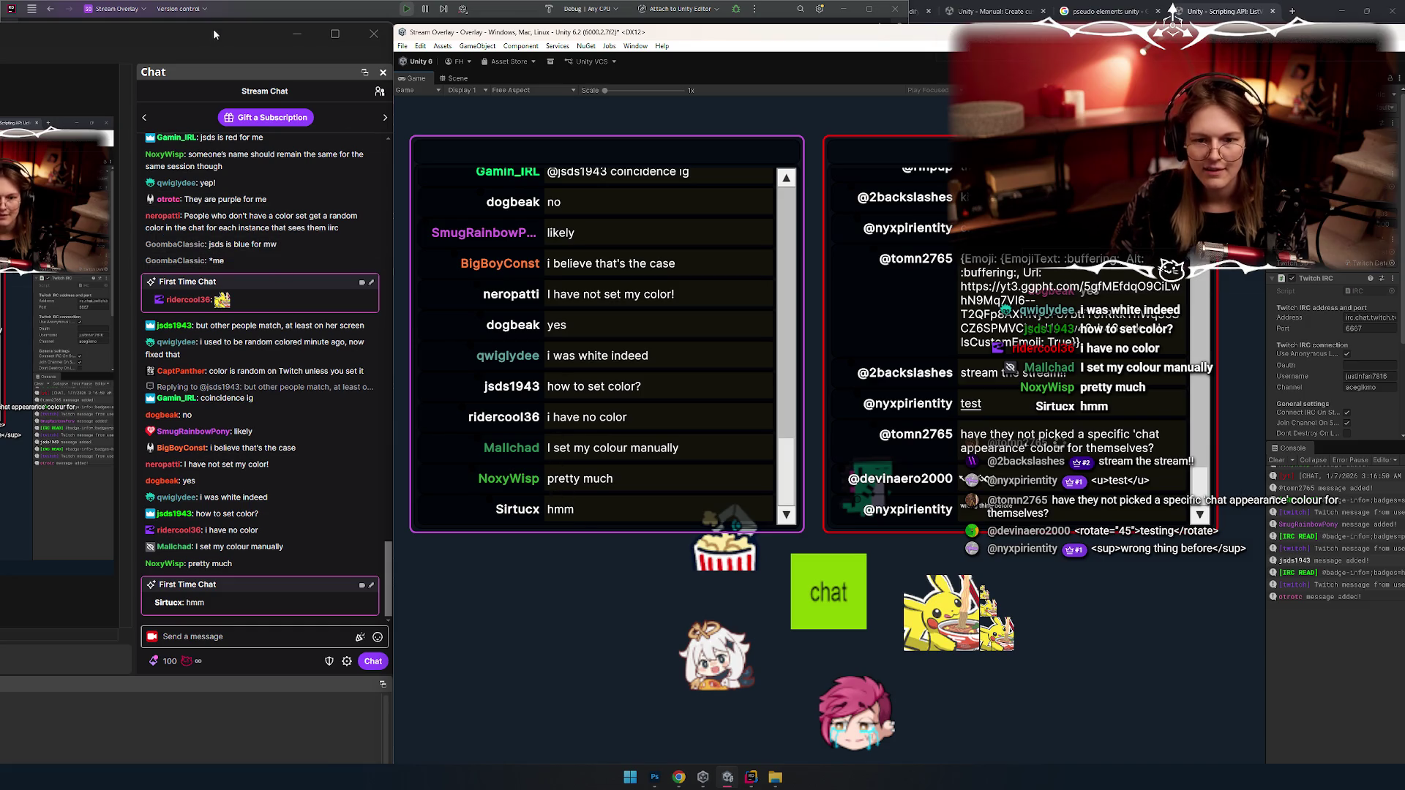
key("alt+Tab")
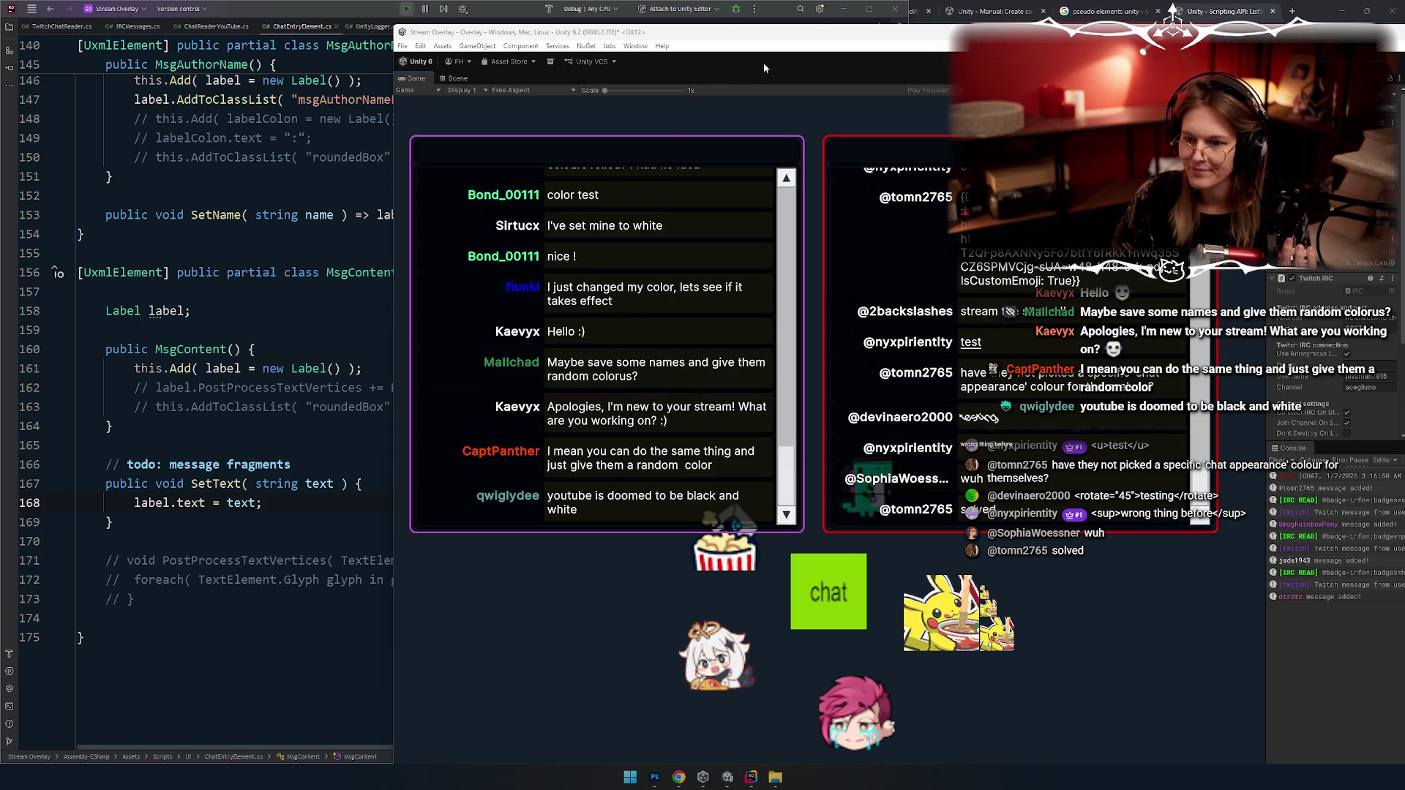
Step: Drag the Unity editor window left, back over the code editor
mouse_move(804, 33)
left_mouse_down()
mouse_move(518, 51)
mouse_move(521, 135)
mouse_move(556, 1)
left_mouse_up()
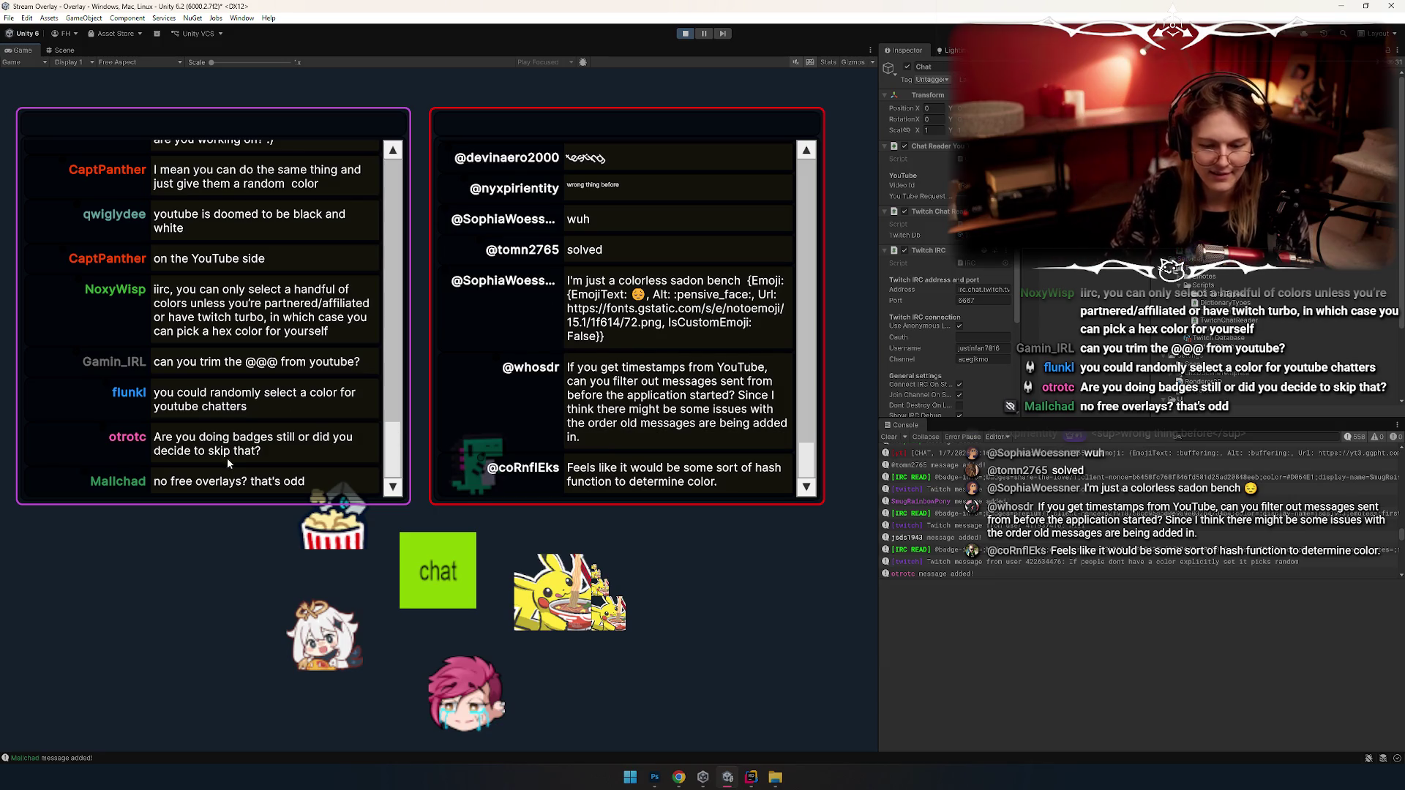
Step: Clear the Unity Console log, then switch back to Rider
scroll(278, 351, "up", 5)
scroll(286, 371, "down", 5)
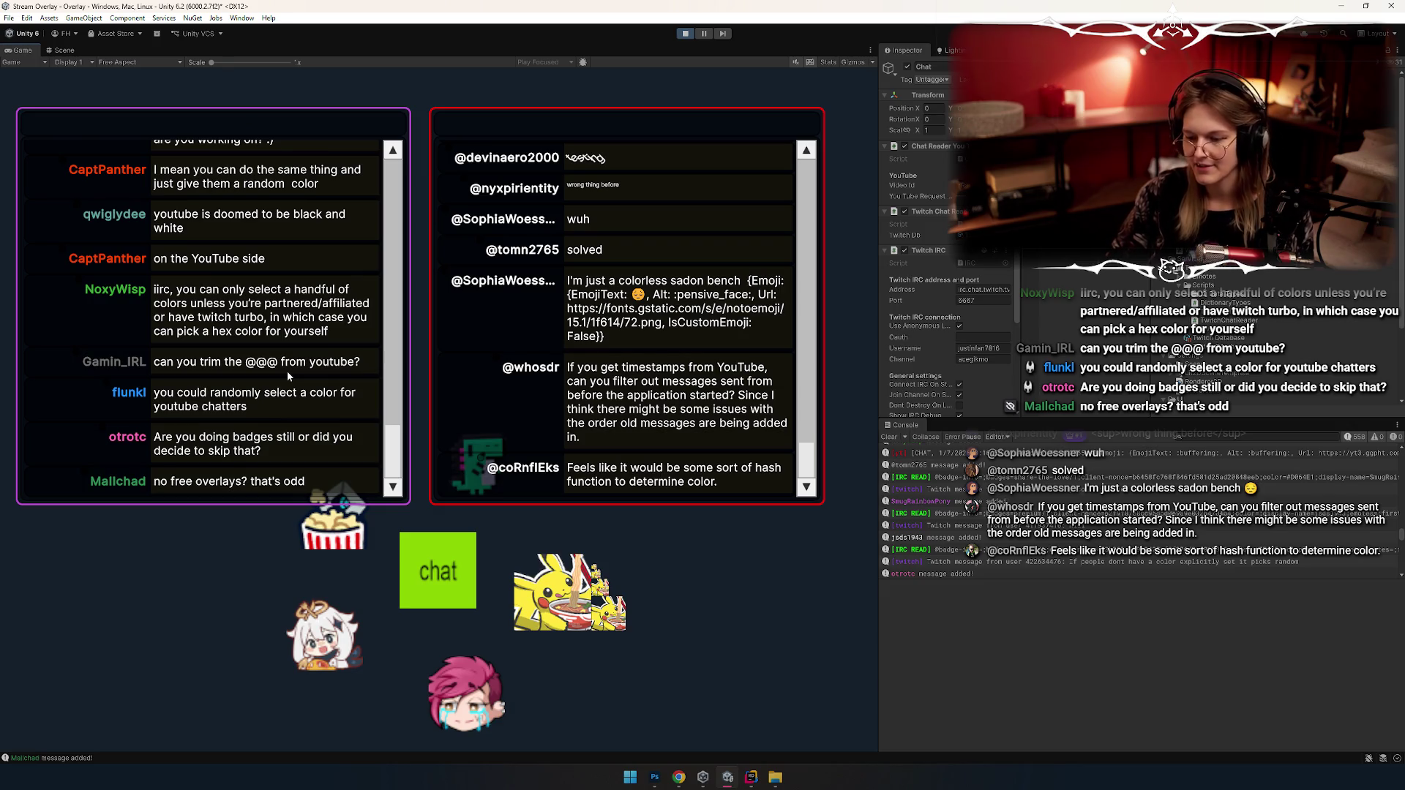
scroll(238, 399, "up", 3)
scroll(235, 410, "down", 3)
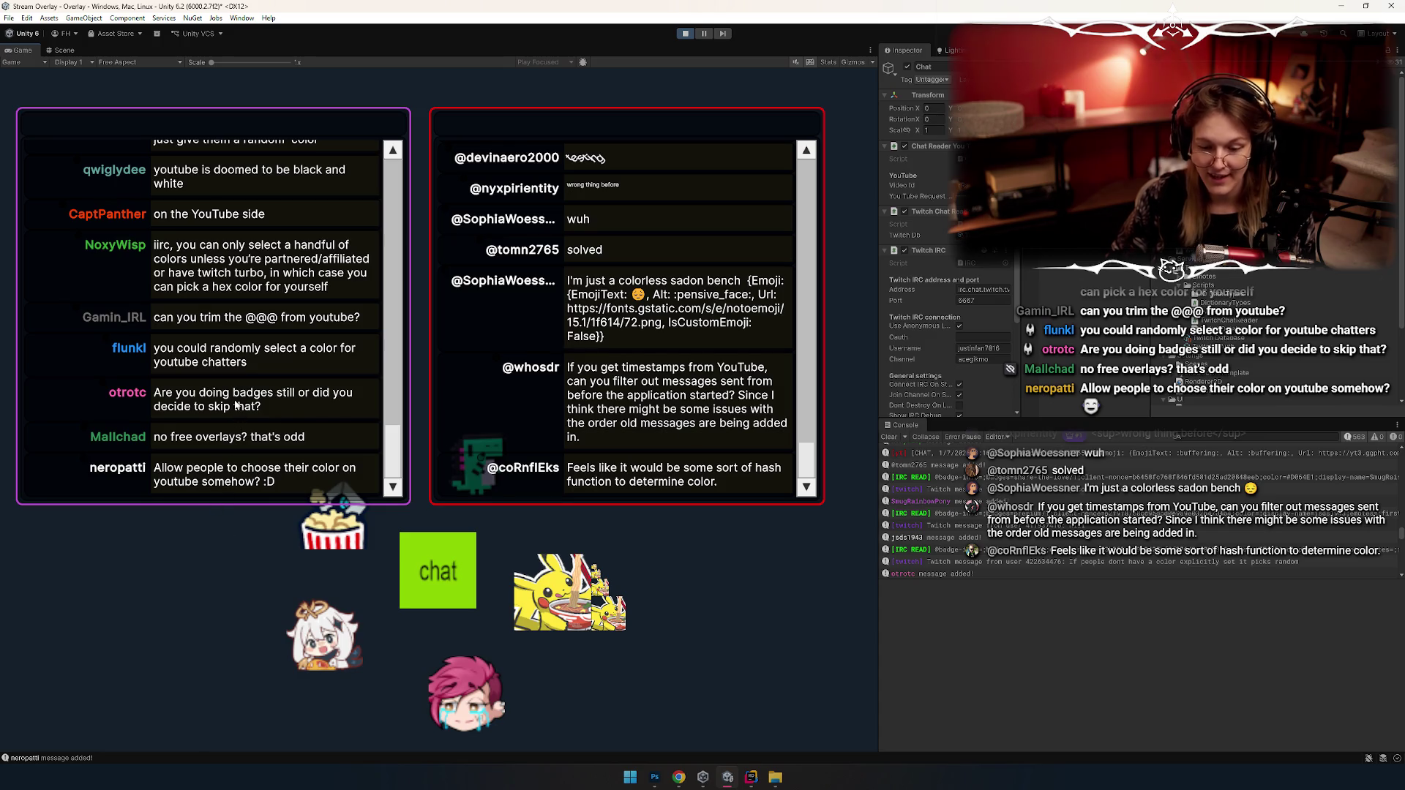
left_click(888, 437)
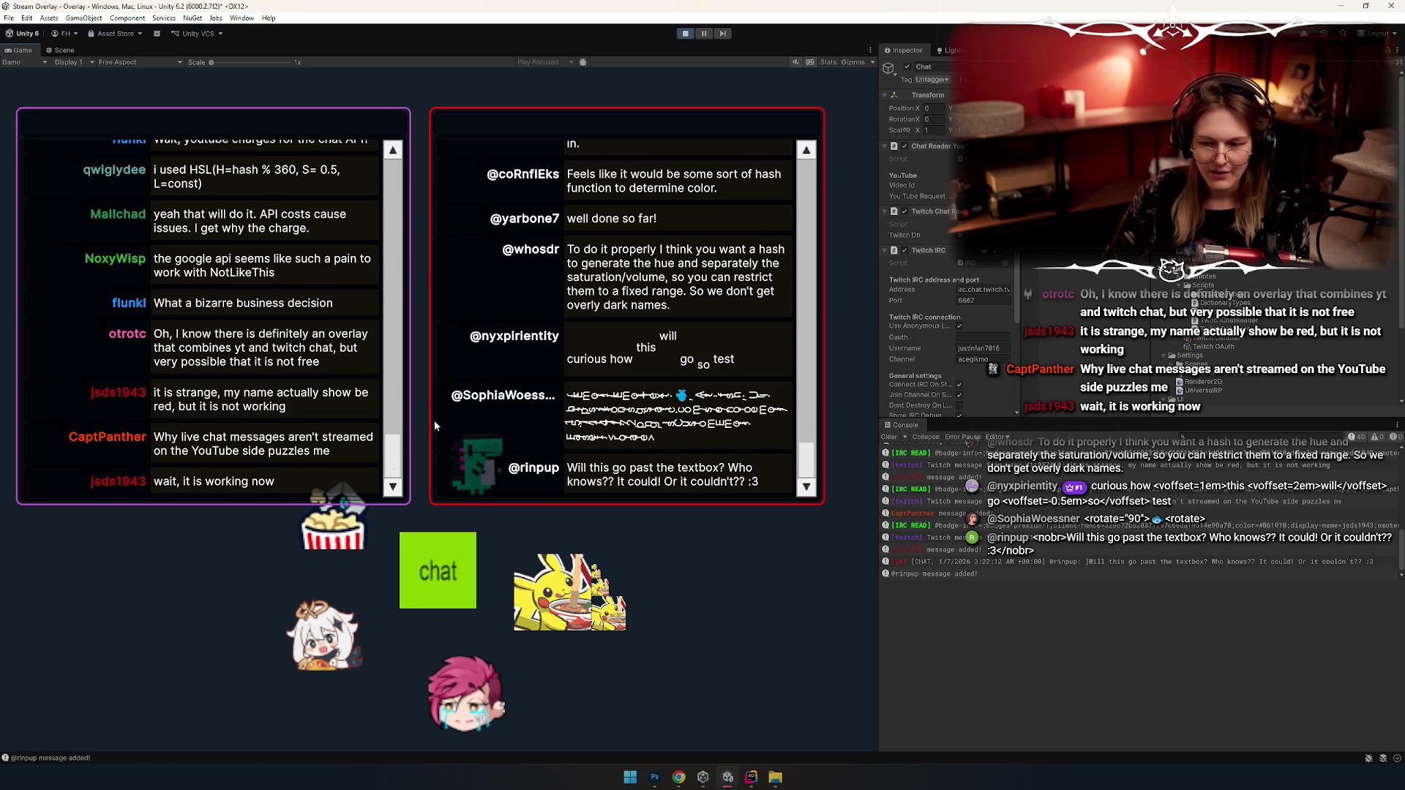
key("alt+Tab")
key("alt+Tab")
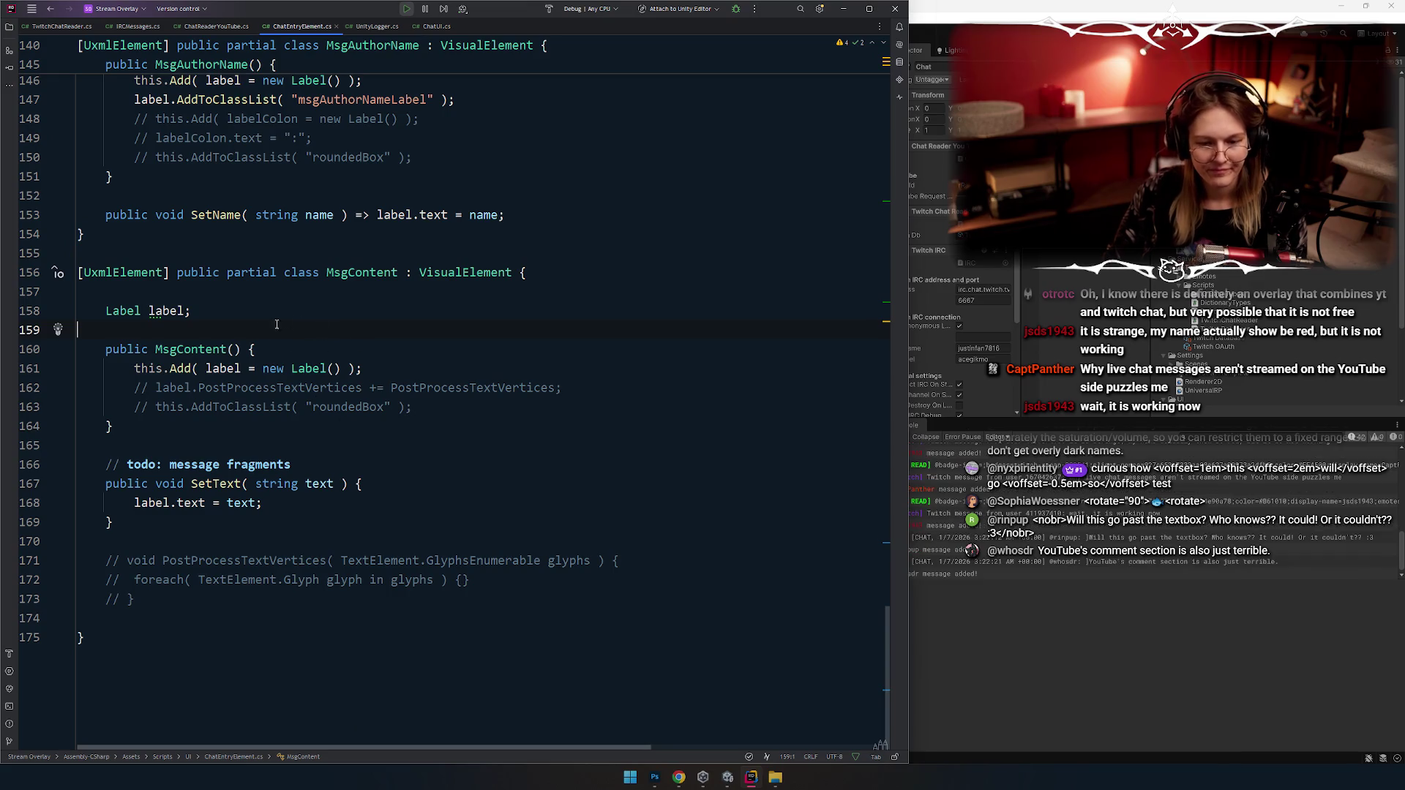
Step: Return to ChatReaderYouTube.cs and add a blank line below the log call
left_click(308, 510)
key("ctrl+minus")
key("ctrl+minus")
key("ctrl+minus")
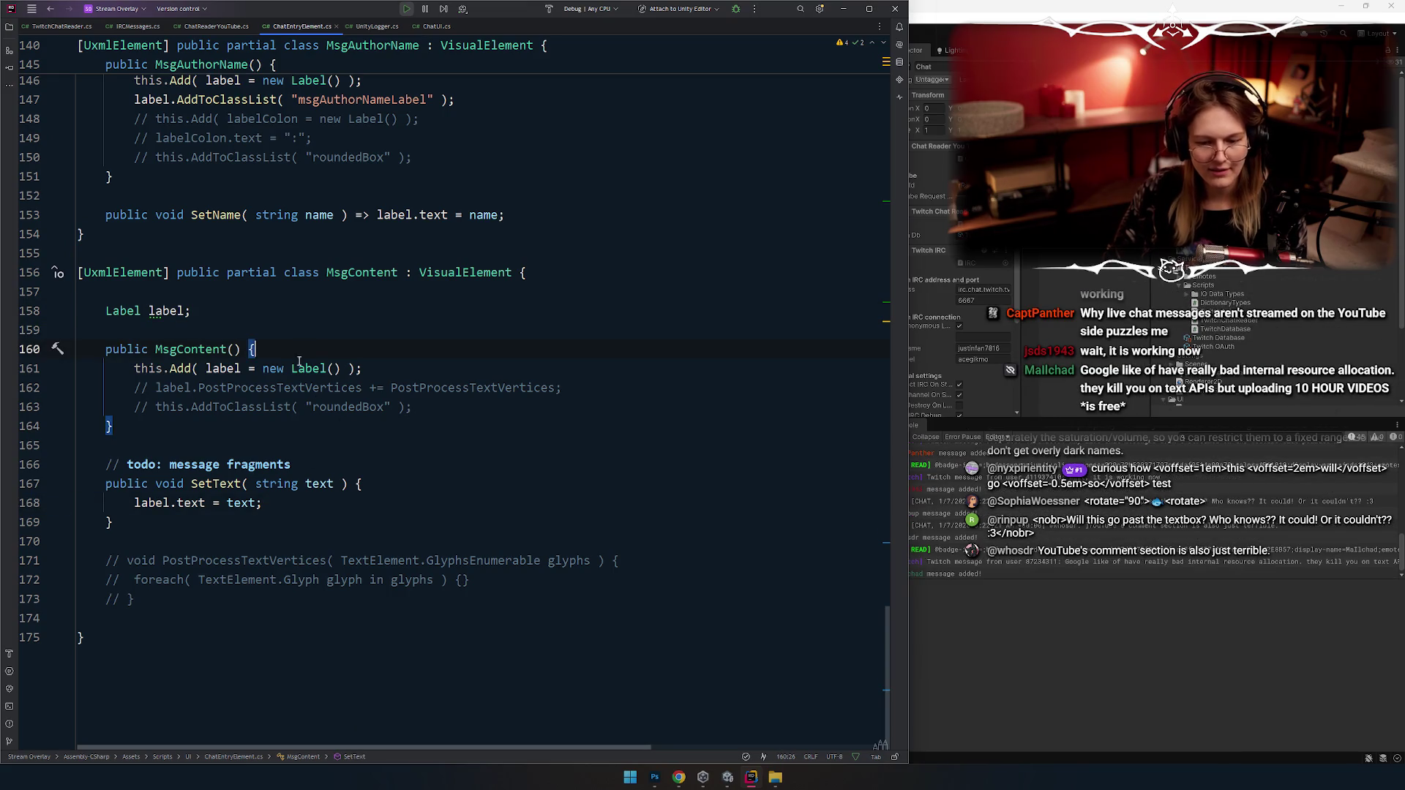
left_click(329, 434)
key("Down")
key("End")
key("Return")
key("Return")
key("Return")
key("Up")
key("Up")
Step: Start line 115 with a Color.HSVToRGB call, discarding the ColorUtility attempt
type("c")
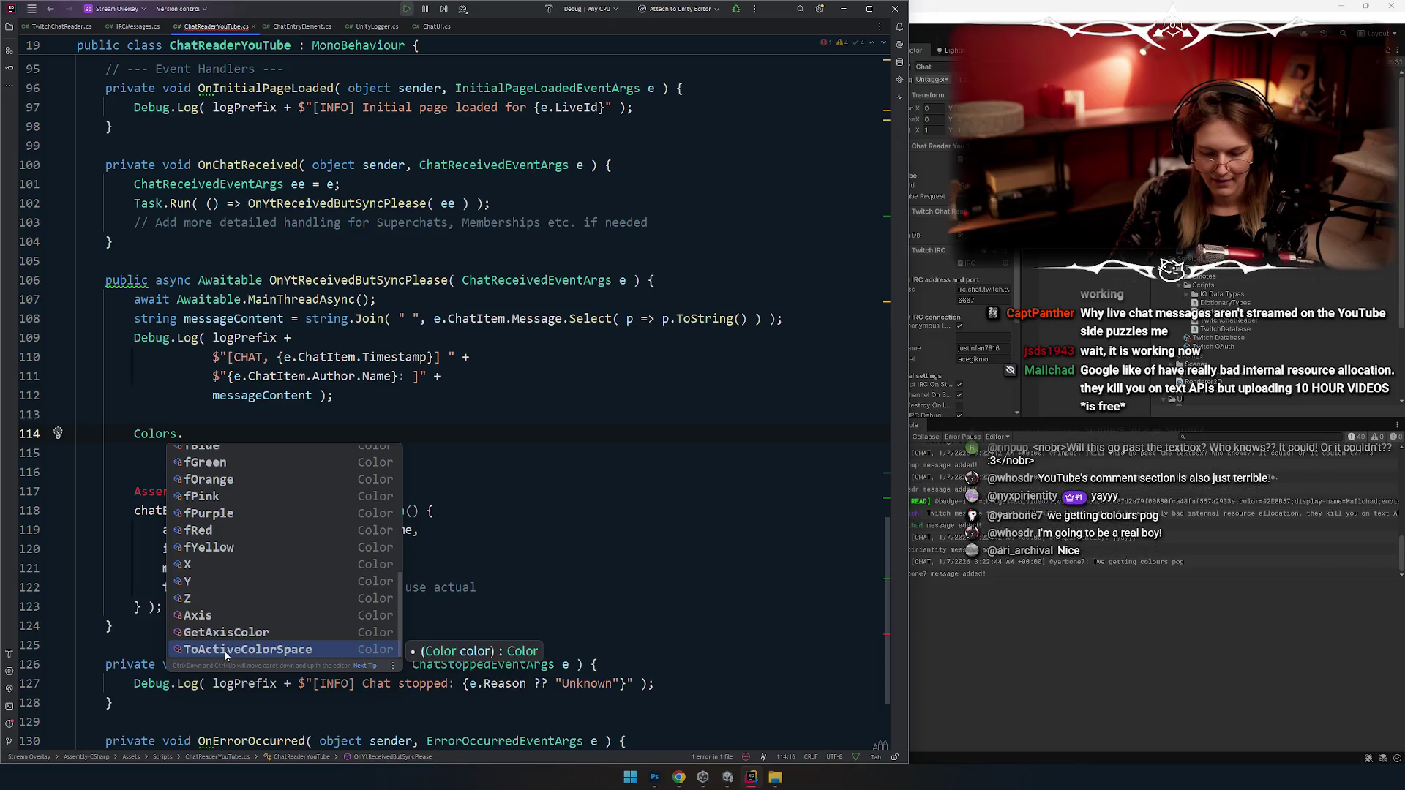
type("olorU")
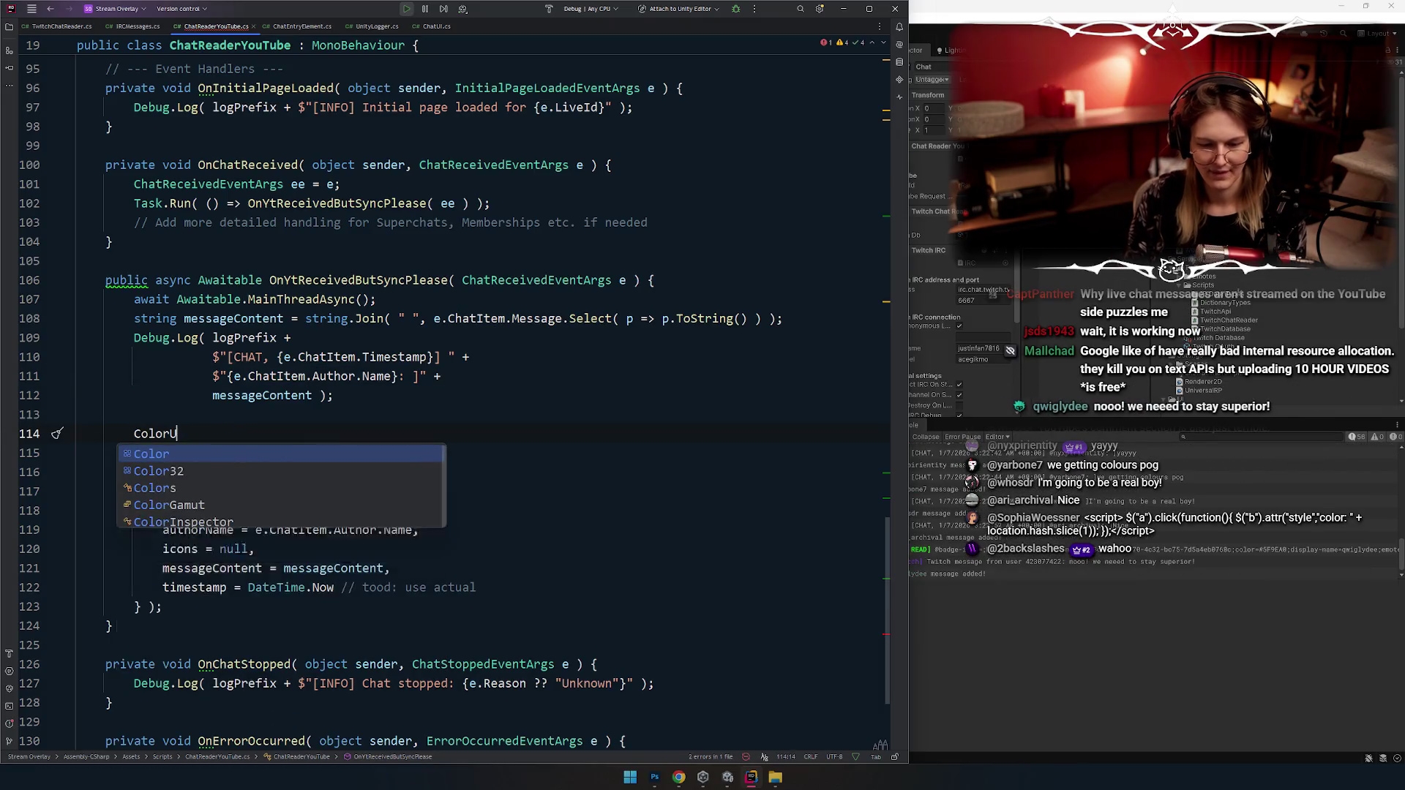
key("Return")
type(".")
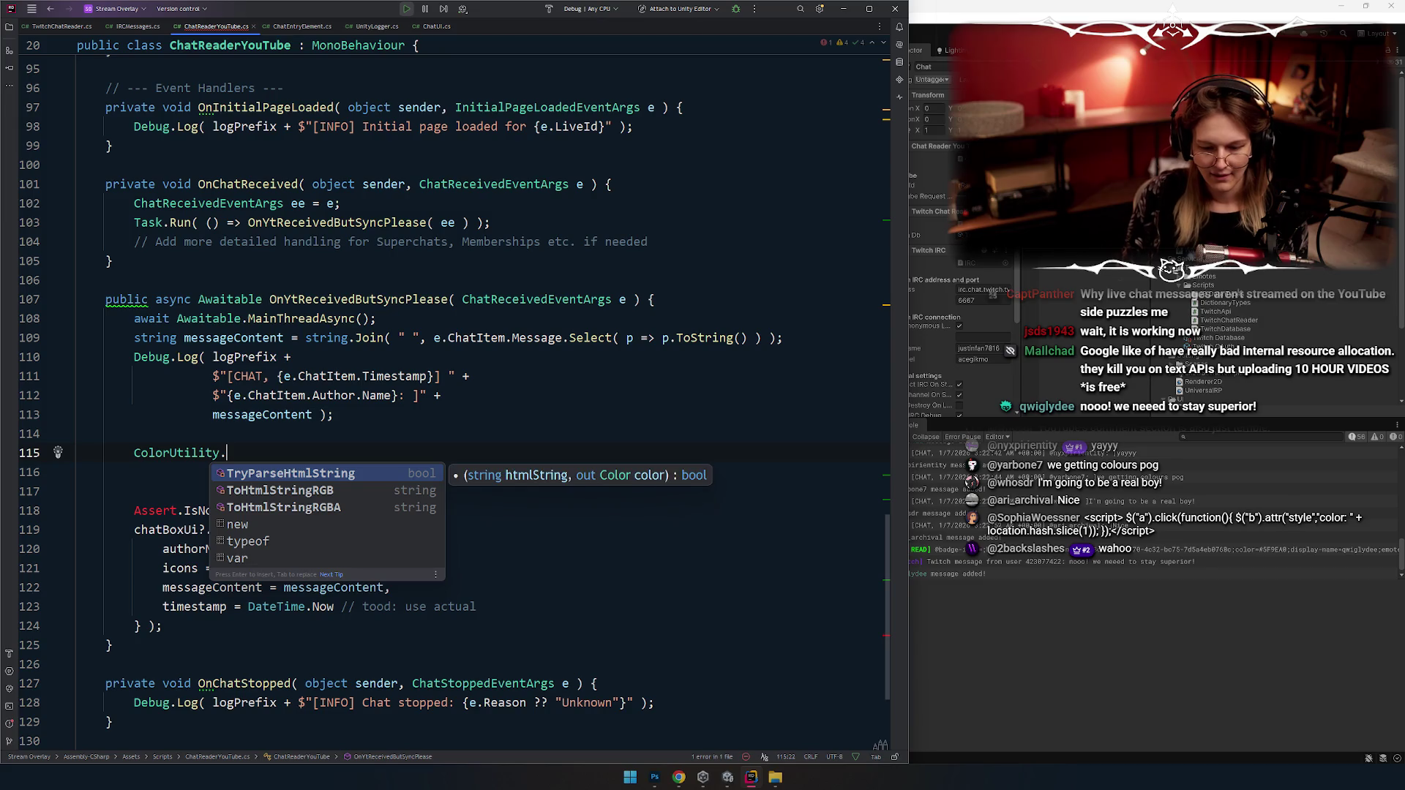
key("Escape")
key("shift+Home")
type("Color")
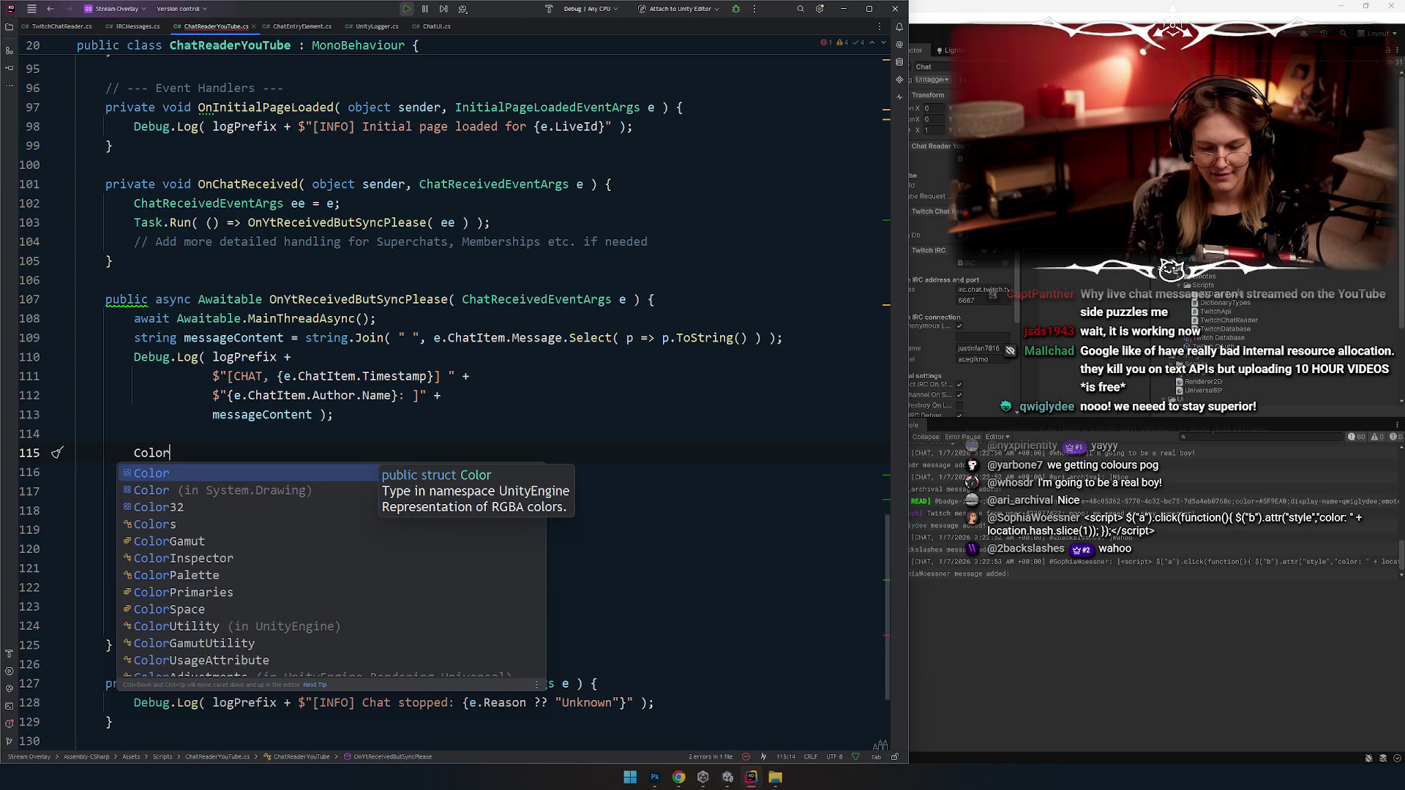
type(".jh")
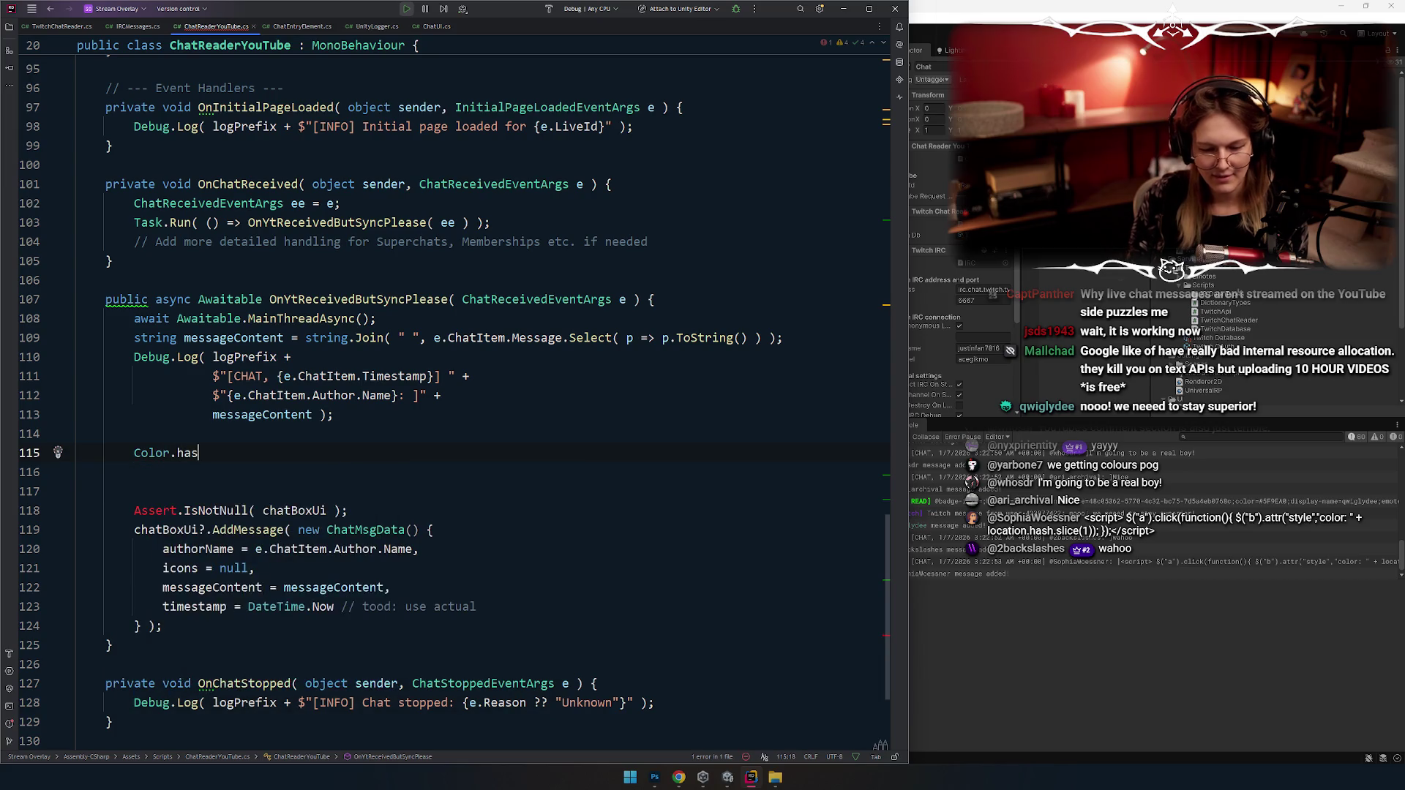
key("BackSpace")
key("BackSpace")
type("hsv")
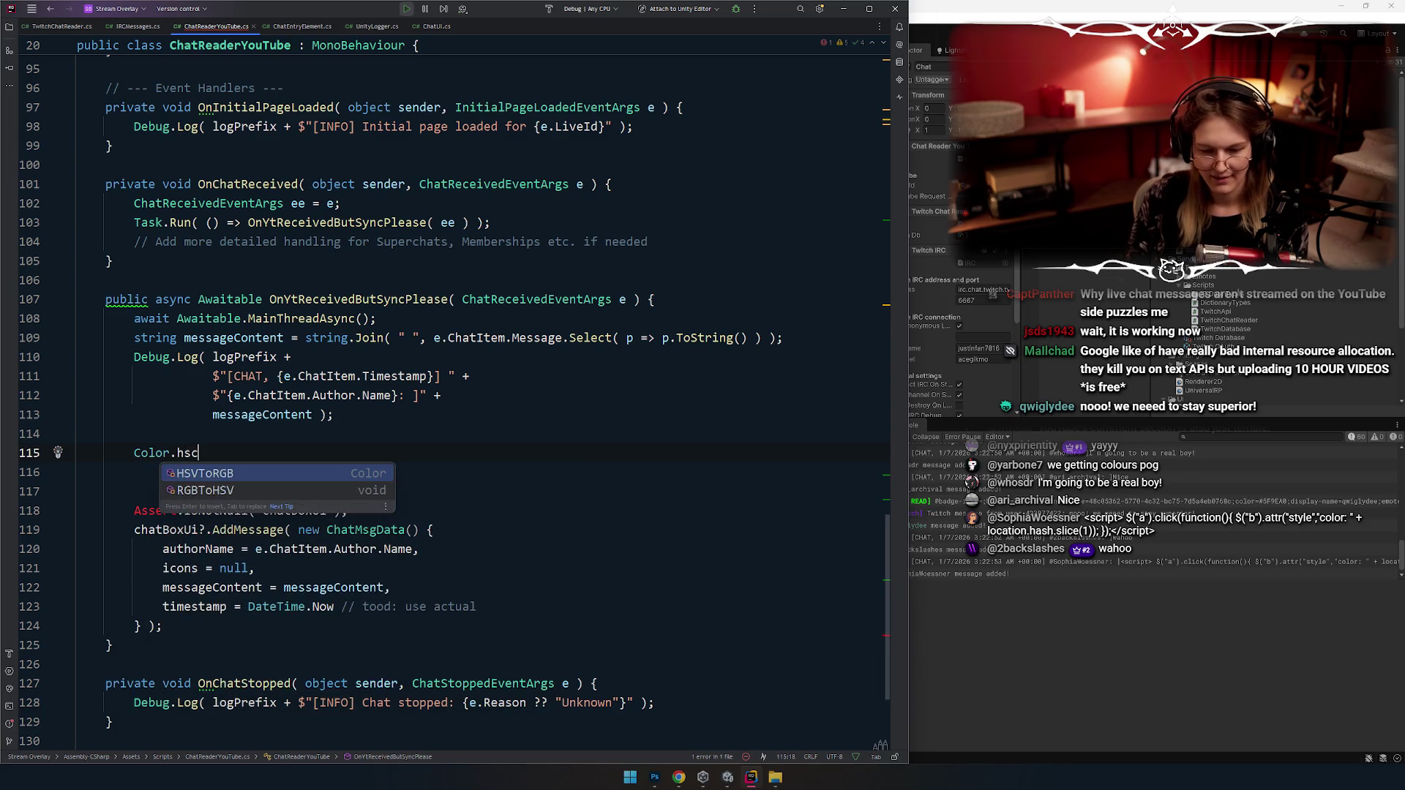
key("Return")
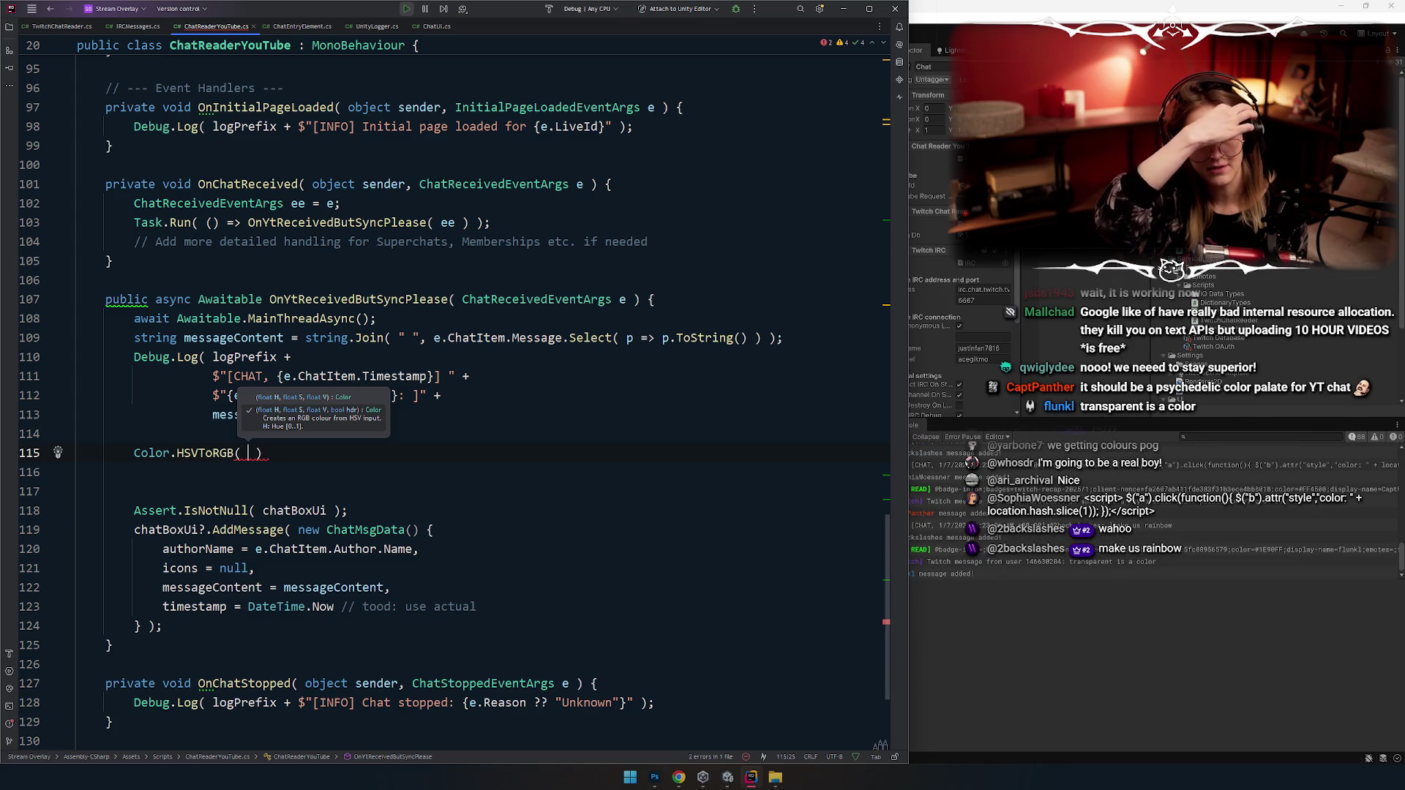
Step: Add a '%360' modulo inside the HSVToRGB hue argument
left_click(408, 450)
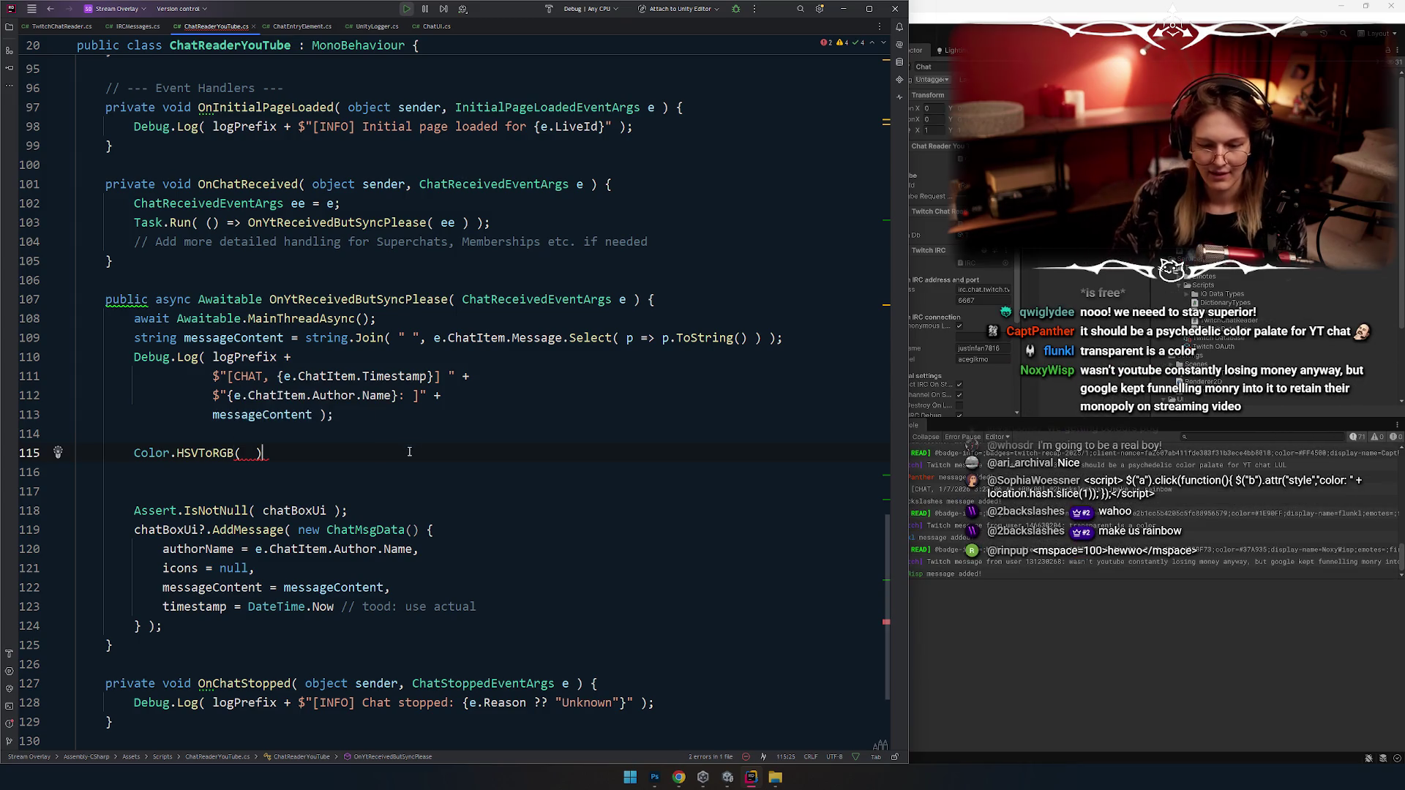
type("()")
key("BackSpace")
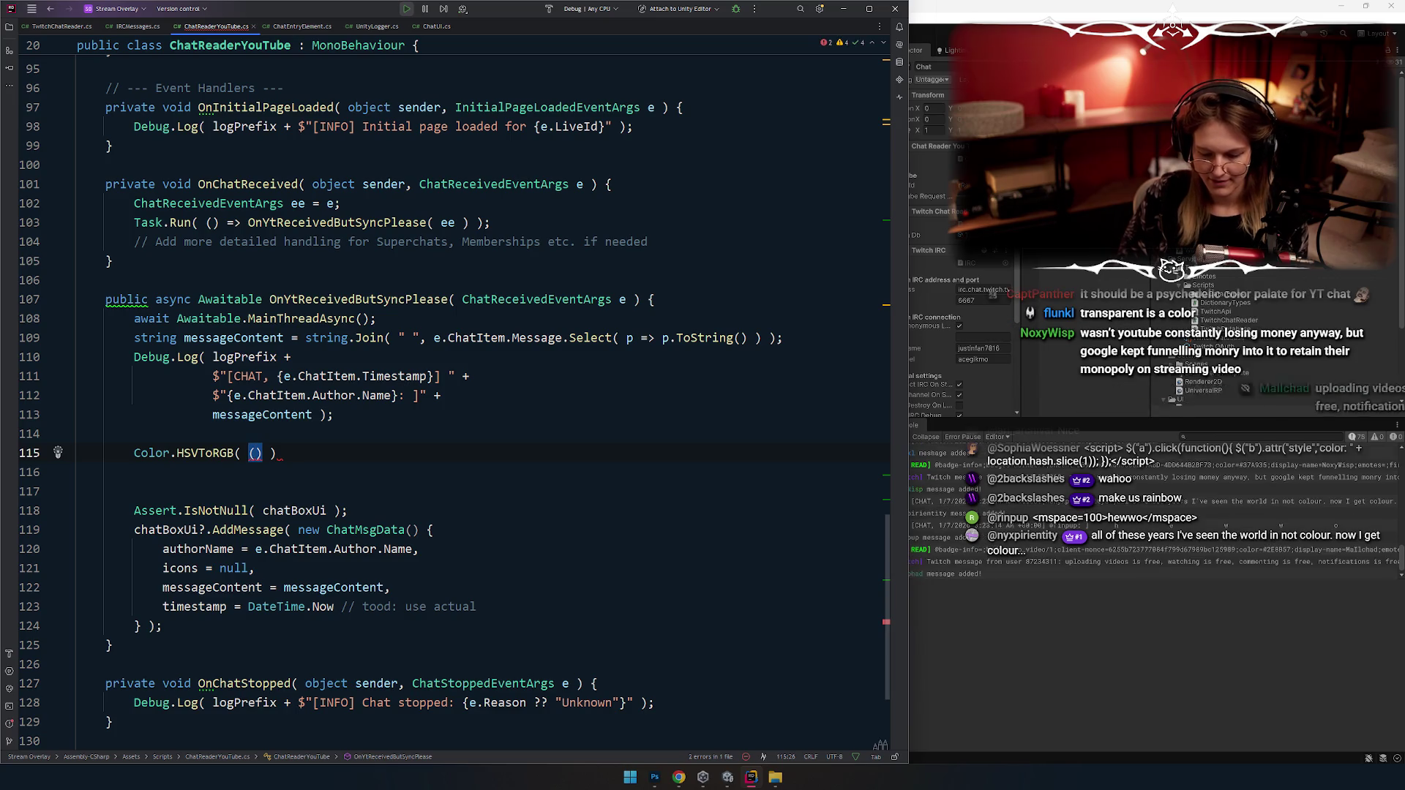
type("%356")
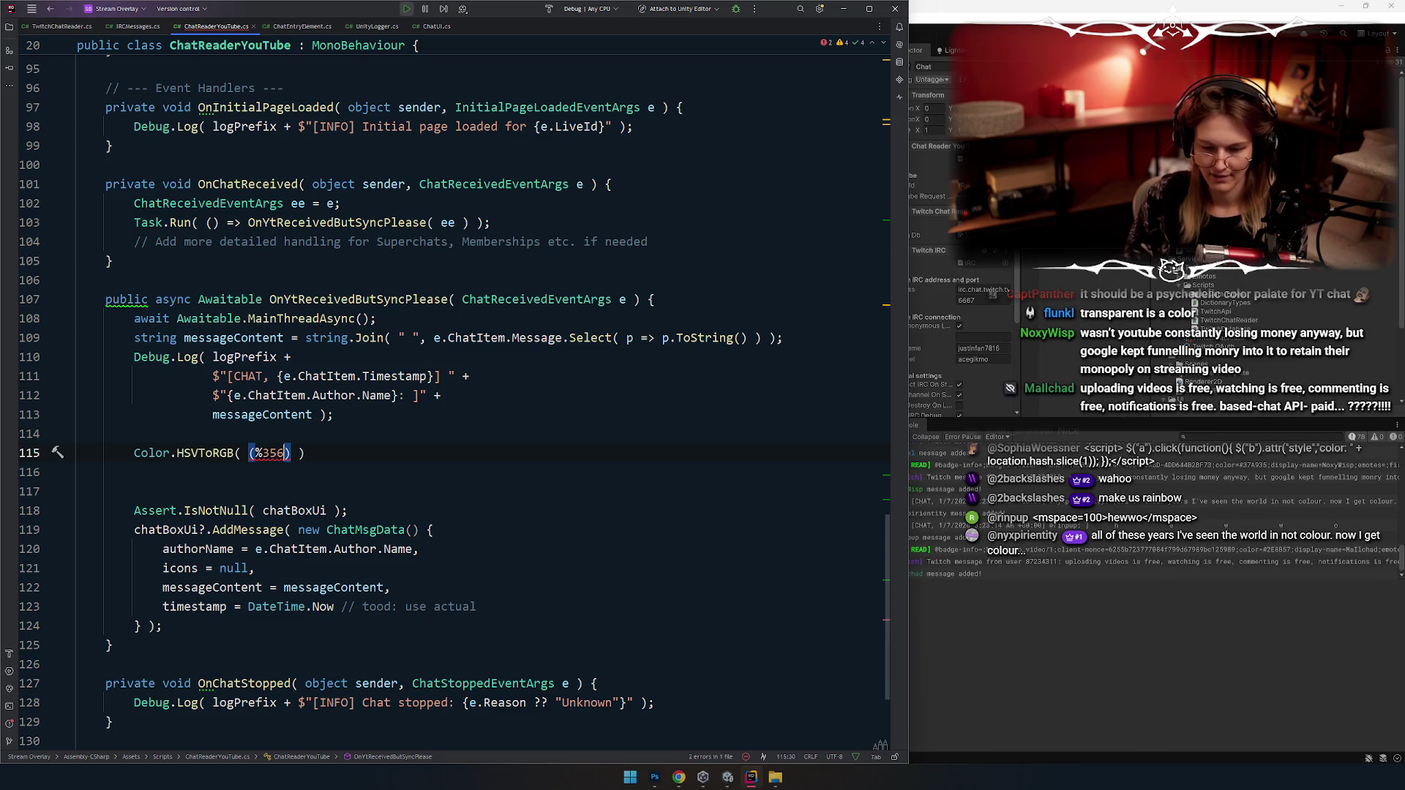
type("360")
key("Left")
key("Left")
key("Left")
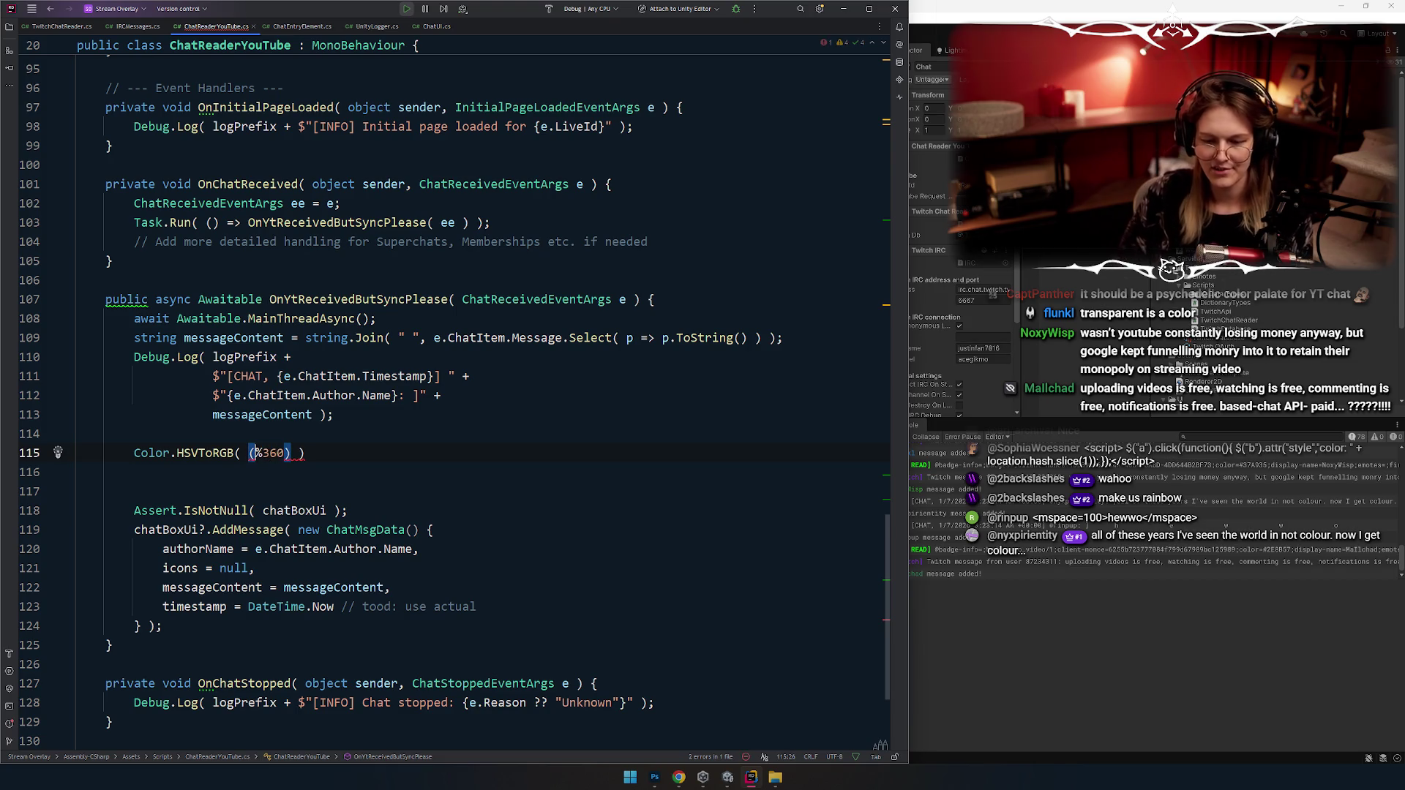
Step: Insert the author name from line 112 with GetHashCode() before the %360
left_click(333, 395)
left_click_drag(392, 395, 232, 395)
key("ctrl+c")
left_click(263, 452)
type("()")
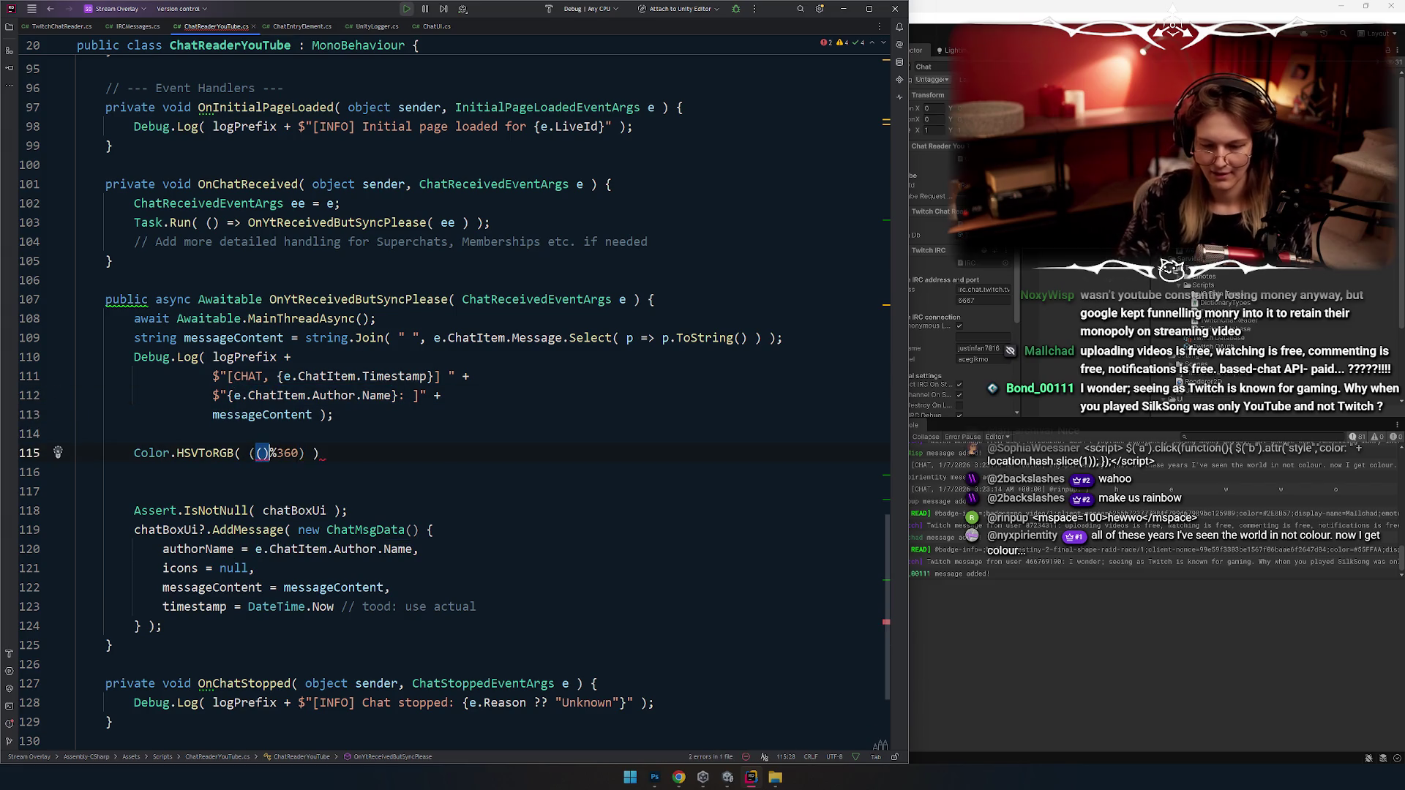
key("ctrl+v")
type(".gethg")
key("BackSpace")
type("c")
key("Return")
type(")")
Step: Finish the HSVToRGB arguments with /360f, 0.5f and 1
key("Right")
key("Right")
key("Right")
type("/")
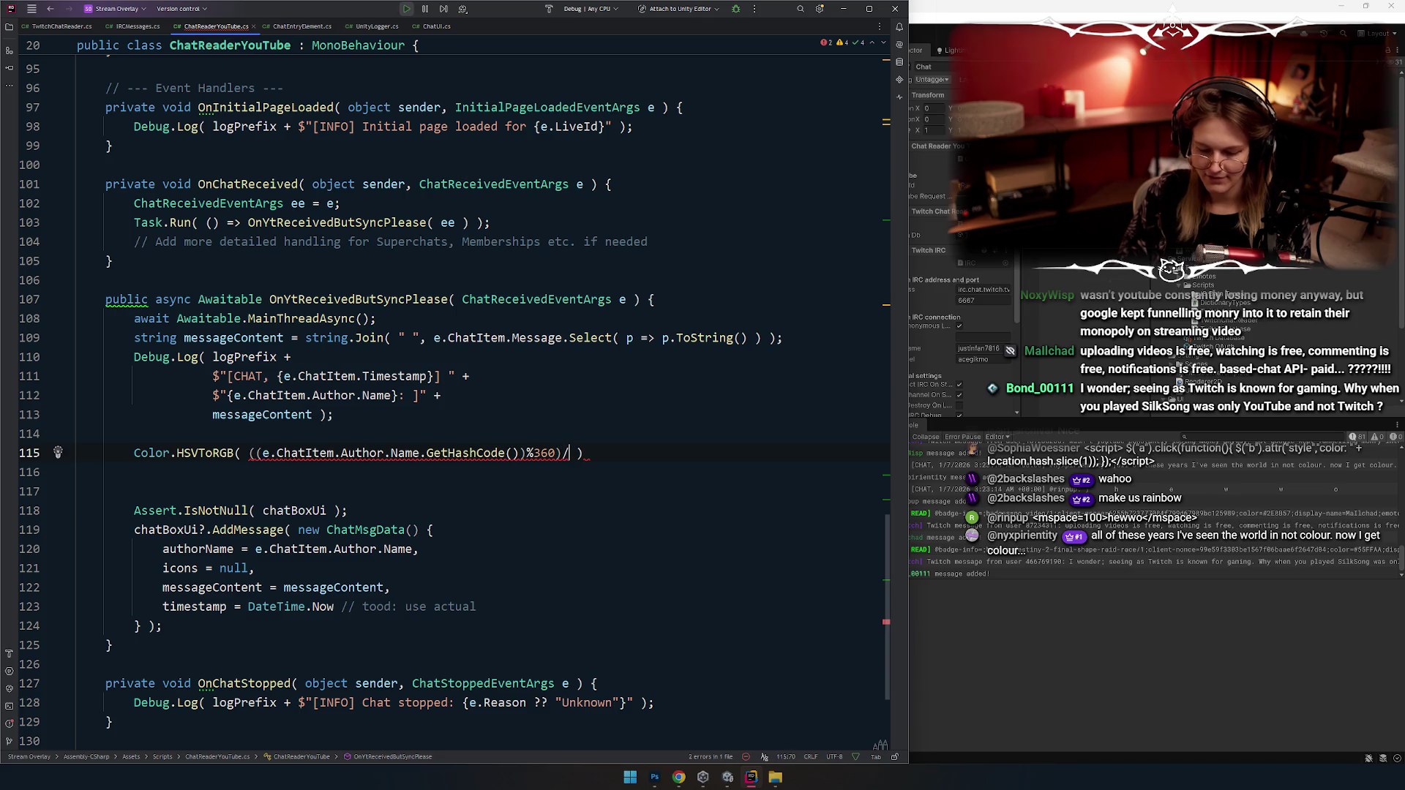
type("360f, ")
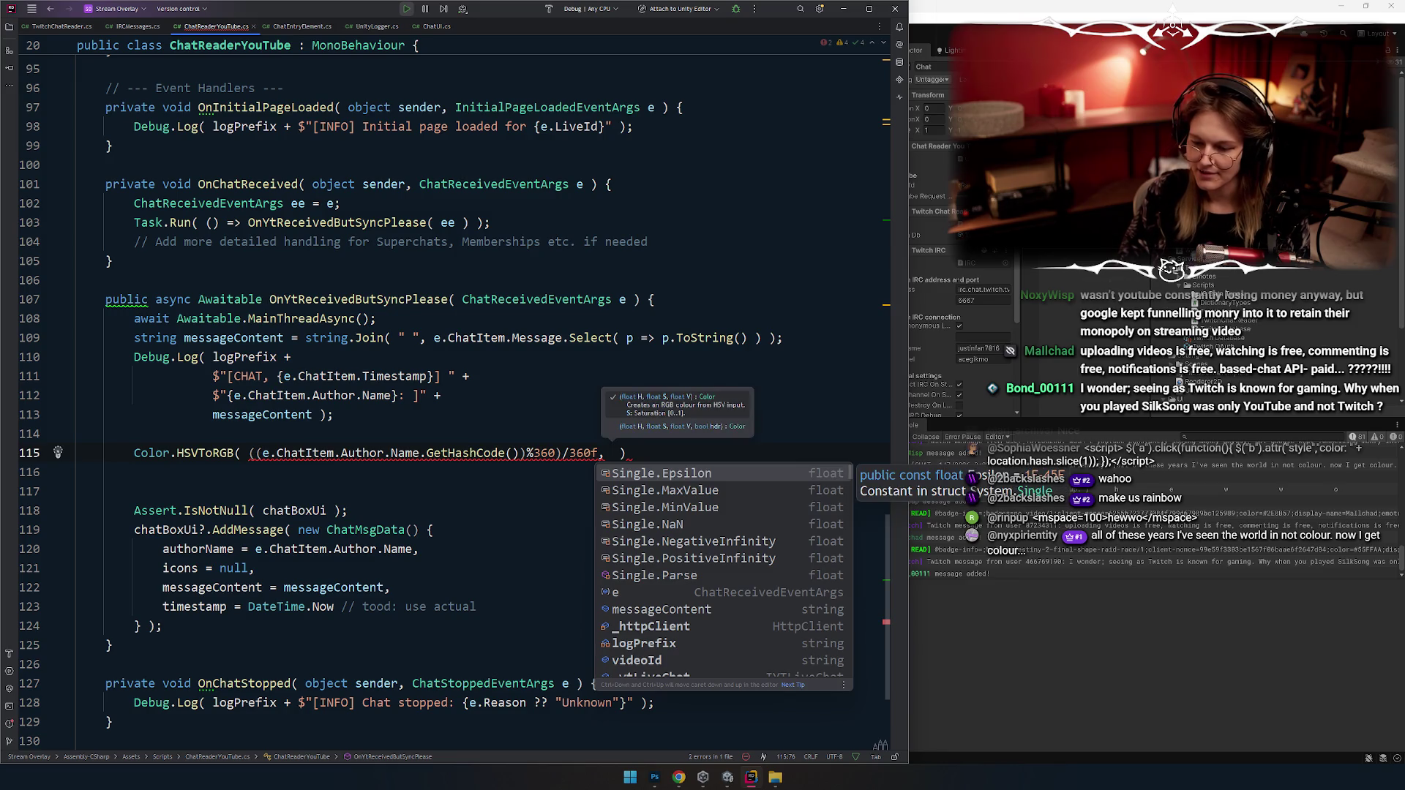
type("0.5")
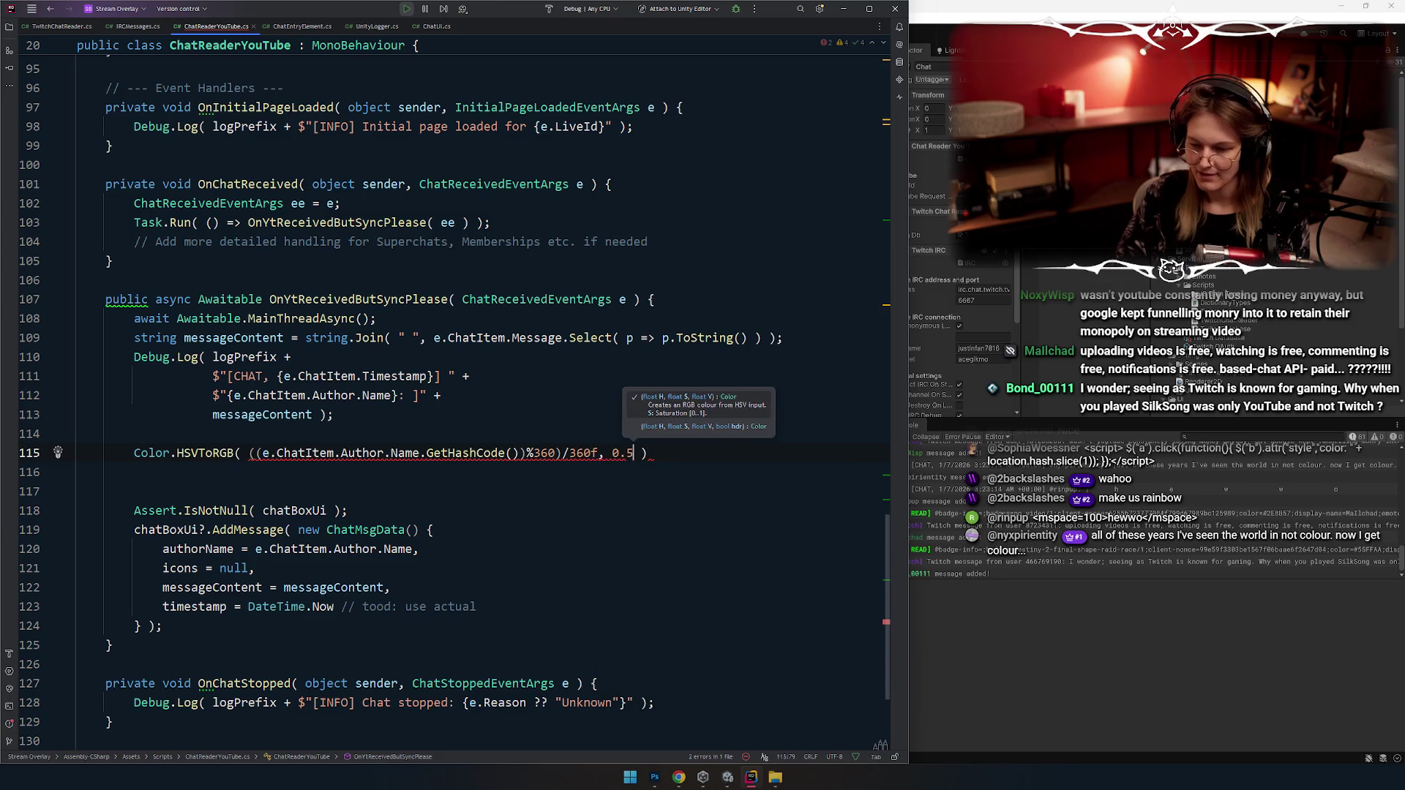
type("f, 1")
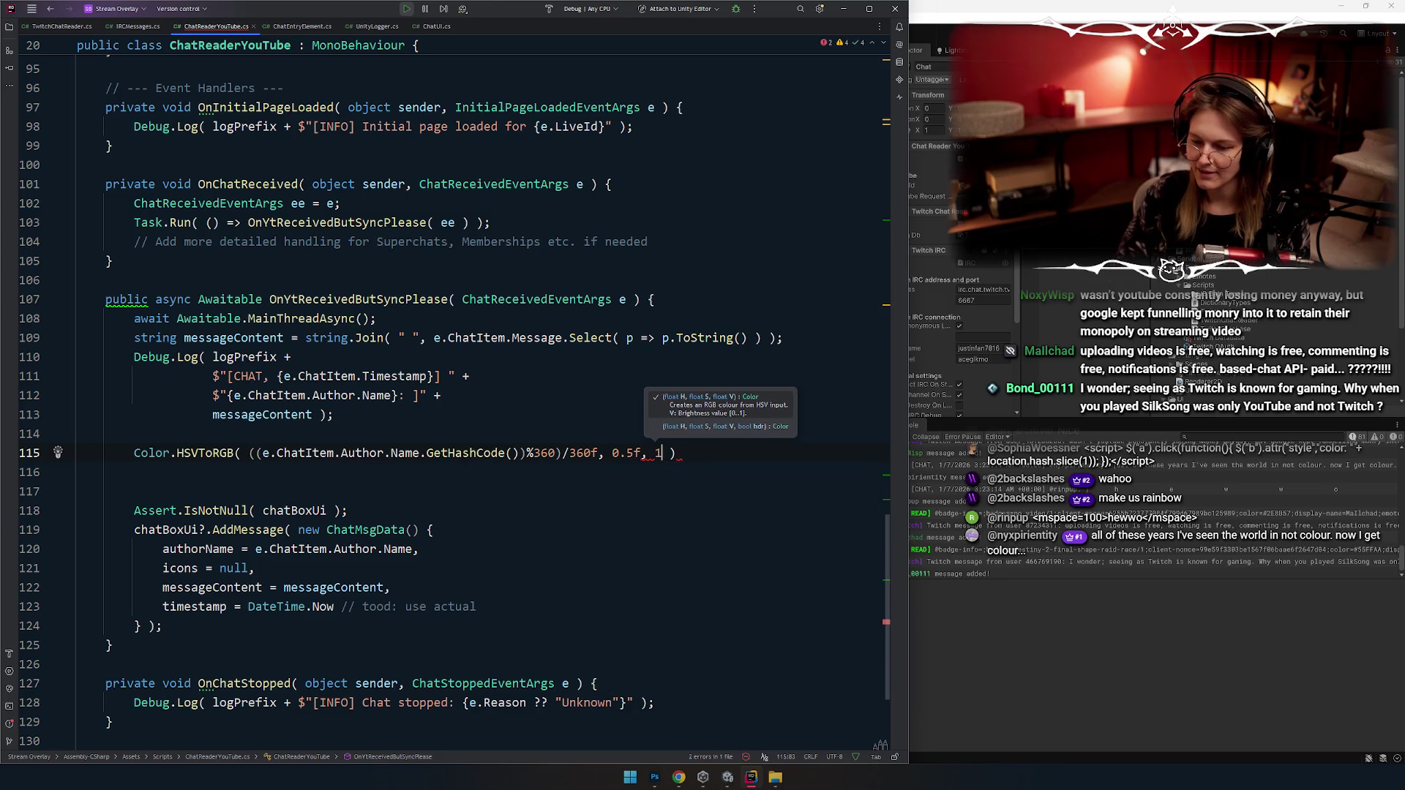
left_click(675, 452)
type(";")
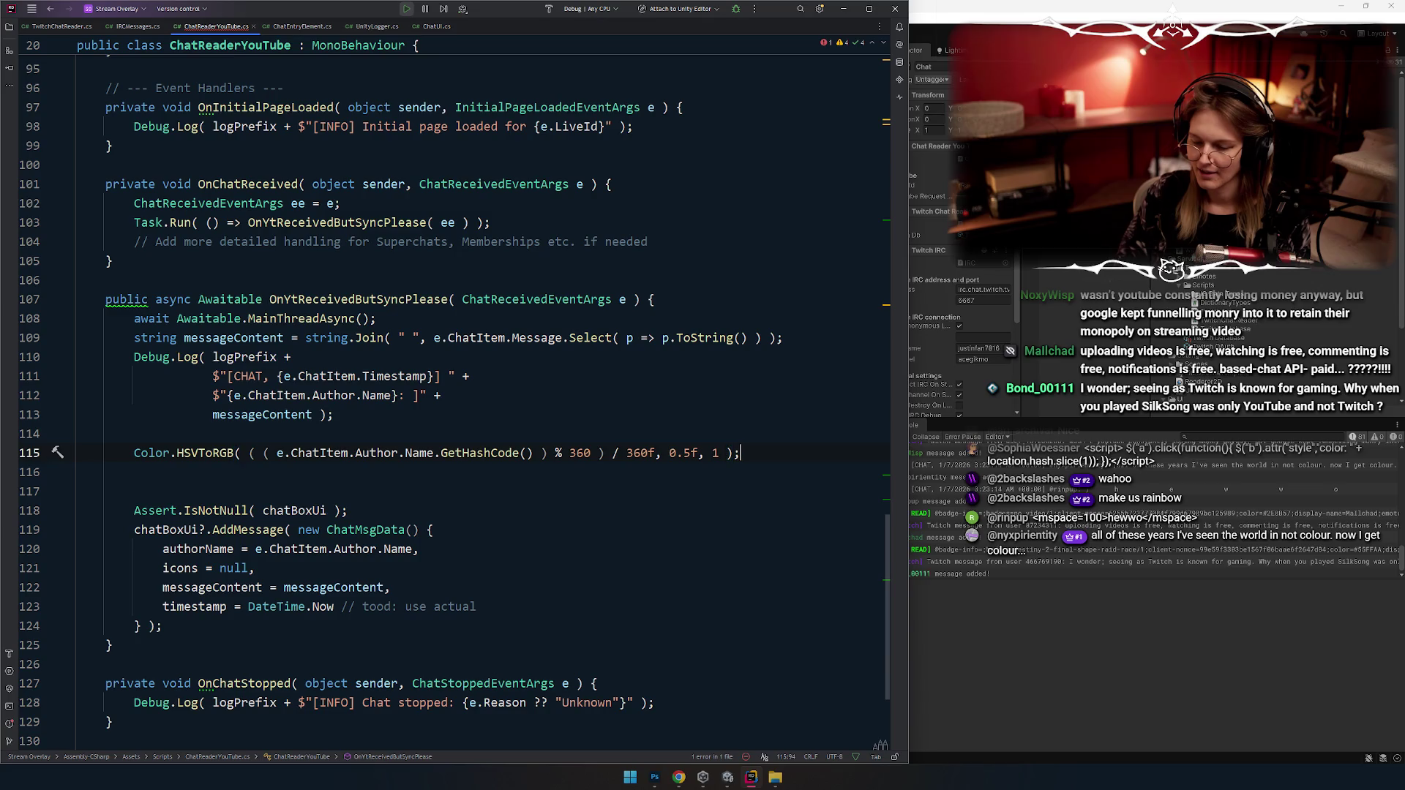
left_click(699, 453)
key("Left")
key("Left")
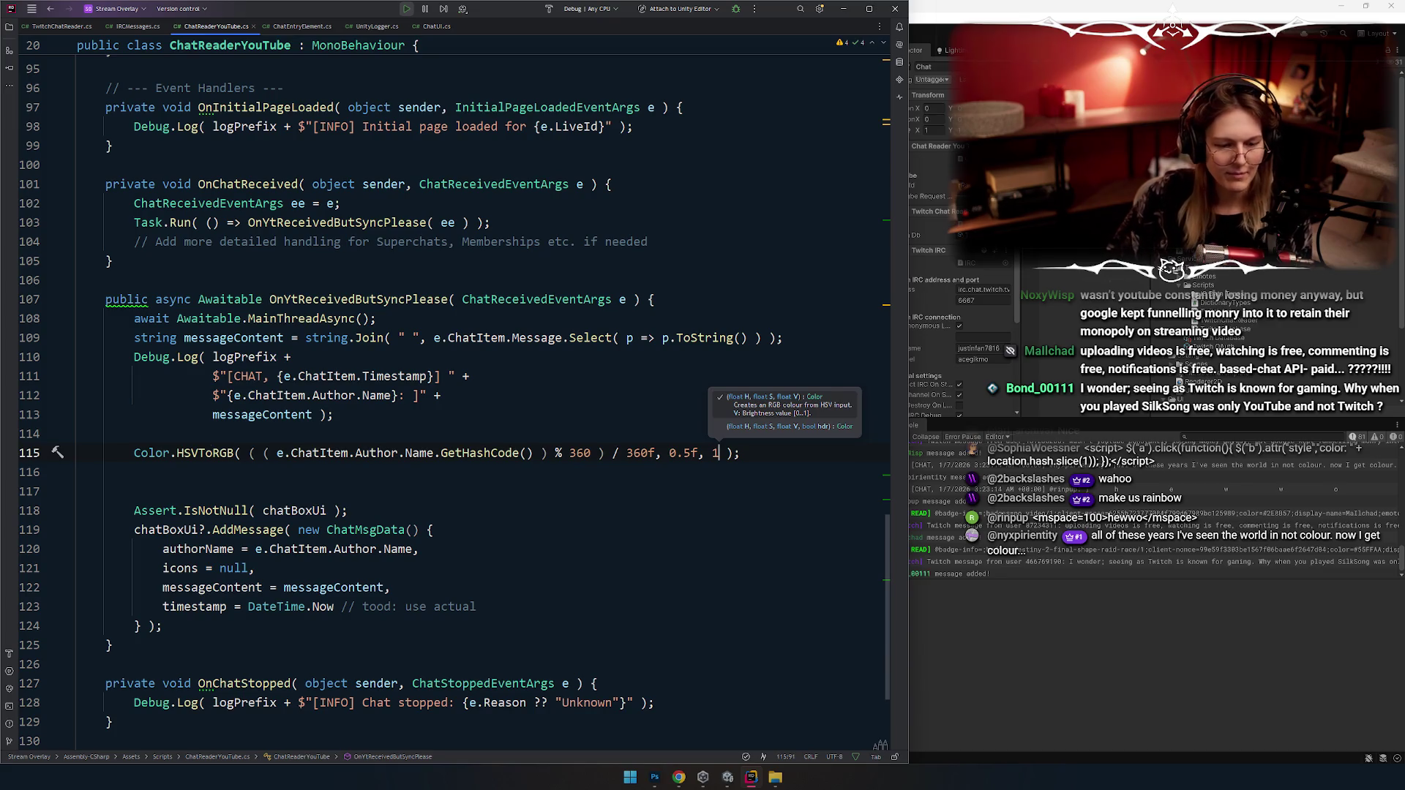
Step: Prefix line 115's HSVToRGB call with 'Color32 color ='
left_click(377, 452)
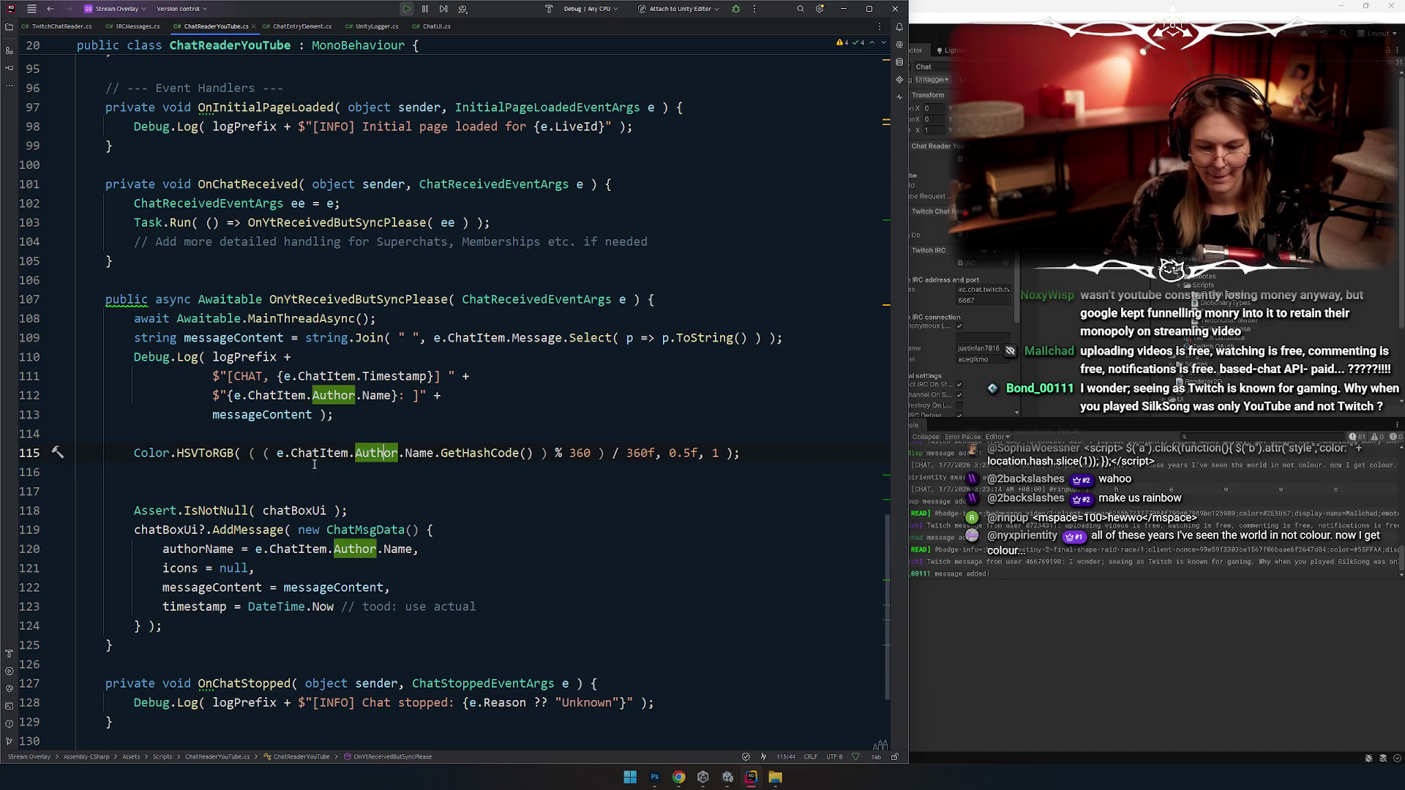
left_click(130, 450)
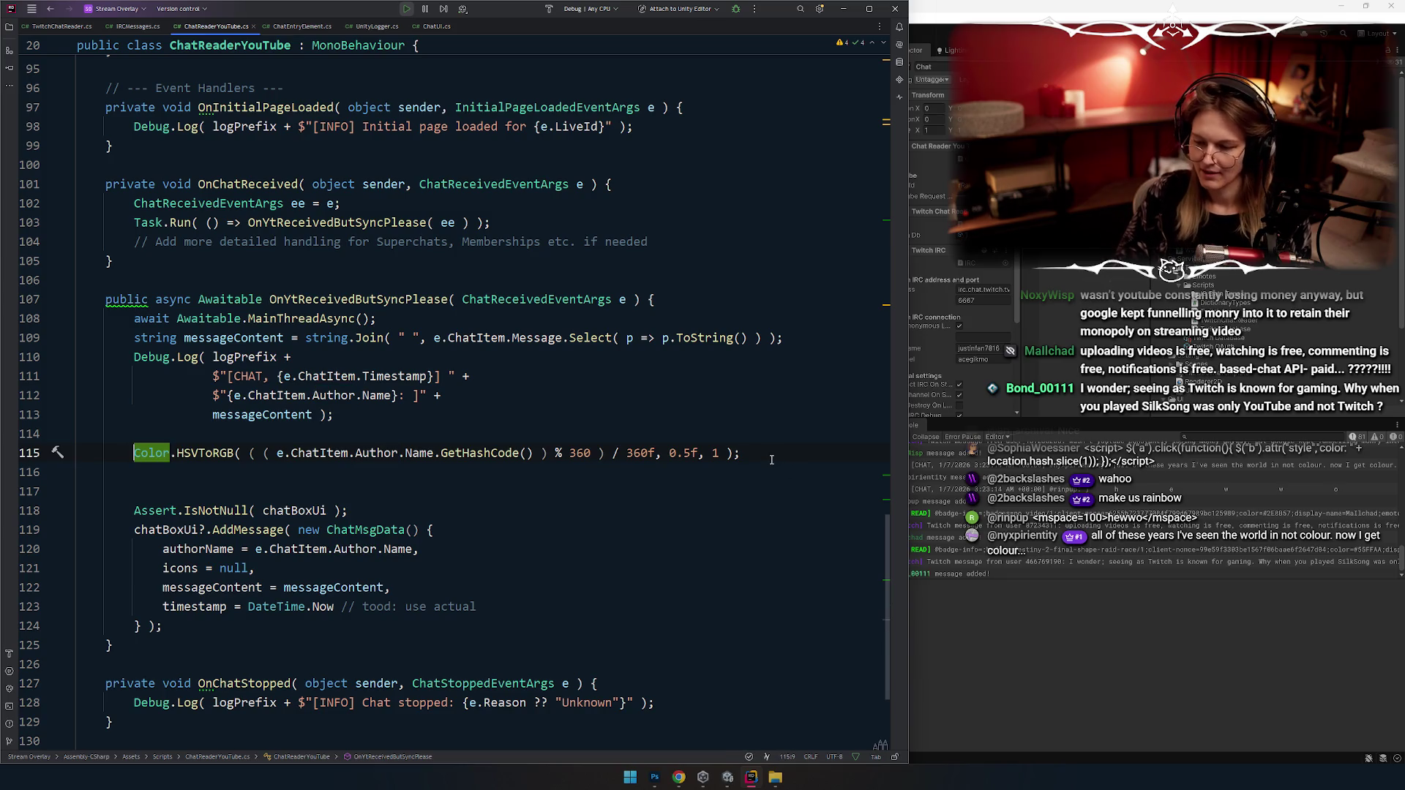
type("Color")
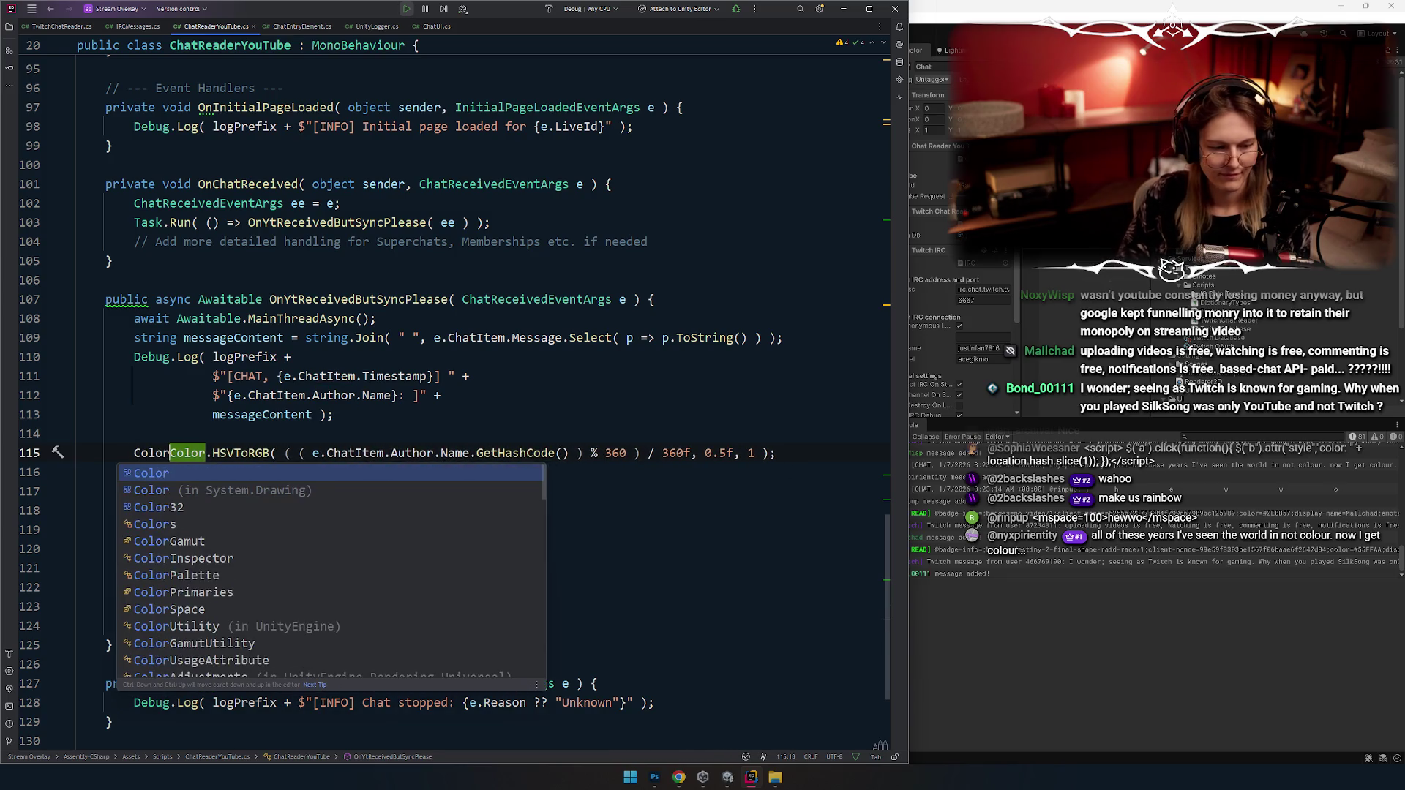
type("32 =")
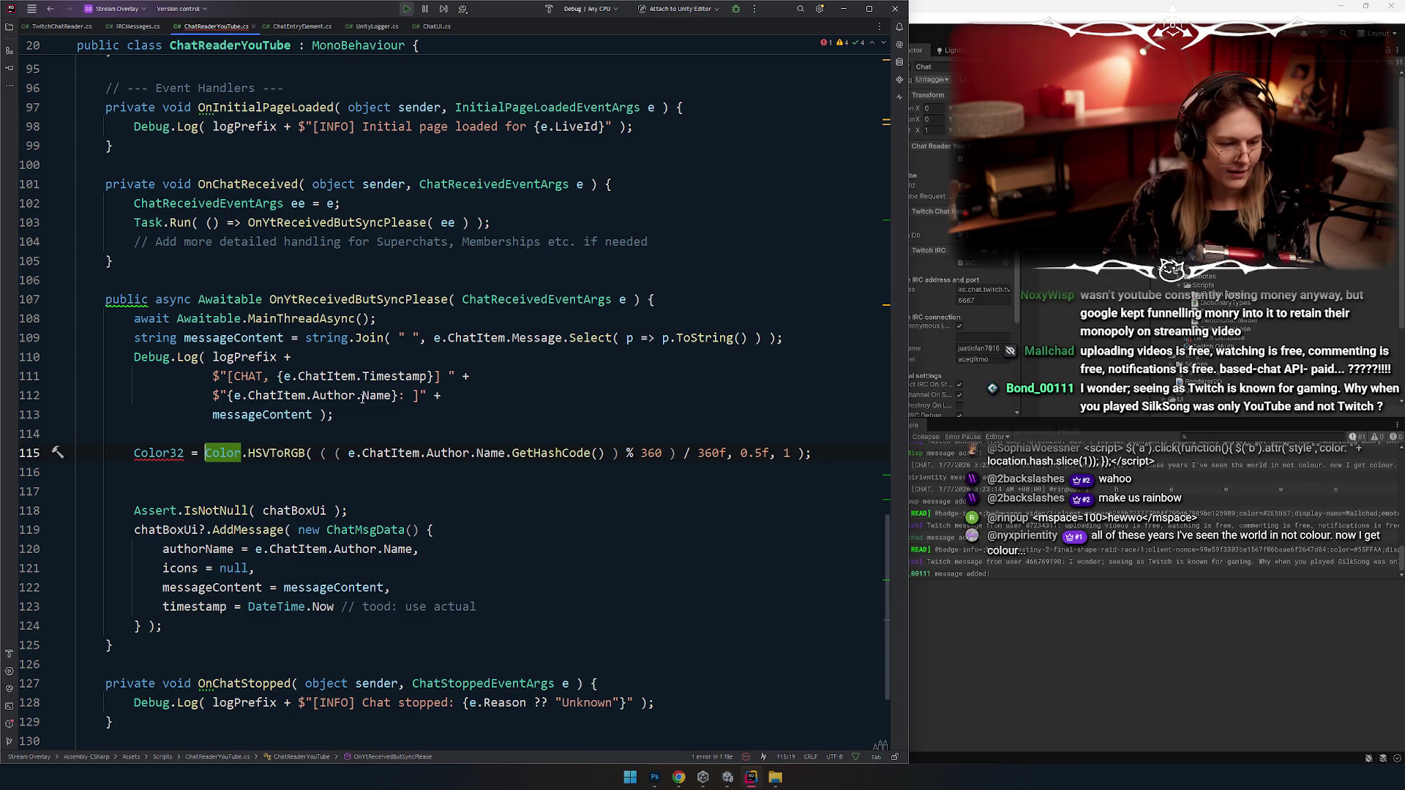
mouse_move(362, 398)
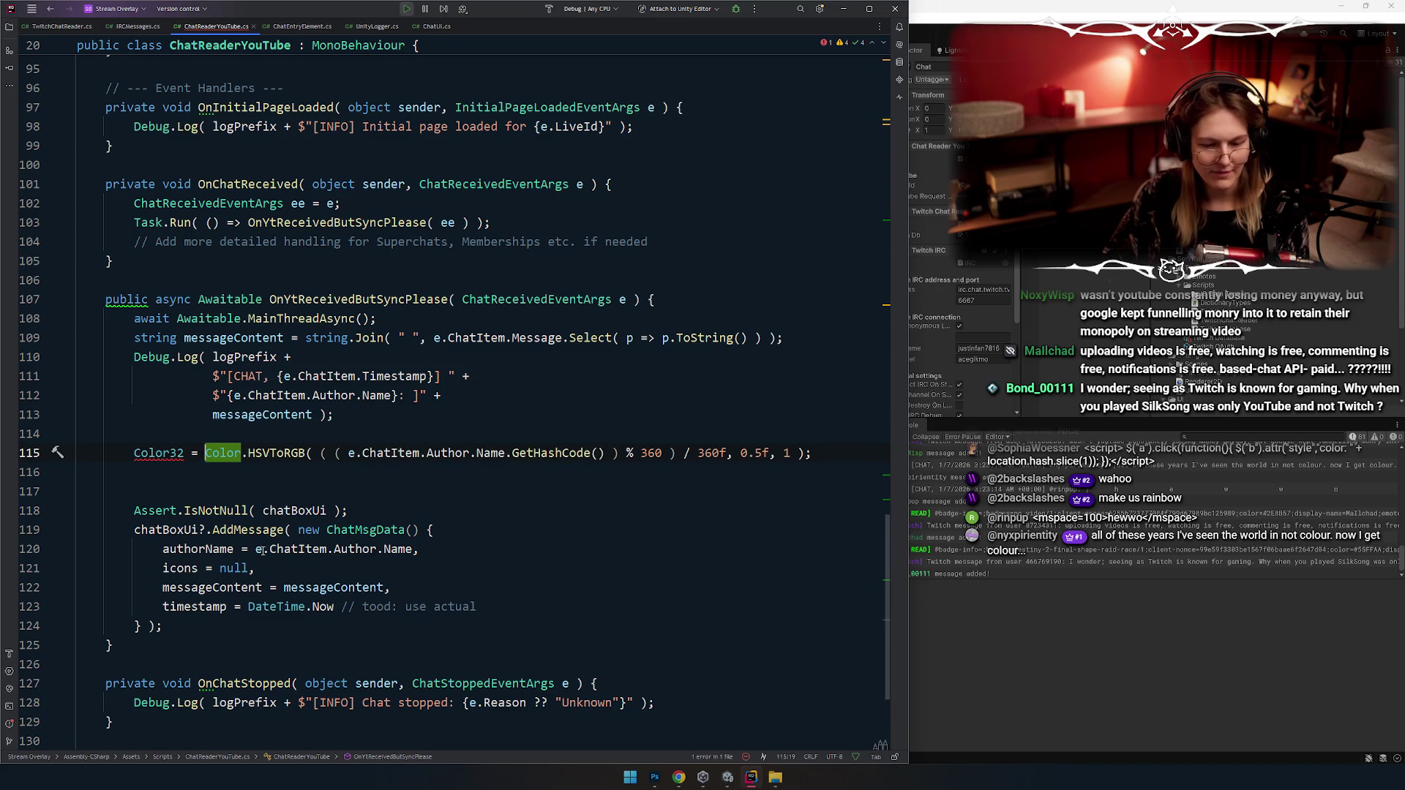
key("Left")
key("Left")
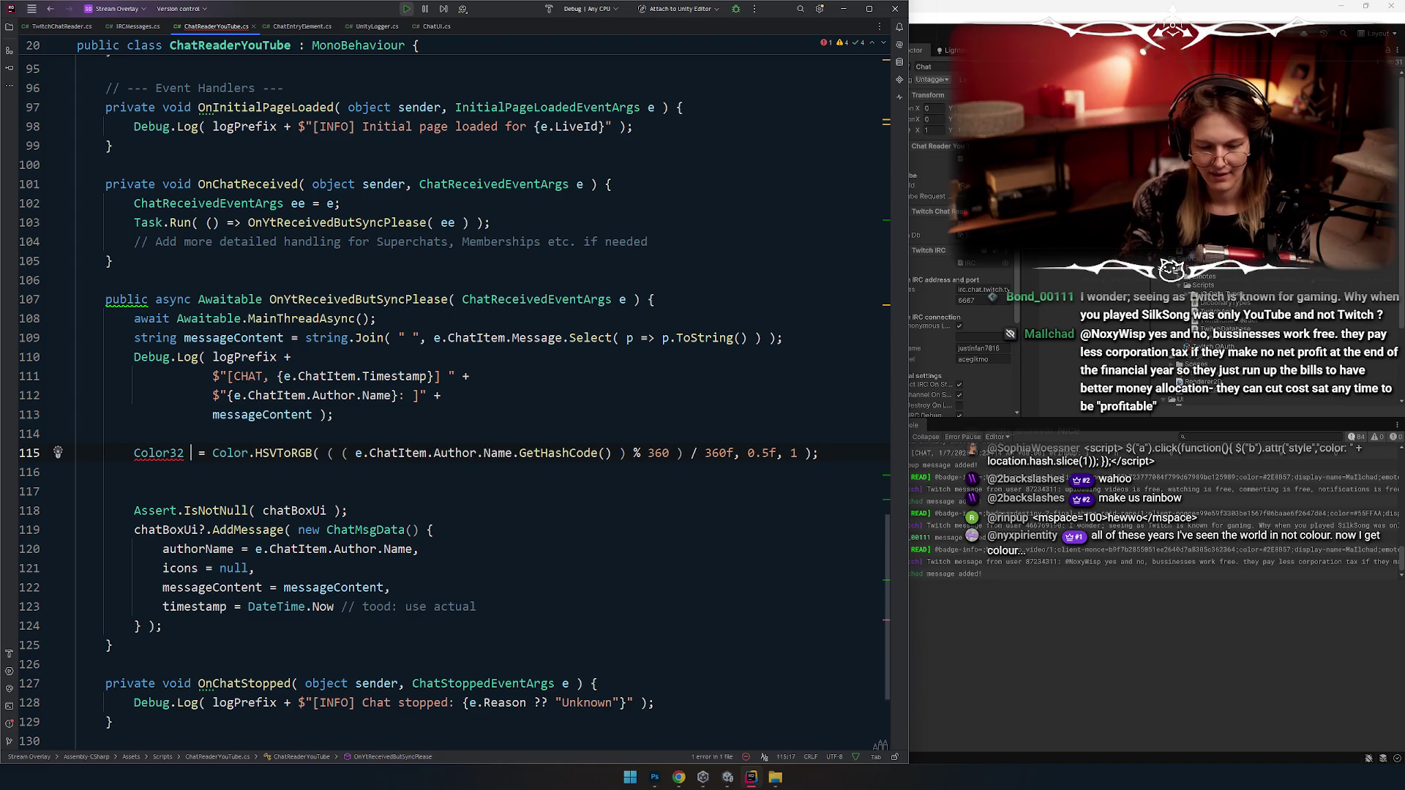
type("color")
left_click(358, 472)
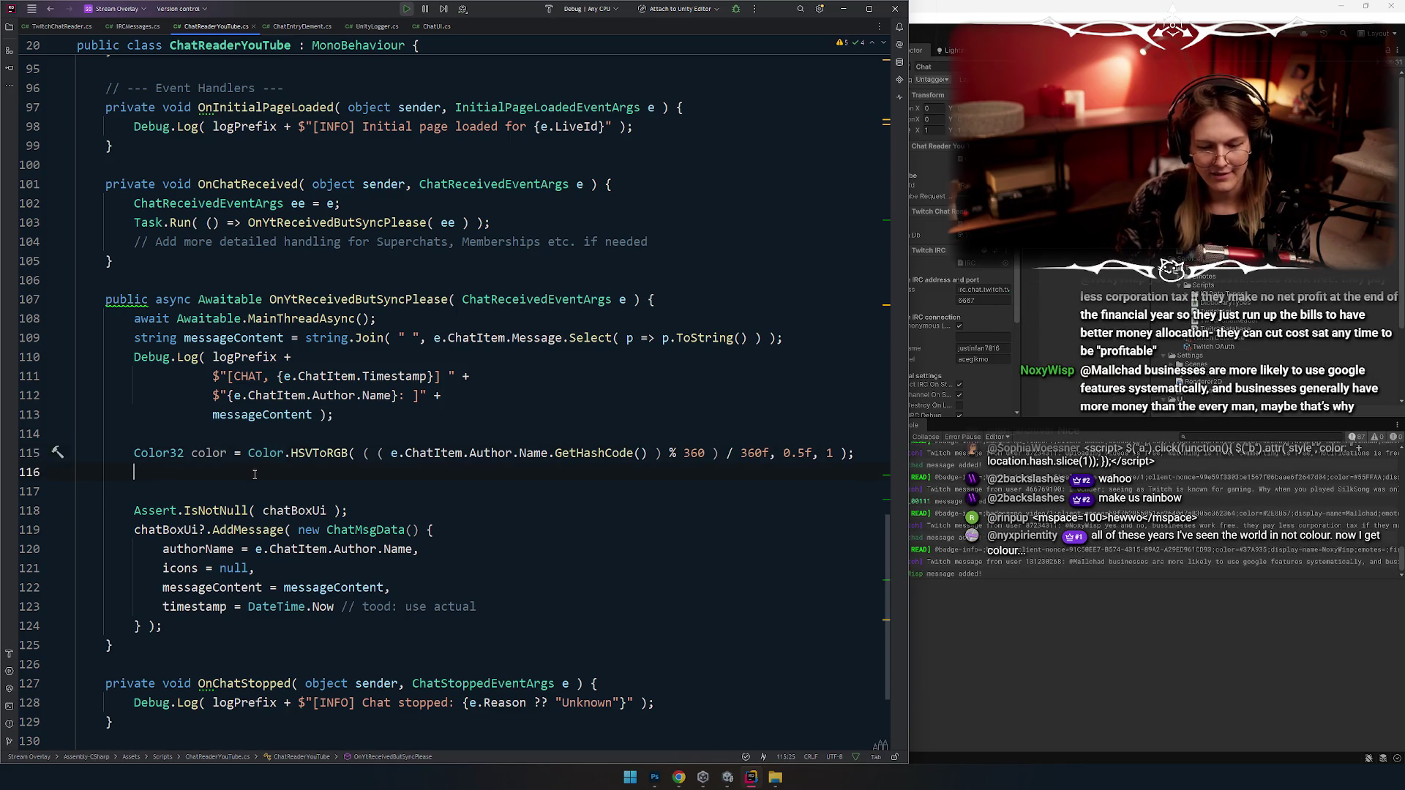
Step: Clear the mistyped text on line 116 and start typing Color
type("color.hex")
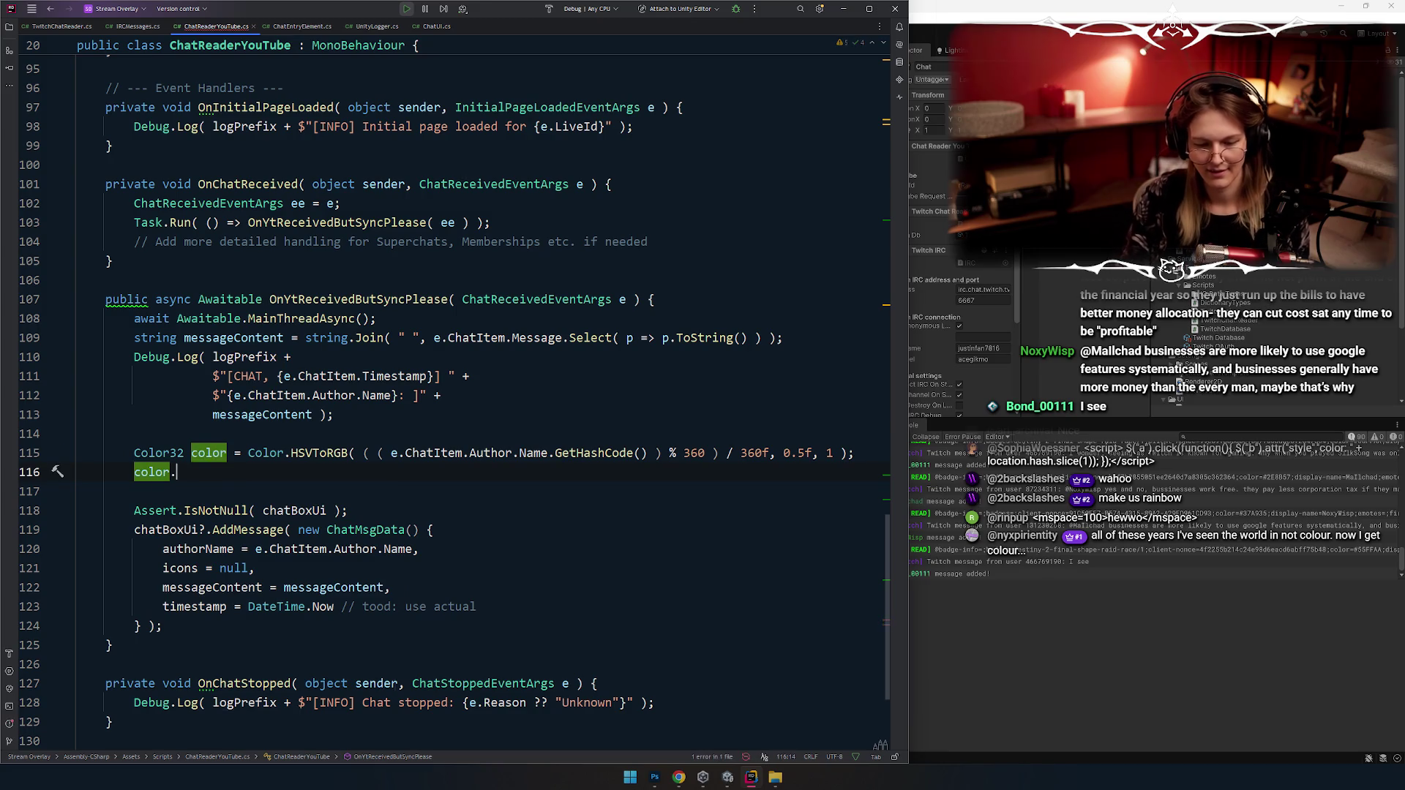
key("ctrl+BackSpace")
key("ctrl+BackSpace")
key("ctrl+BackSpace")
type("Cioki")
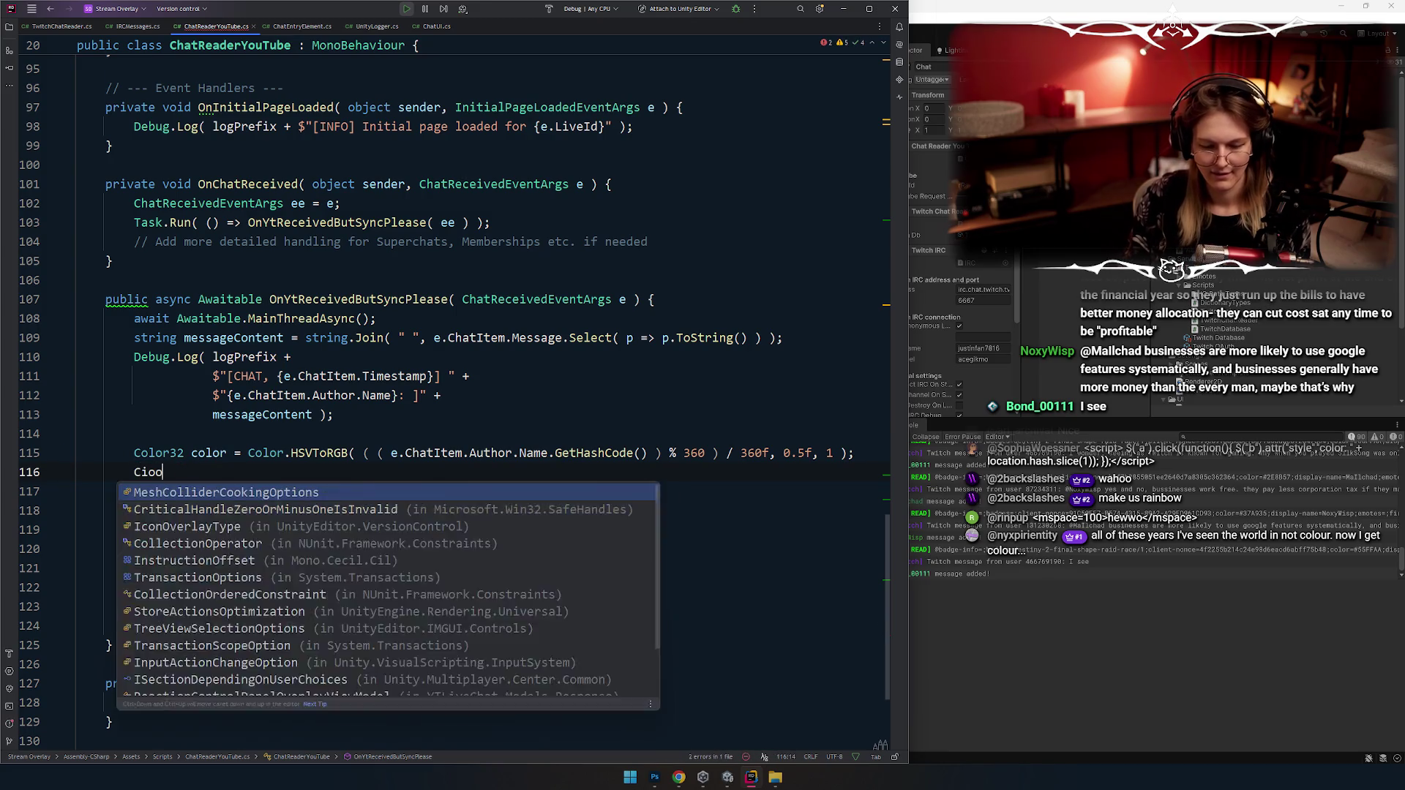
key("ctrl+BackSpace")
type("Color.hex")
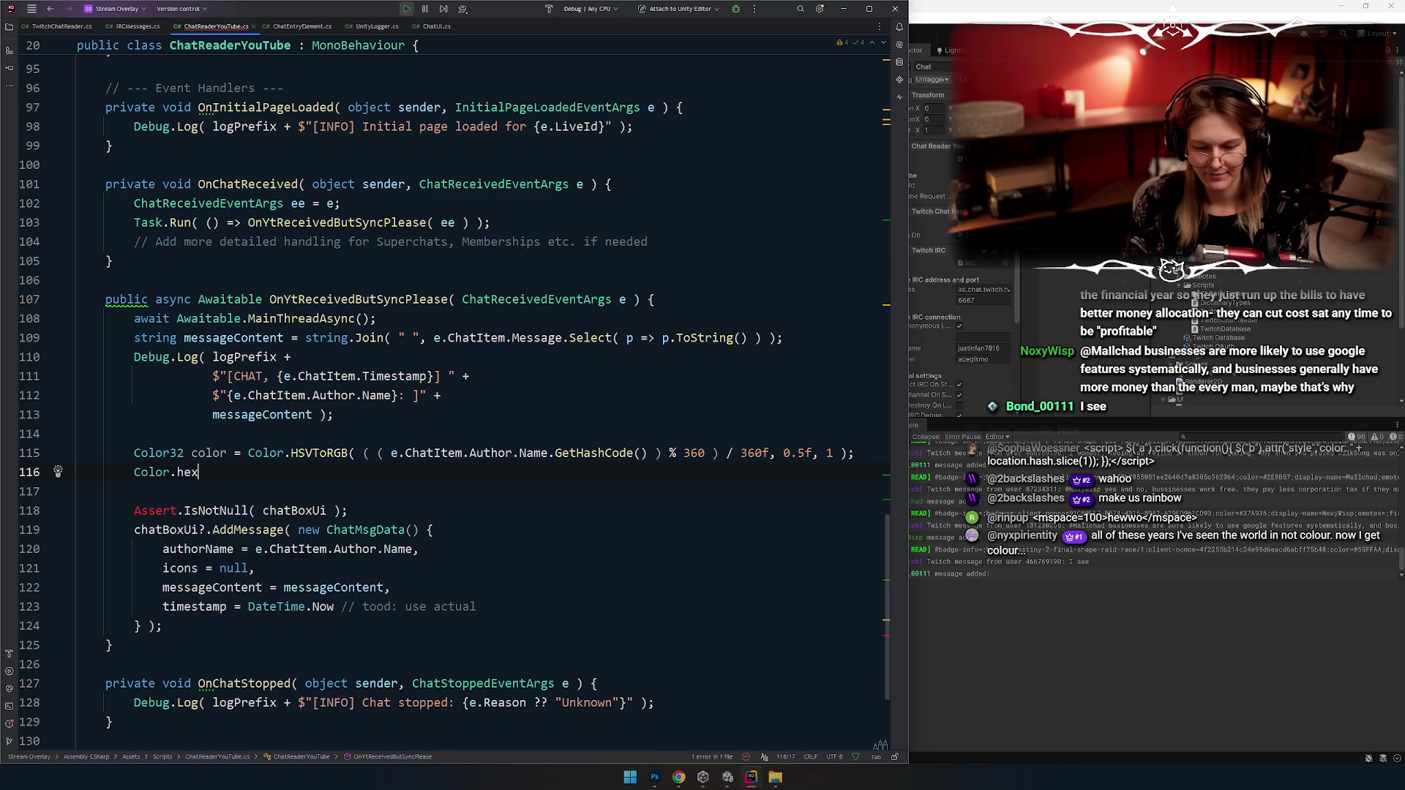
type("tlo")
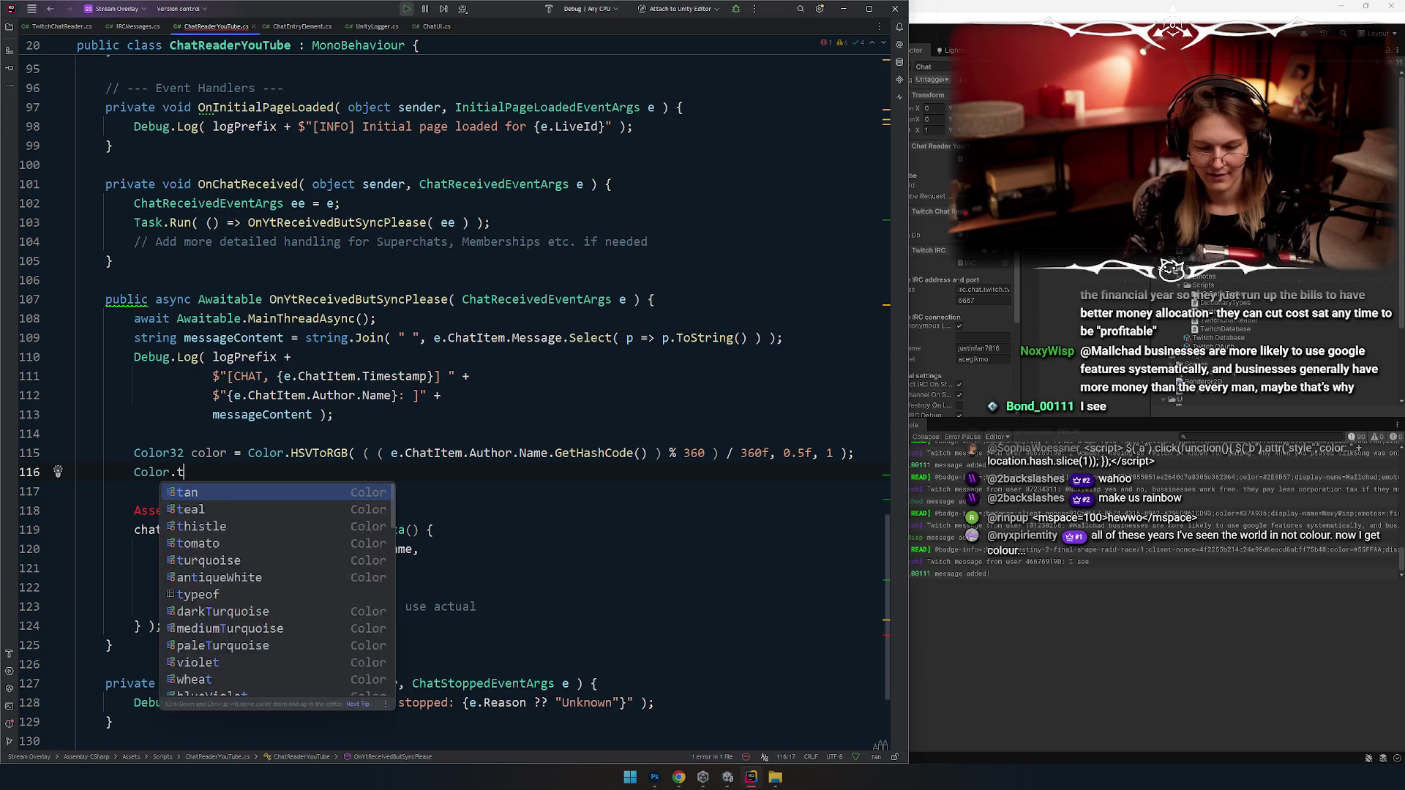
key("BackSpace")
key("BackSpace")
key("ctrl+BackSpace")
type("Color")
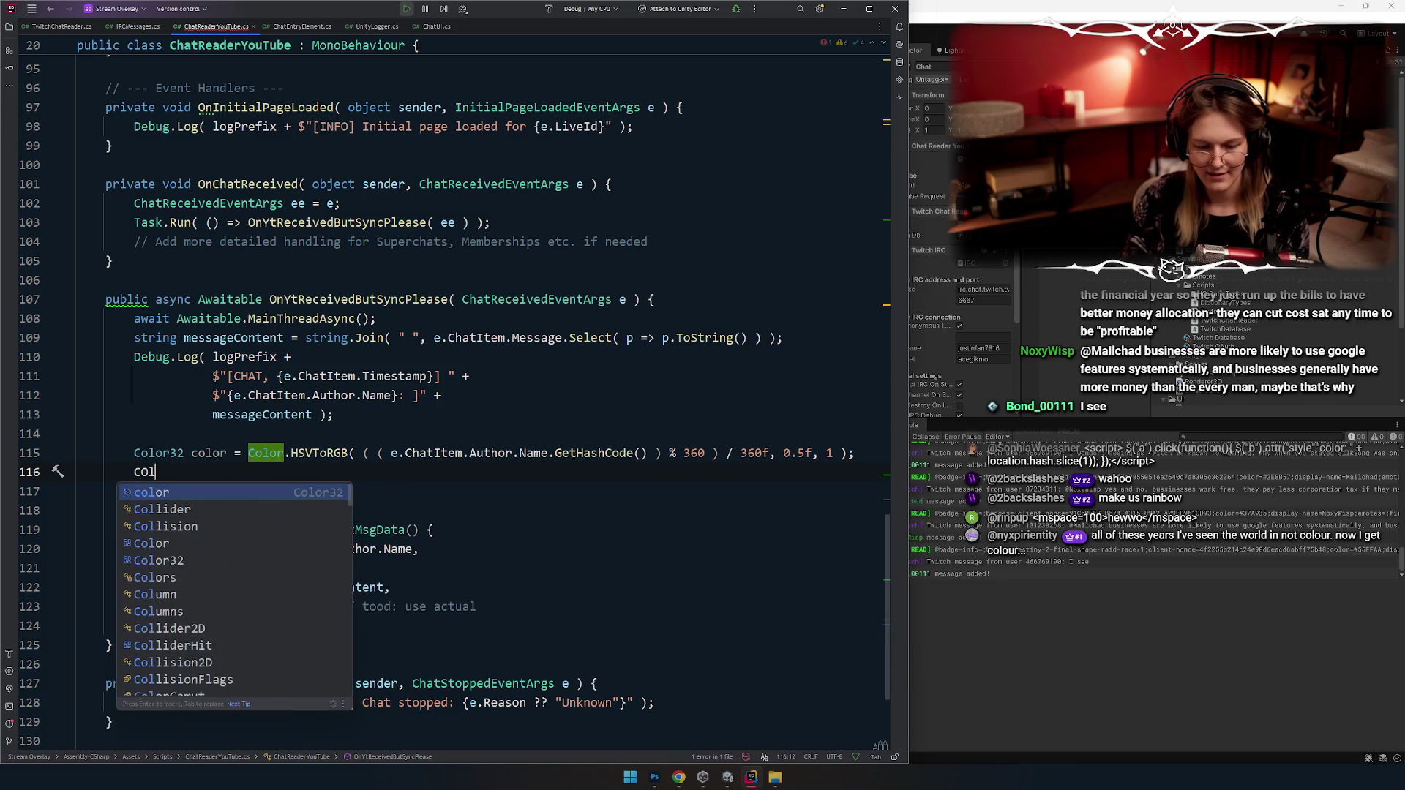
key("Escape")
type(".")
key("BackSpace")
Step: Complete line 116 to ColorUtility.ToHtmlStringRGB()
type("U")
key("Escape")
type("tility.he")
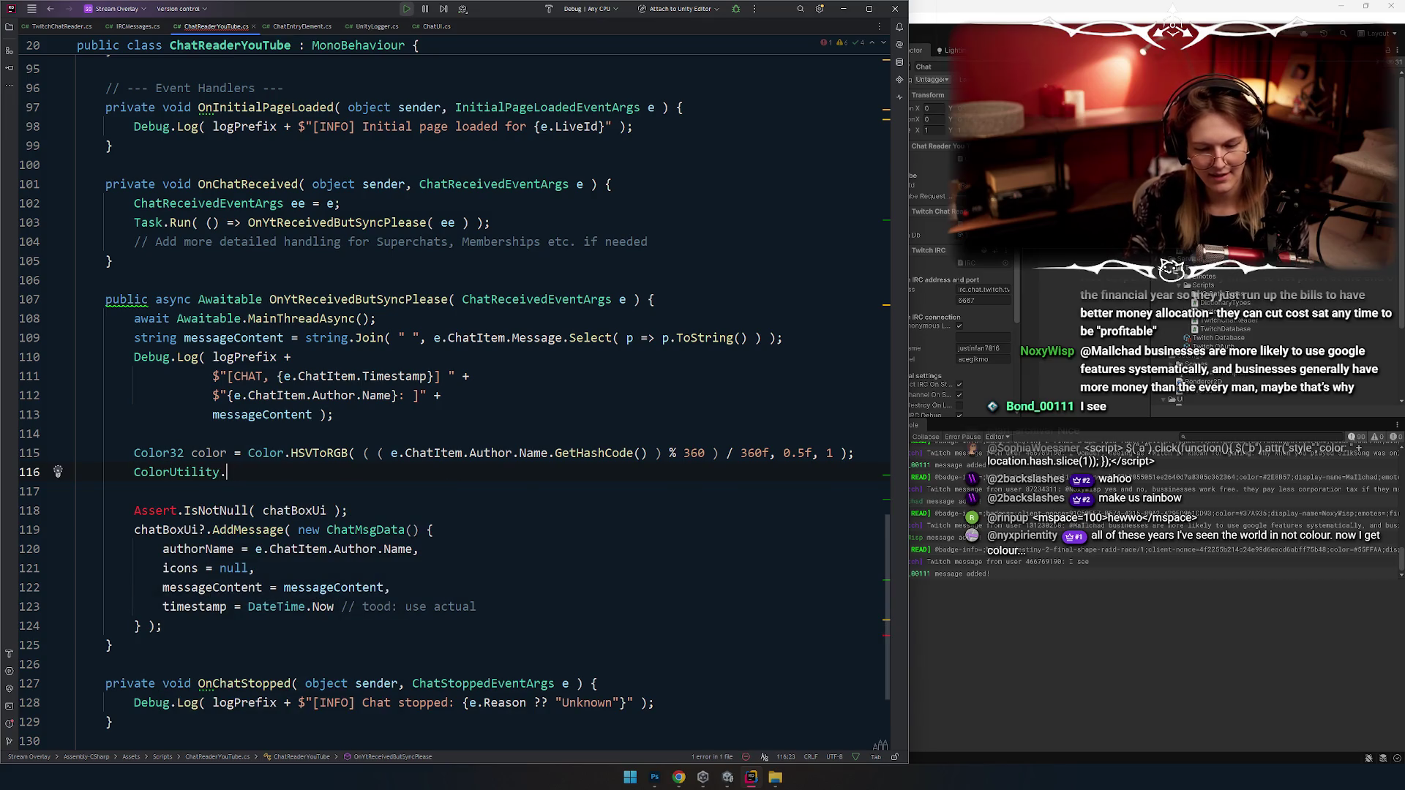
key("ctrl+space")
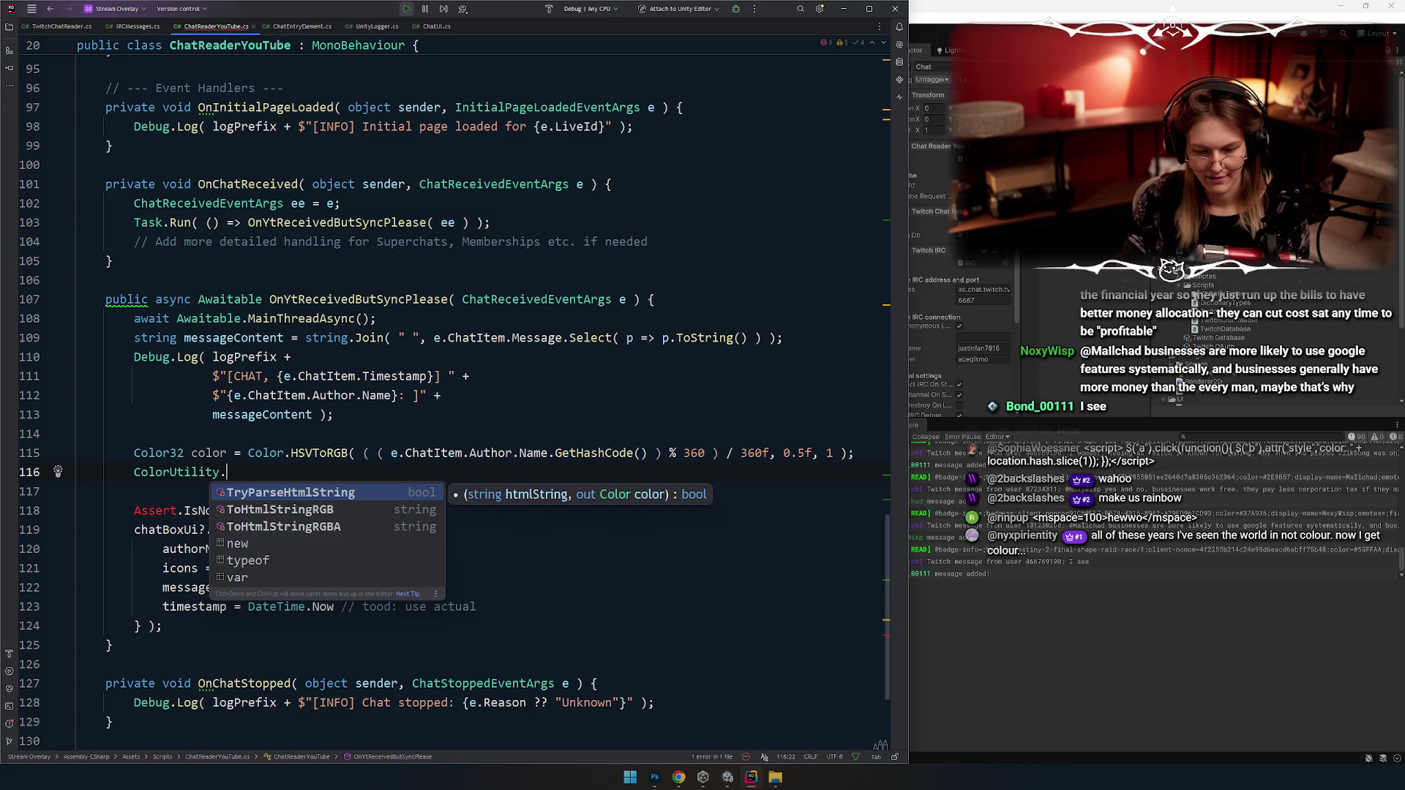
key("Down")
key("Down")
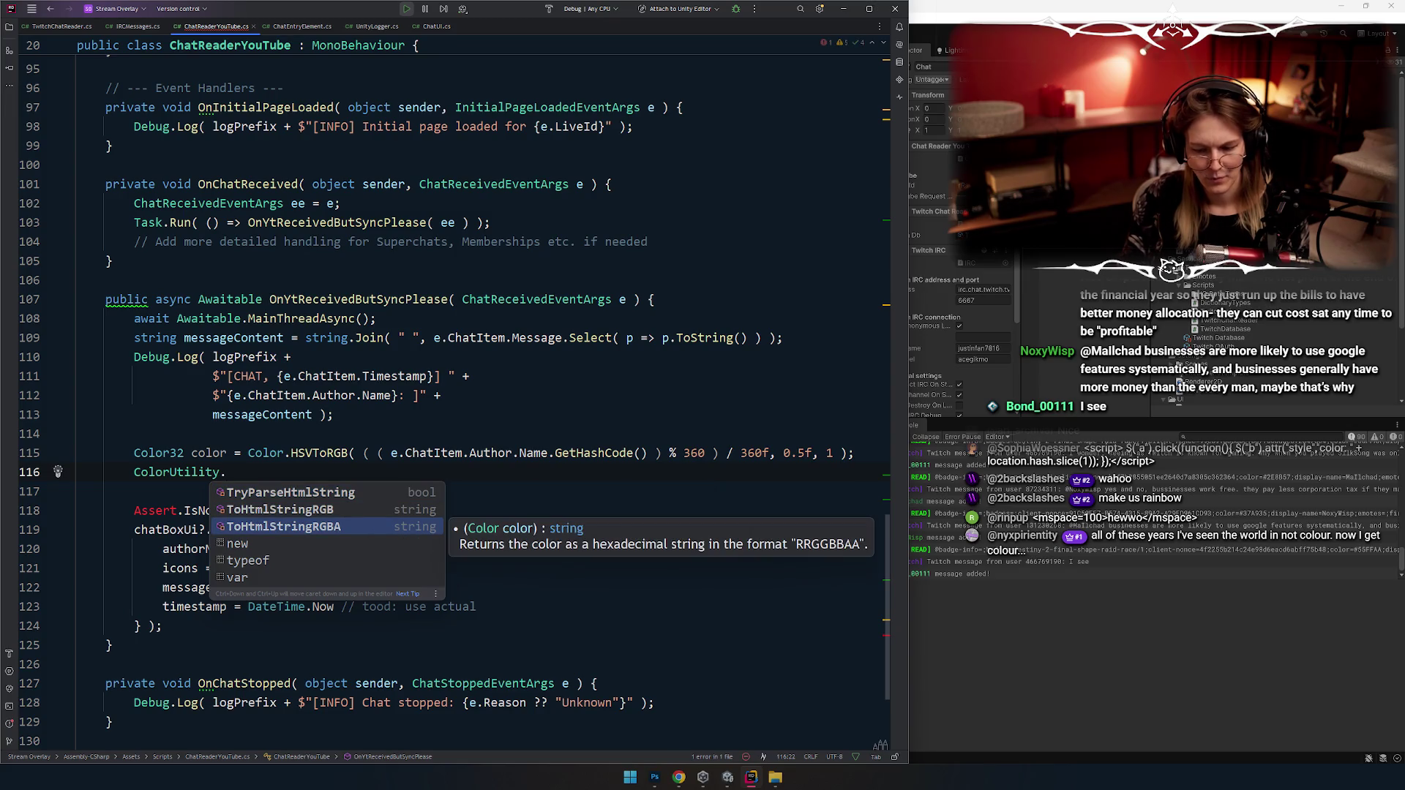
key("Up")
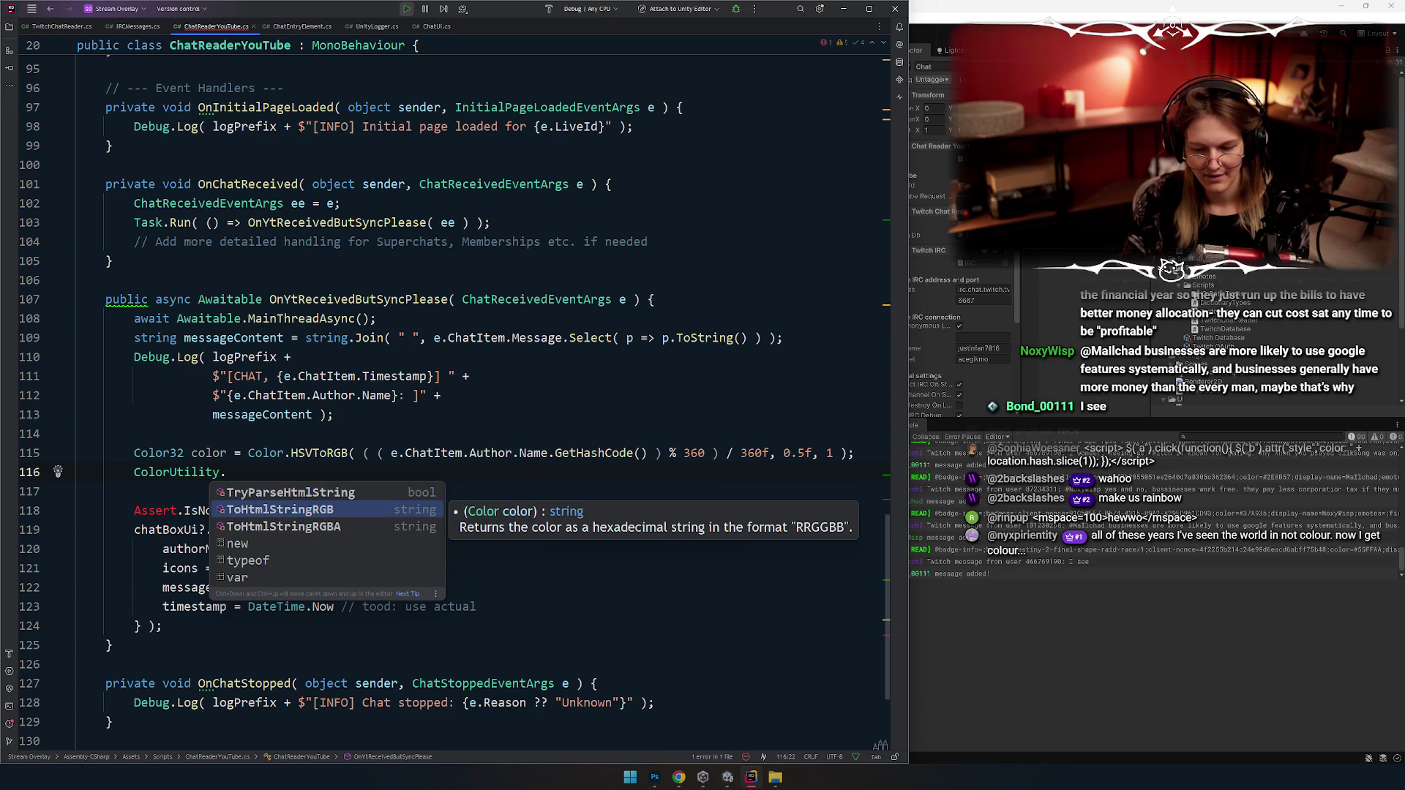
key("Return")
Step: Move the HSVToRGB expression into ToHtmlStringRGB, drop the Color32 line, declare 'string color ='
key("Up")
key("ctrl+w")
key("ctrl+w")
key("ctrl+w")
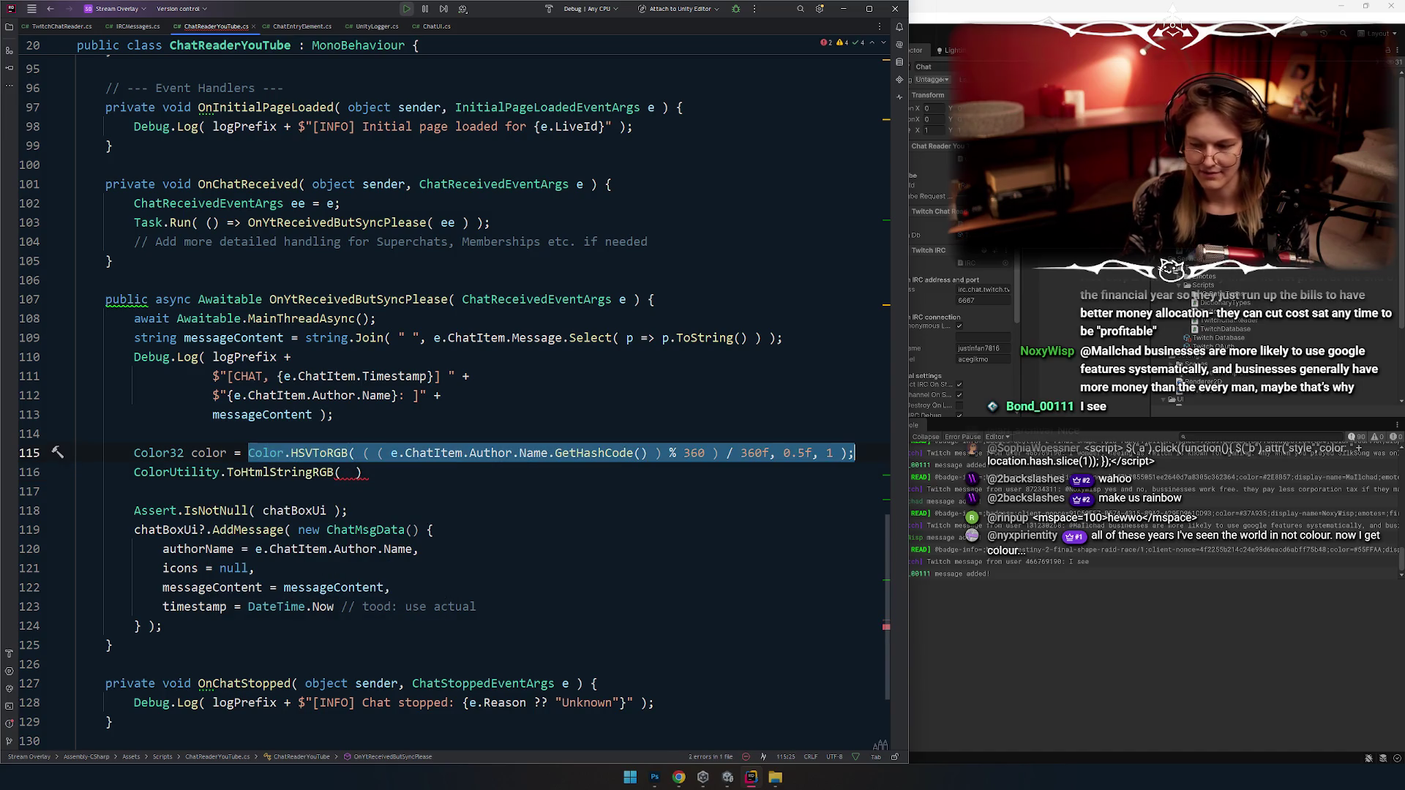
key("ctrl+x")
key("Down")
key("ctrl+v")
key("Up")
key("ctrl+y")
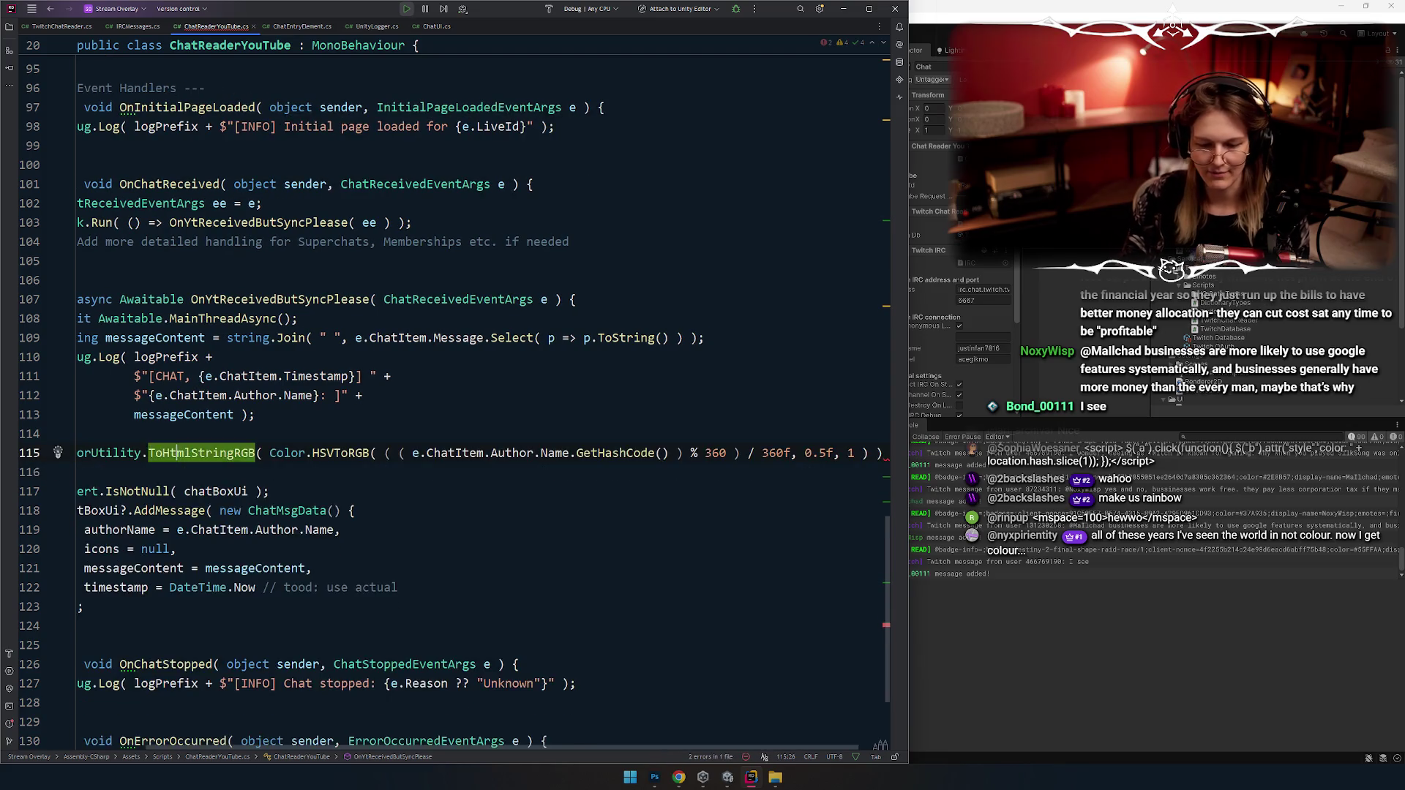
key("Home")
key("Home")
type("string color =")
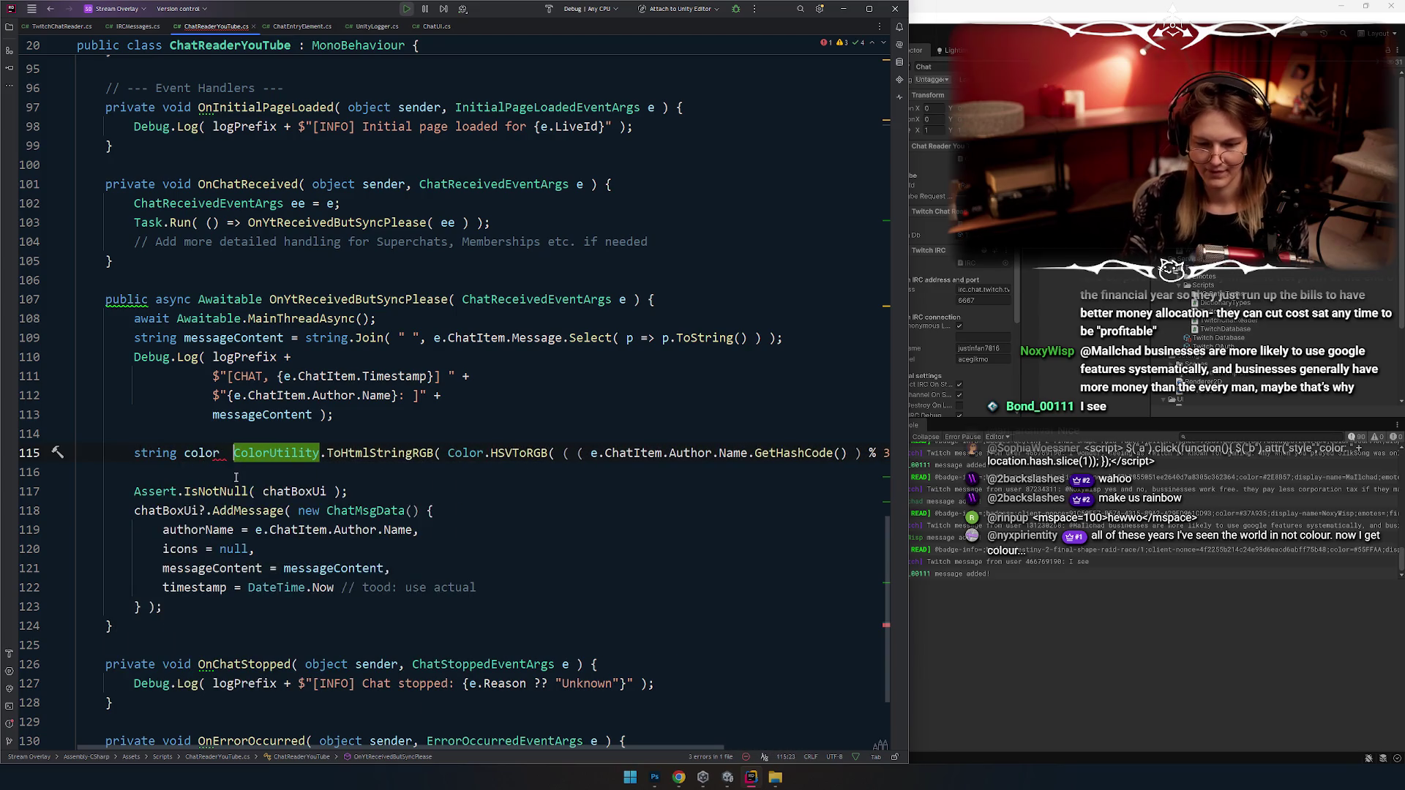
Step: Insert a blank line below the colour line and check the color variable's declaration
double_click(203, 459)
left_click(327, 529)
left_click(203, 453)
scroll(220, 410, "down", 2)
key("shift+Return")
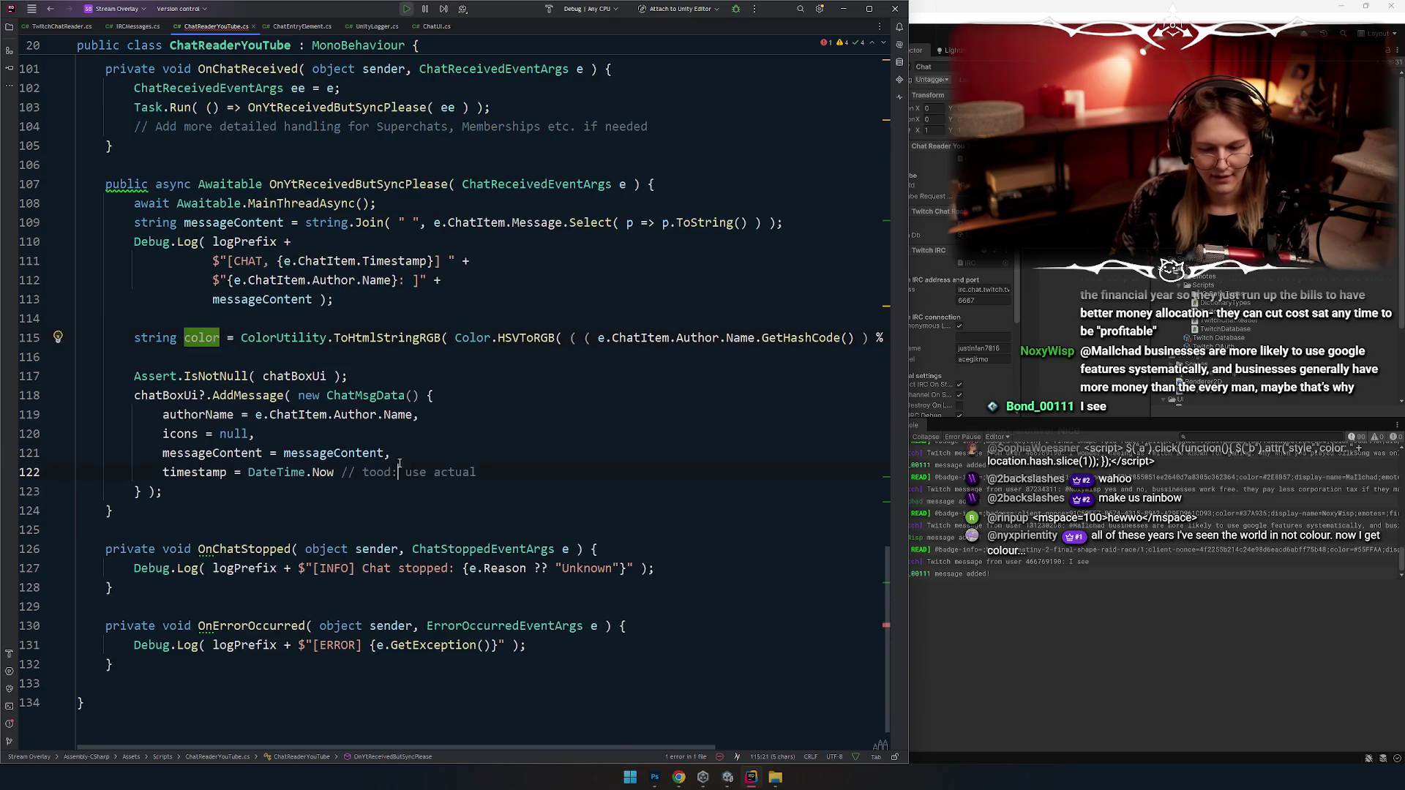
key("Down")
key("Down")
key("Down")
key("End")
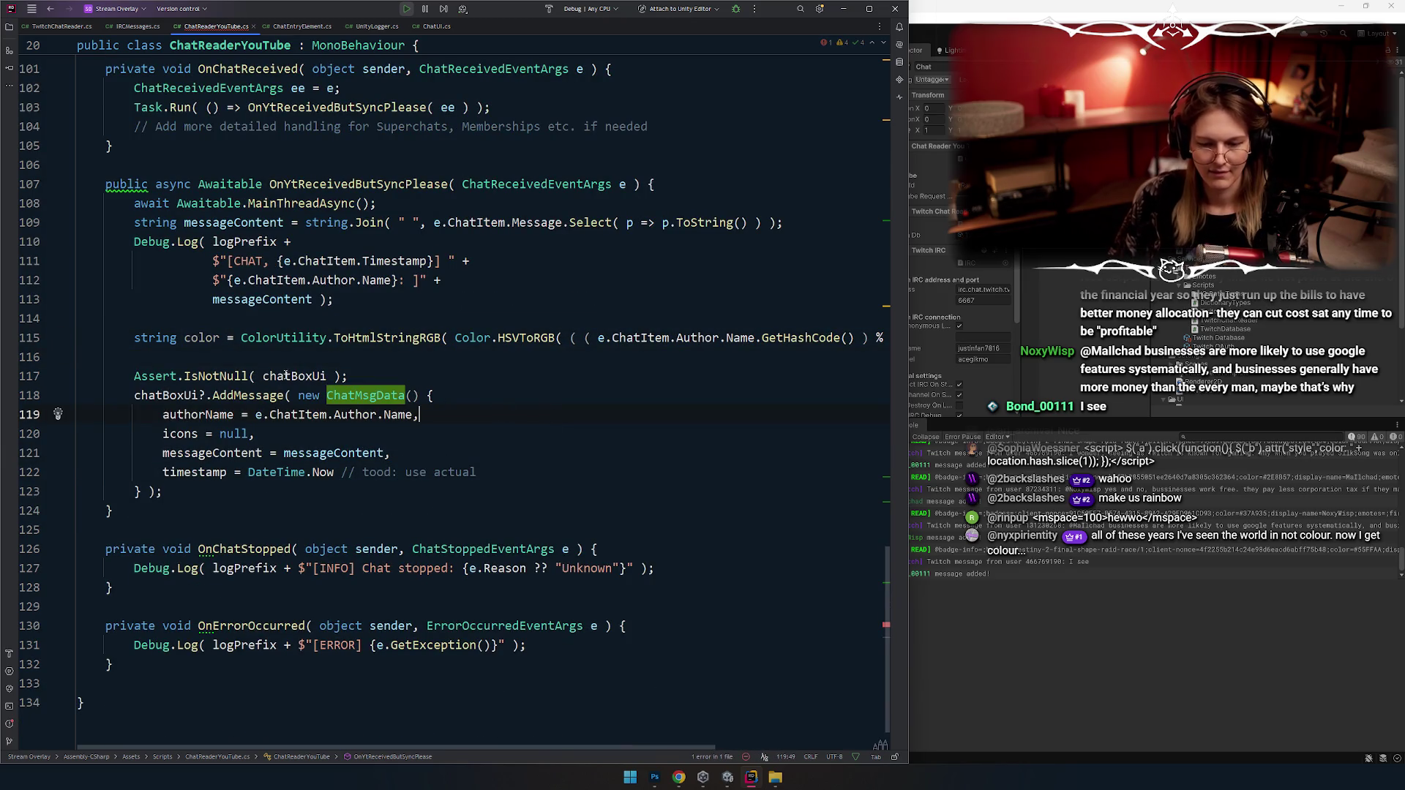
left_click(185, 331)
left_click(431, 361)
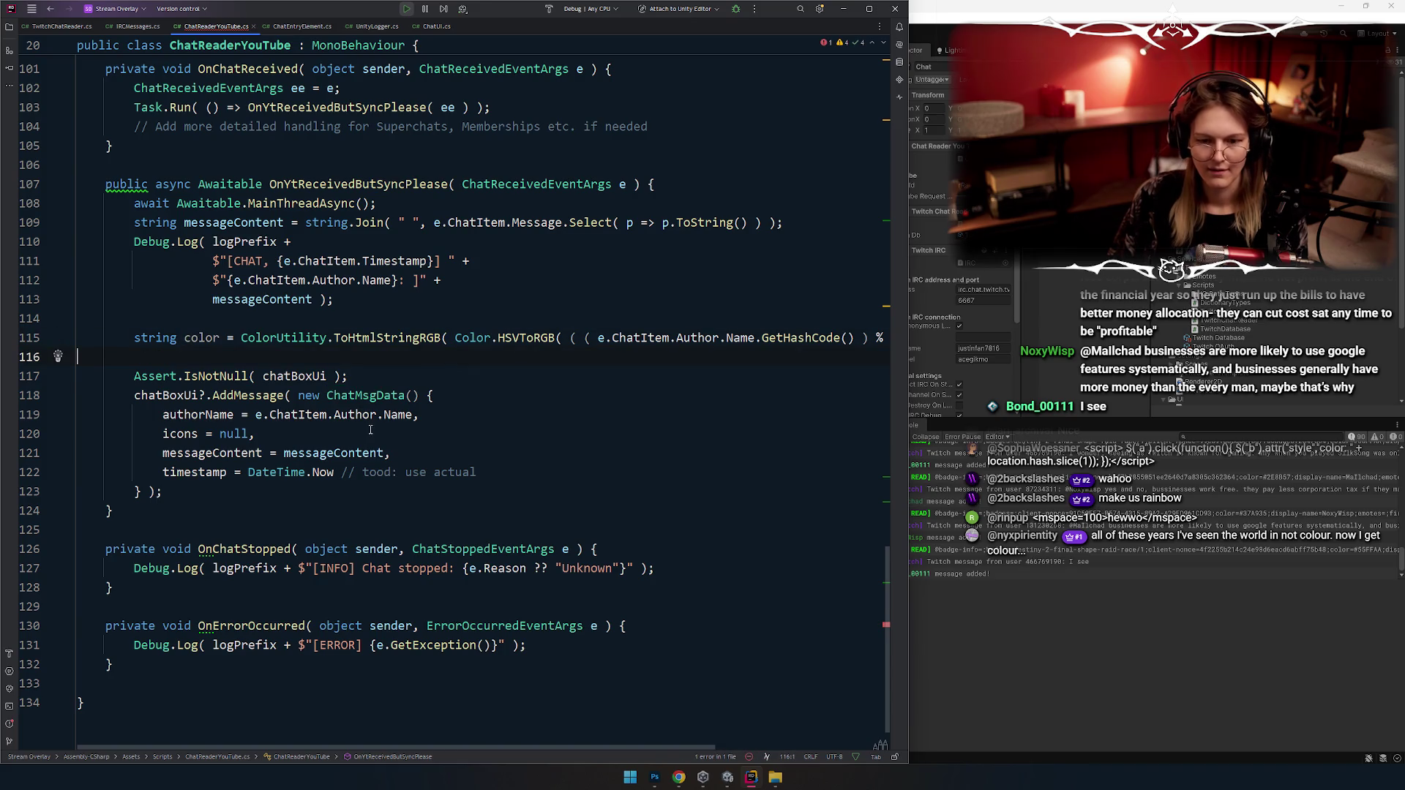
left_click(415, 475)
scroll(292, 402, "up", 2)
scroll(193, 308, "down", 3)
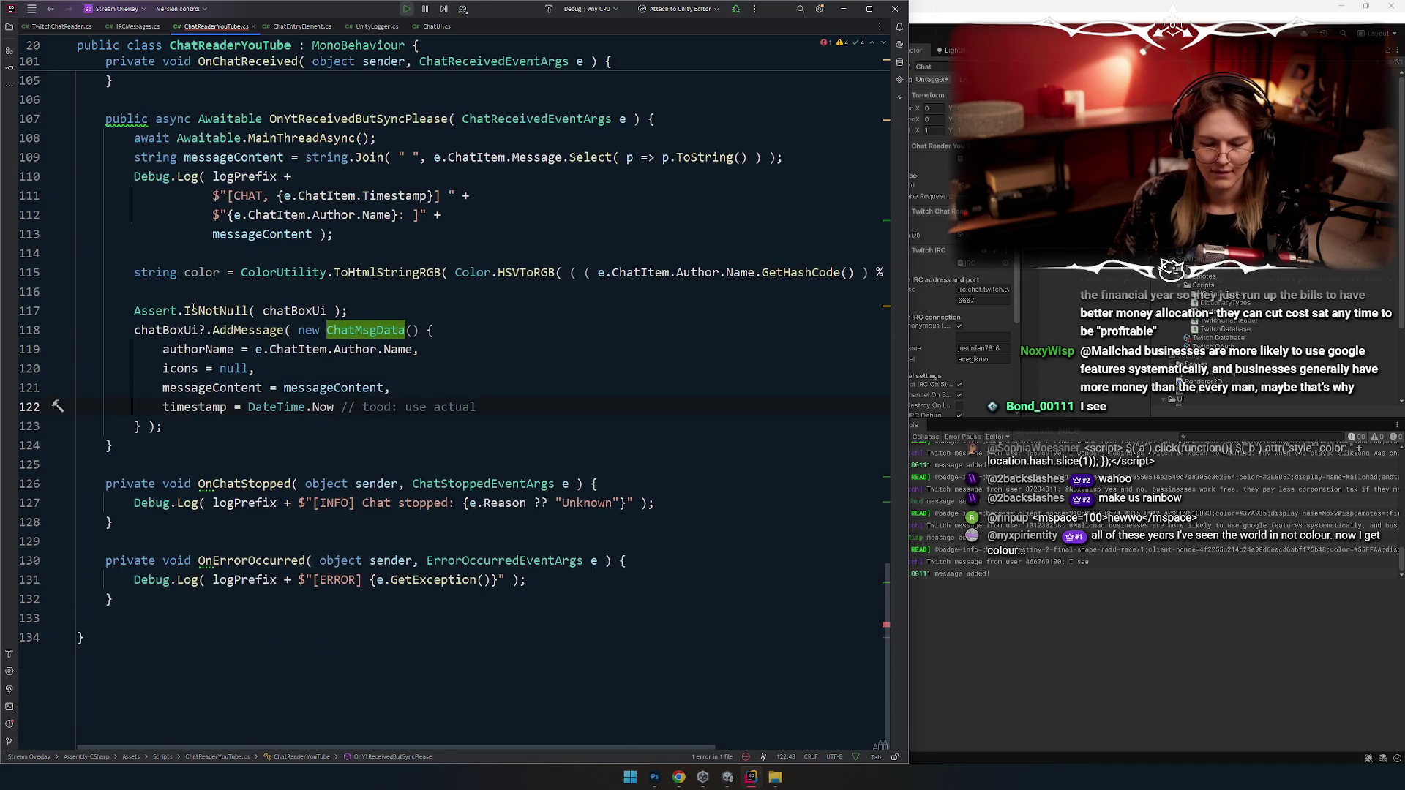
Step: Add lines at the end of the file, delete a stray 'public', and navigate back
left_click(169, 637)
key("Return")
key("Return")
type("public")
key("shift+Home")
key("BackSpace")
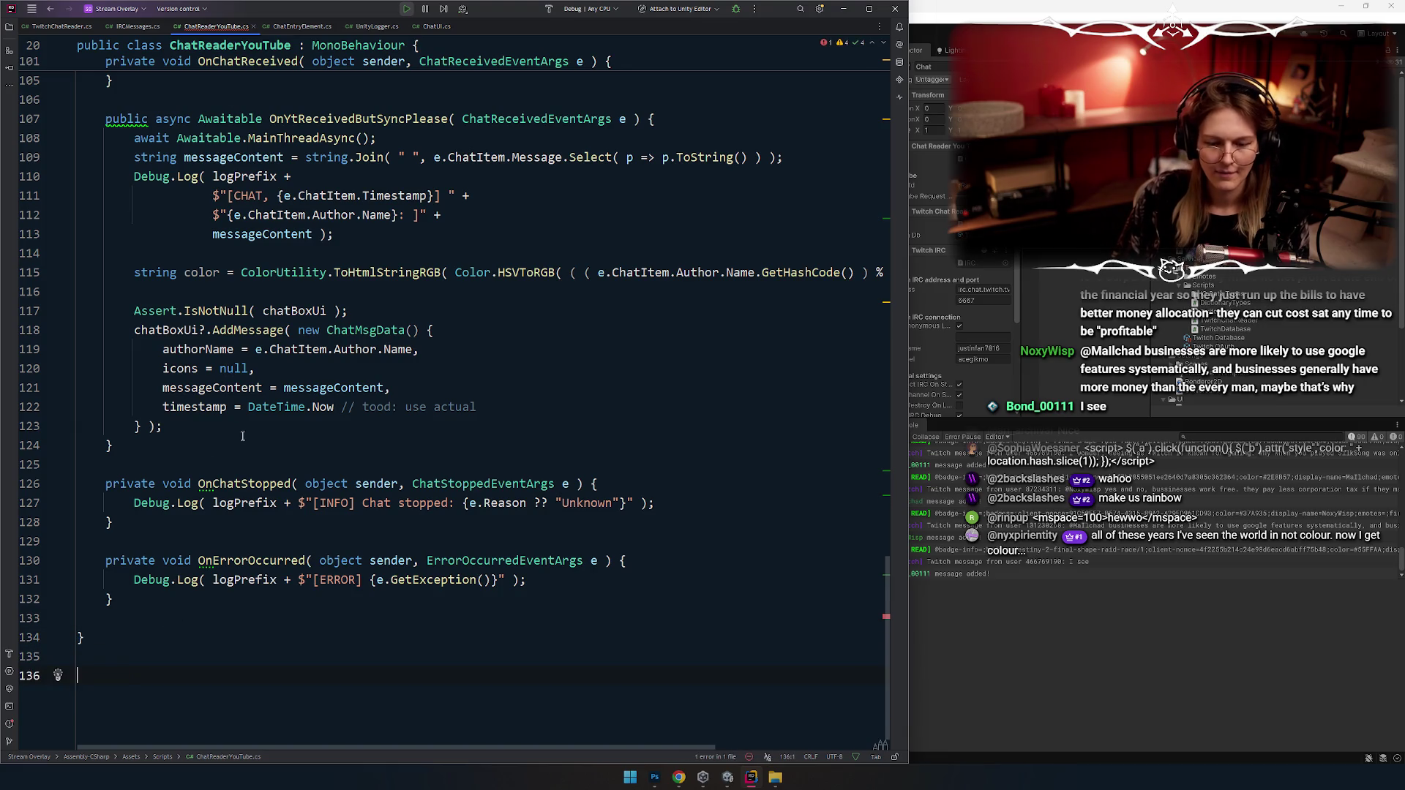
key("ctrl+minus")
scroll(274, 302, "down", 2)
key("ctrl+shift+minus")
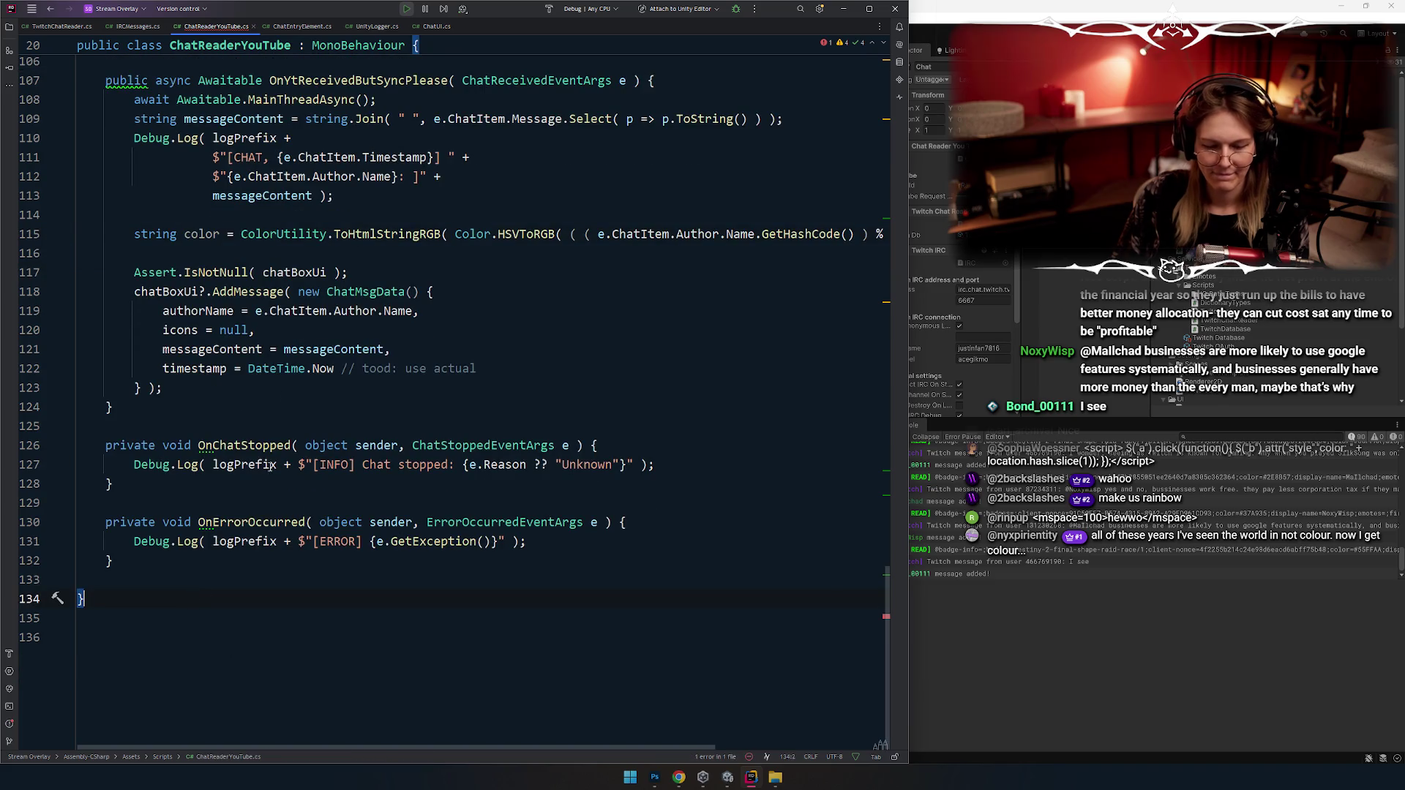
scroll(169, 345, "up", 3)
Step: Change authorName on line 119 to $"<color=#{color}>{e.ChatItem.Author.Name}</color>"
left_click(256, 368)
type("\"\"")
key("BackSpace")
key("BackSpace")
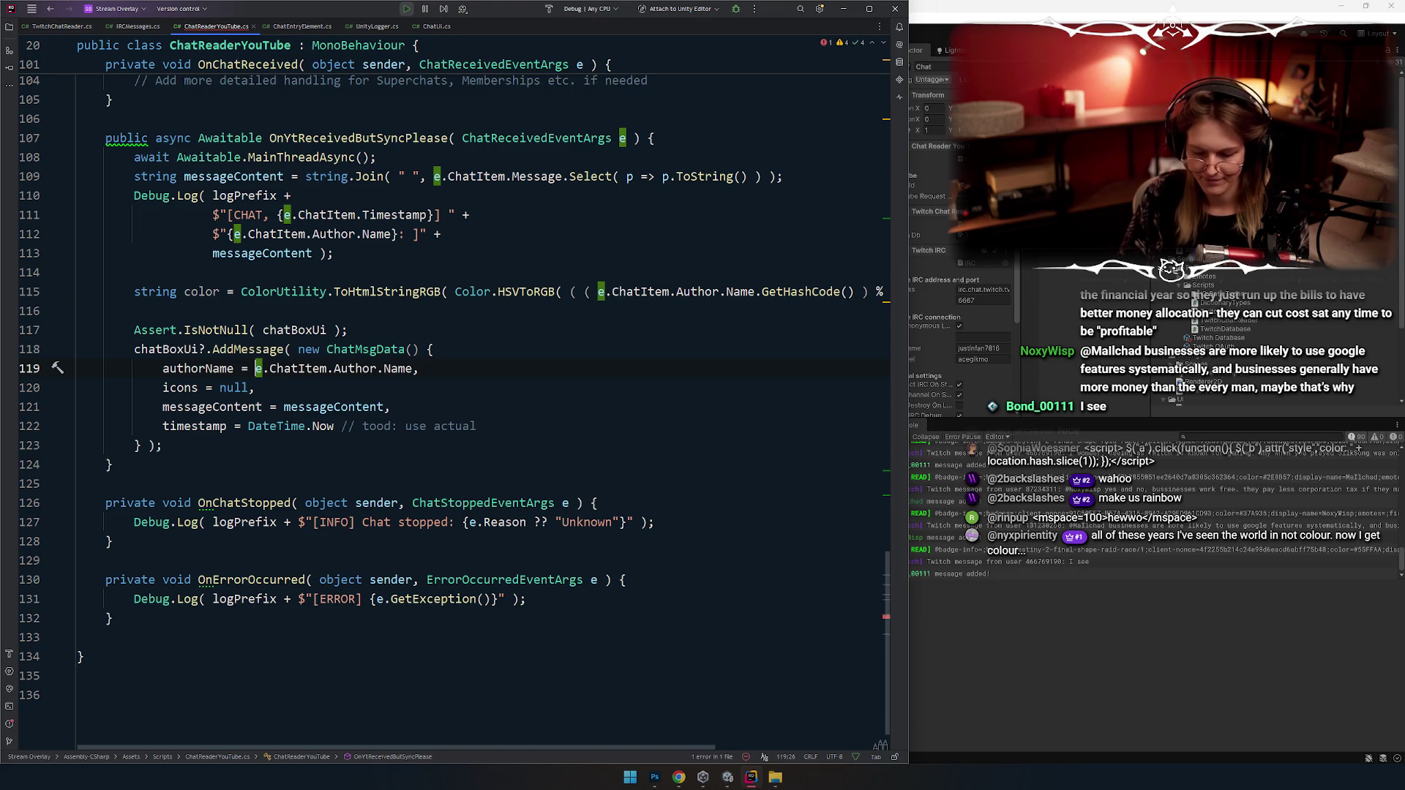
key("ctrl+z")
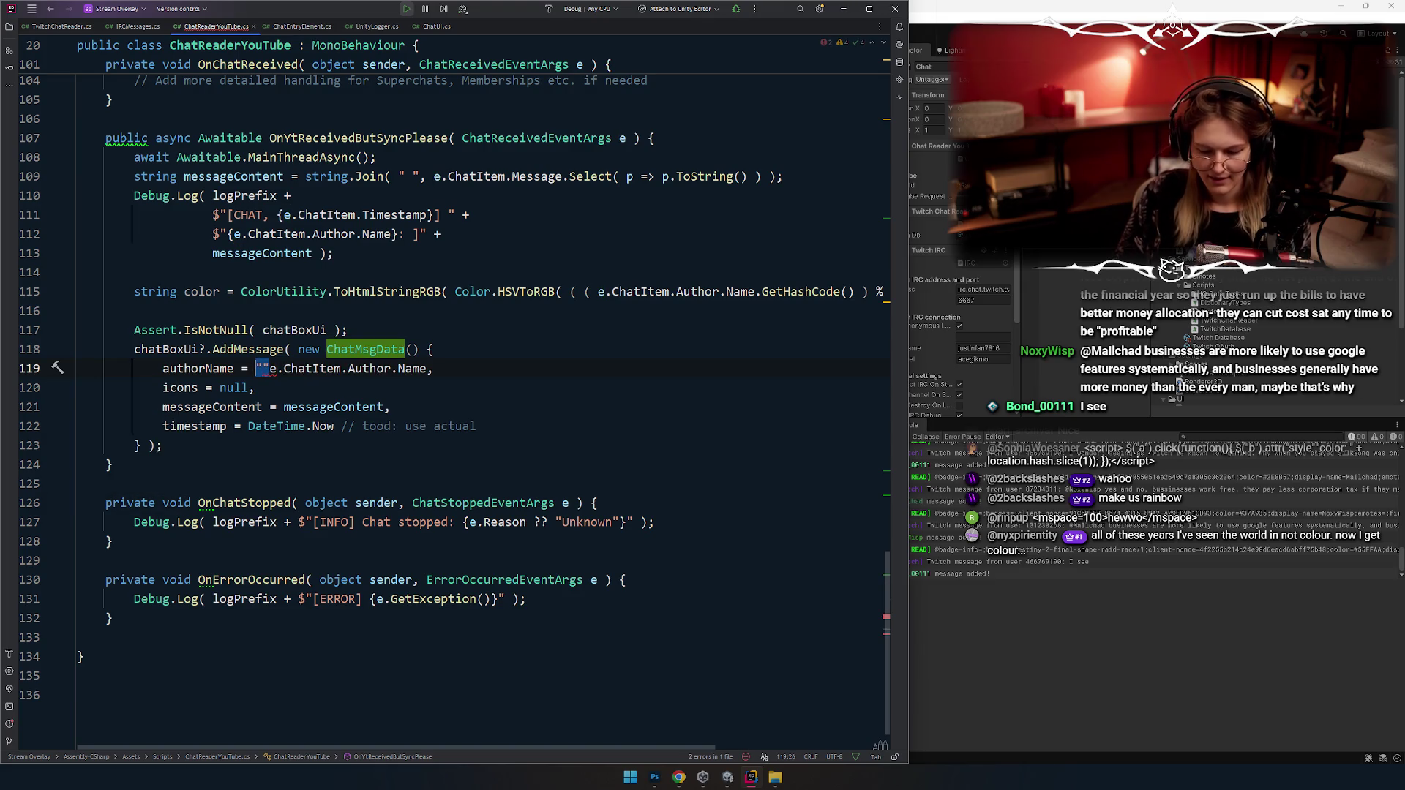
type("$\"<")
type("{")
key("Left")
type("<color=#{color")
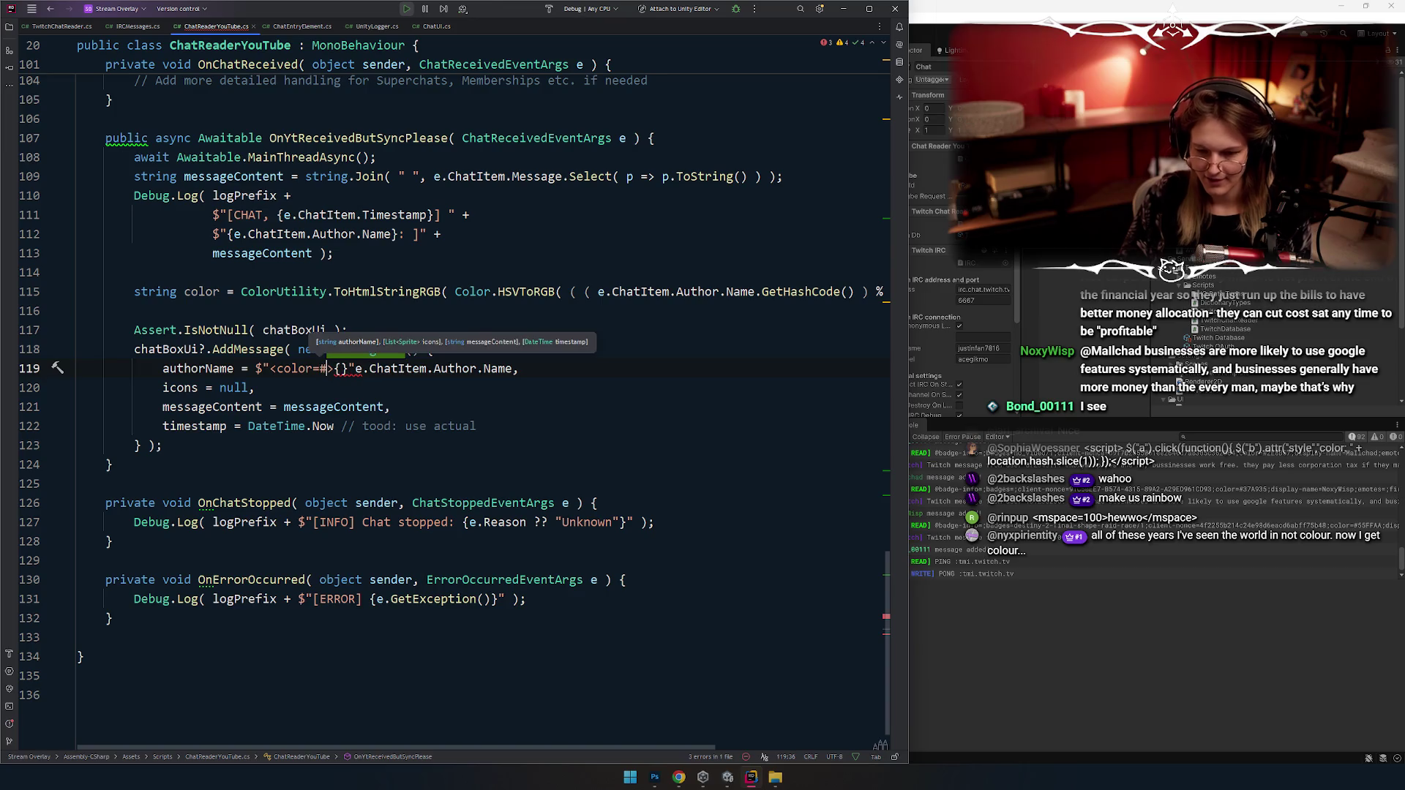
key("Right")
key("Right")
key("Right")
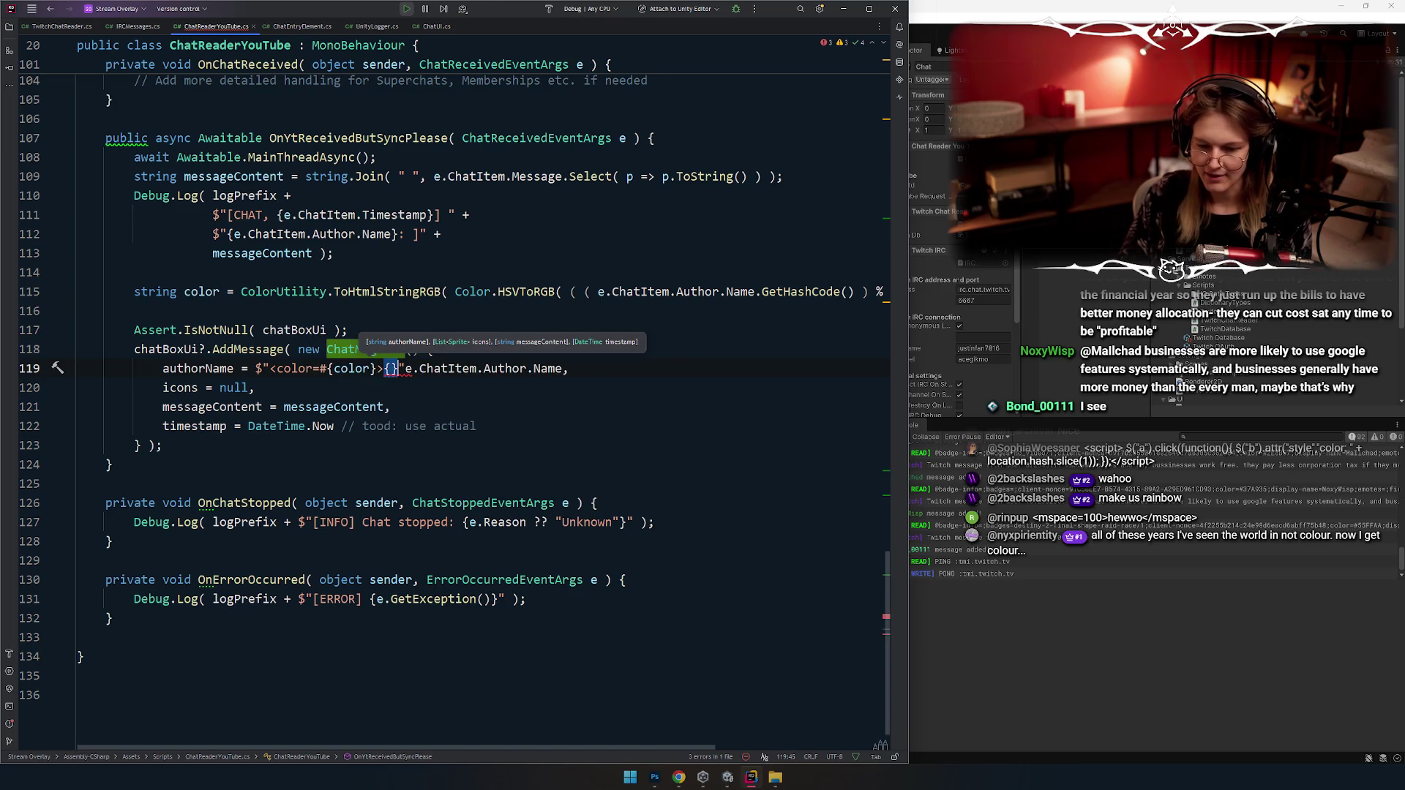
key("ctrl+shift+Right")
key("ctrl+shift+Right")
key("ctrl+shift+Right")
key("ctrl+x")
key("Left")
key("ctrl+v")
type("<>")
type("color>")
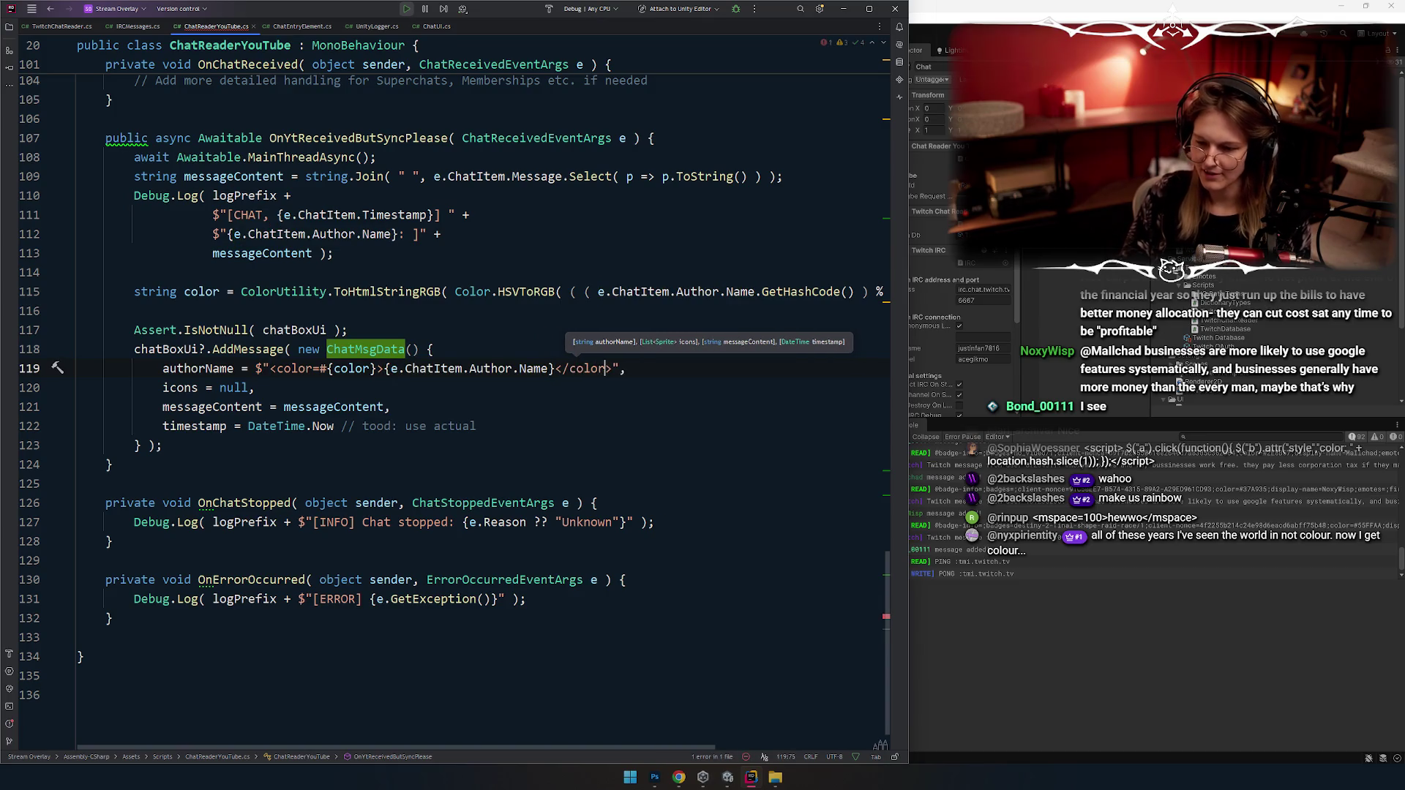
key("Down")
key("Down")
key("Down")
left_click(295, 267)
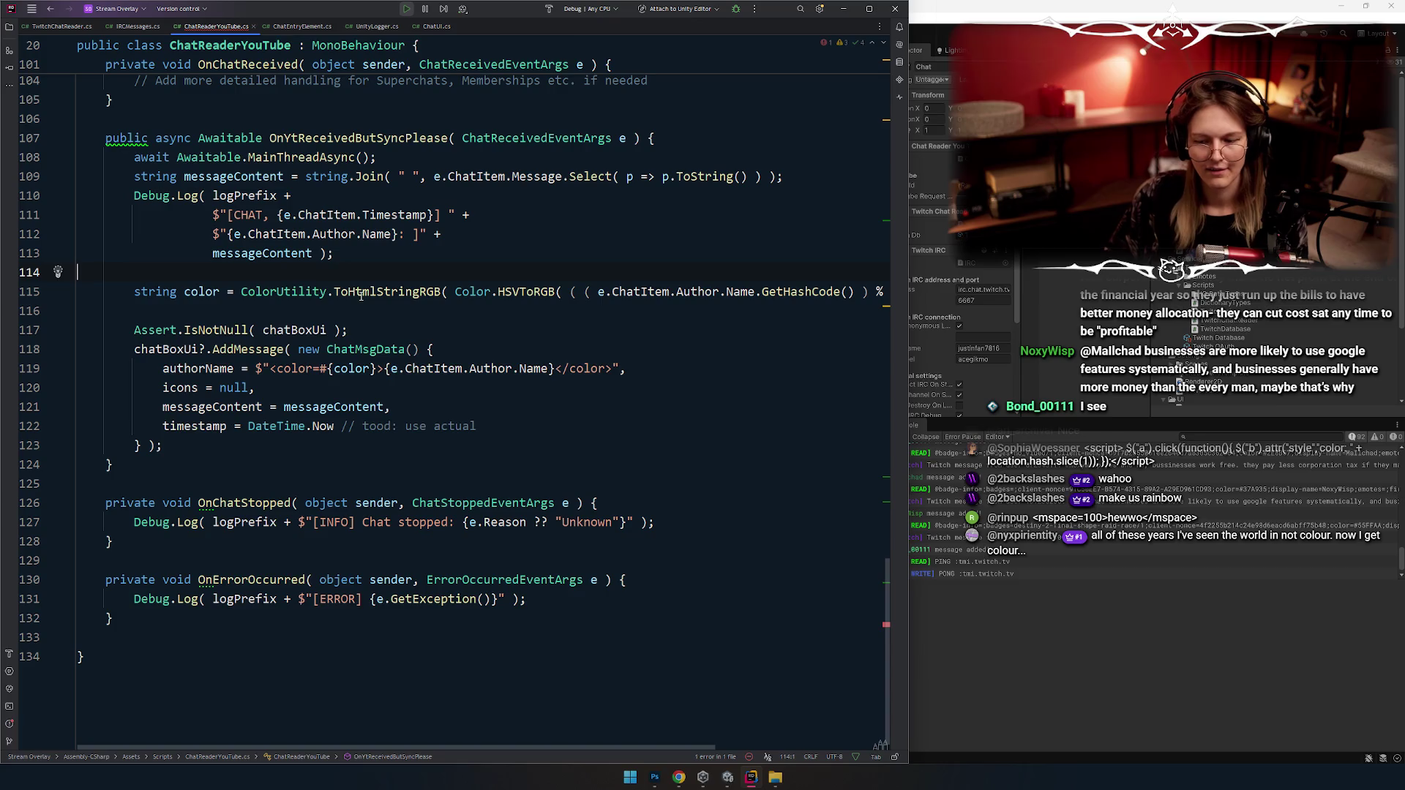
Step: Add the missing semicolon at the end of the colour line
left_click(448, 313)
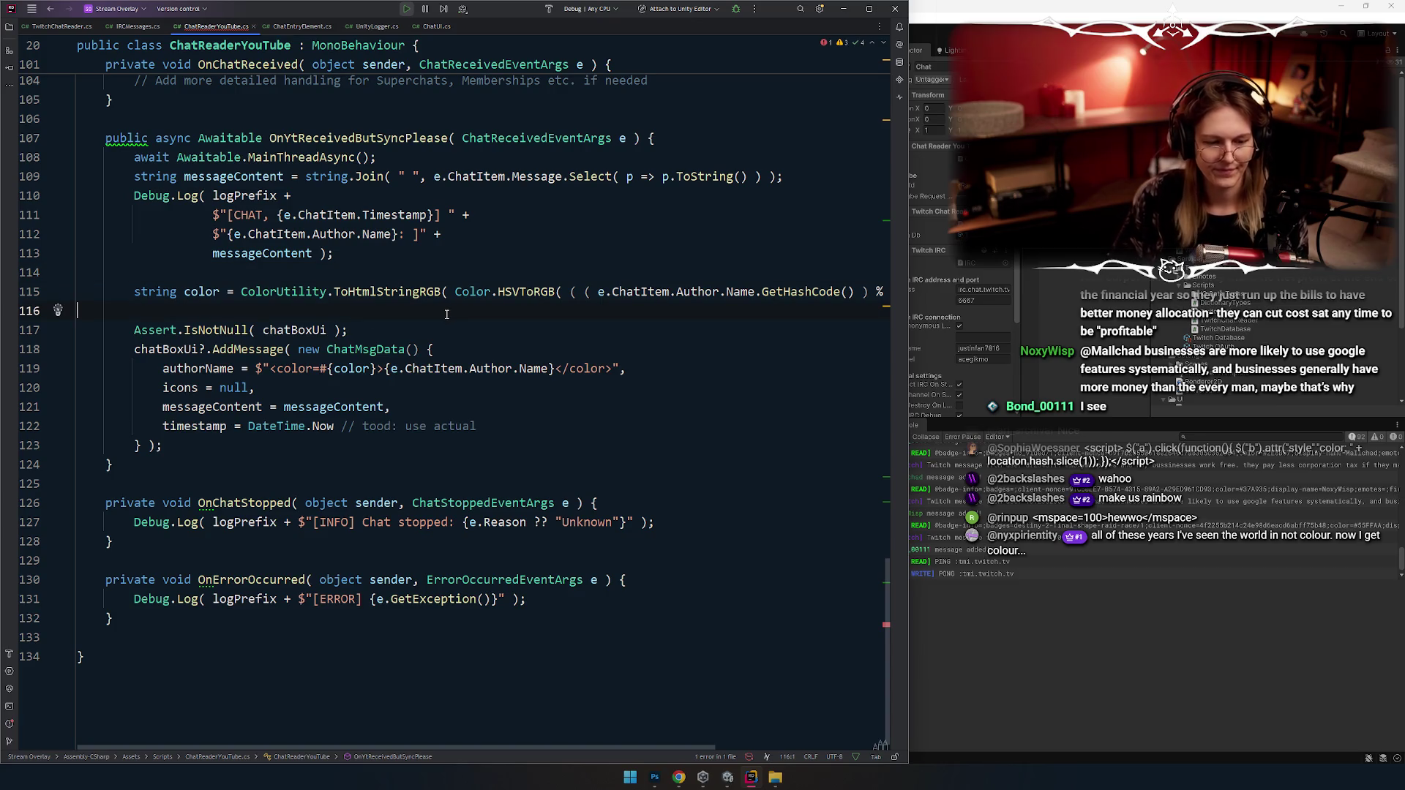
scroll(411, 390, "down", 1, "ctrl")
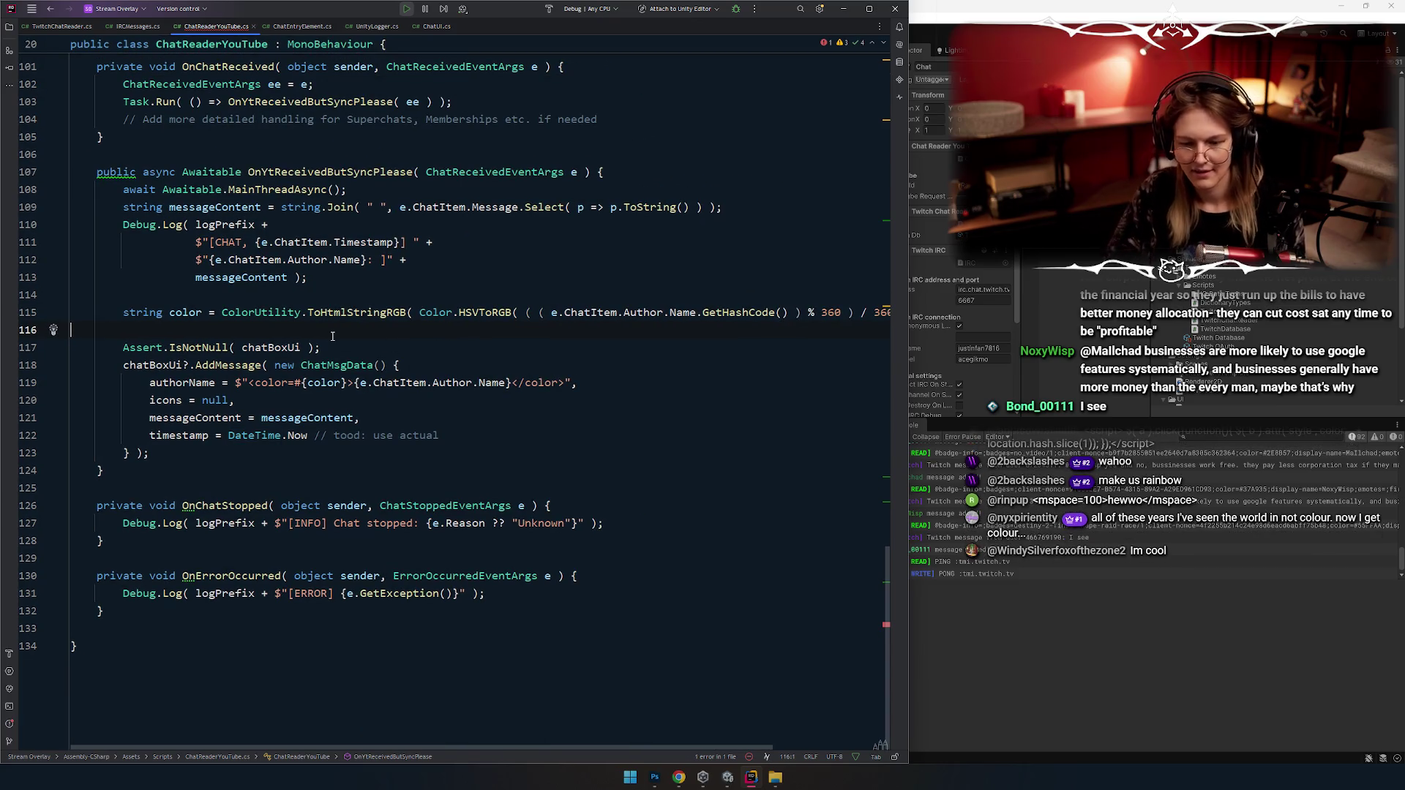
scroll(408, 364, "down", 2, "ctrl")
left_click(846, 385)
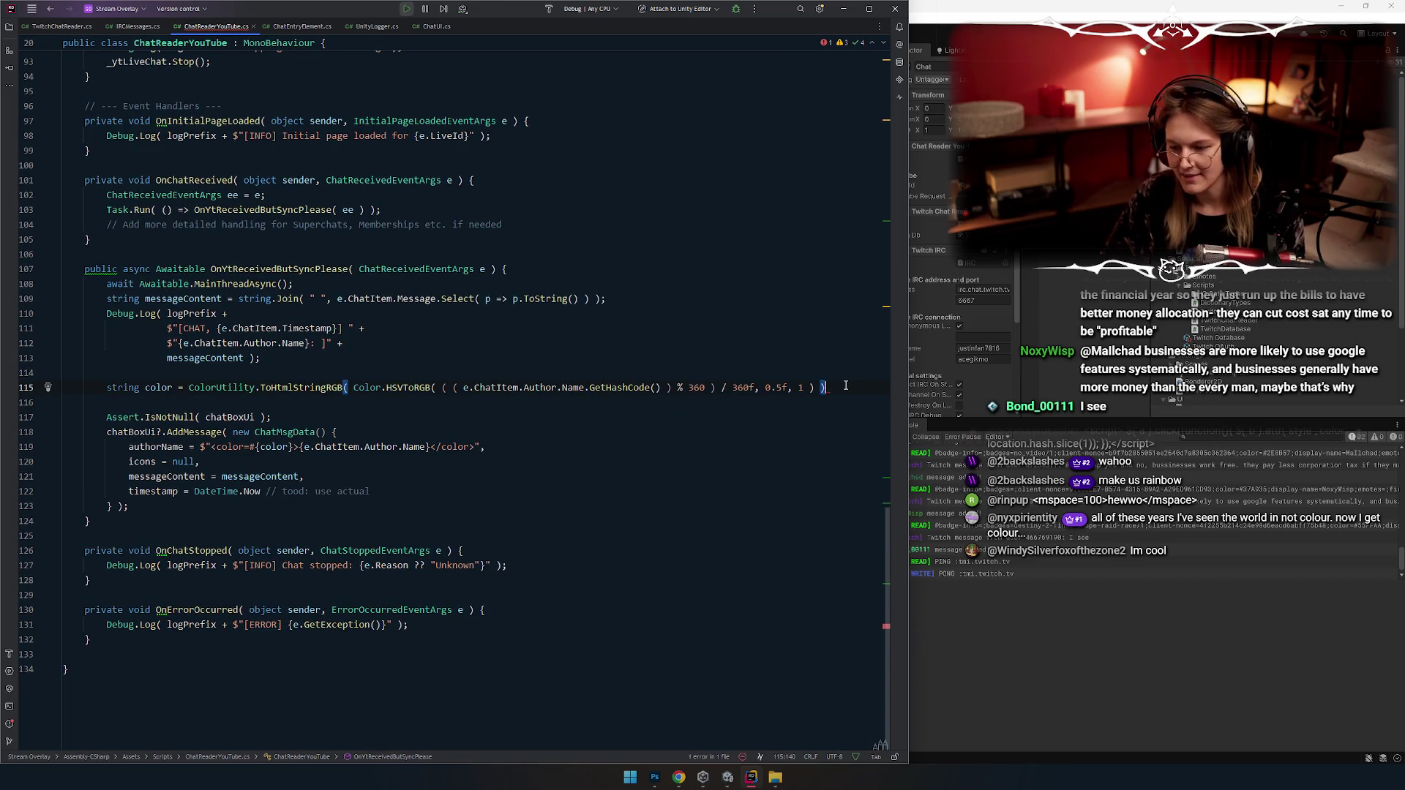
type(";")
left_click(506, 422)
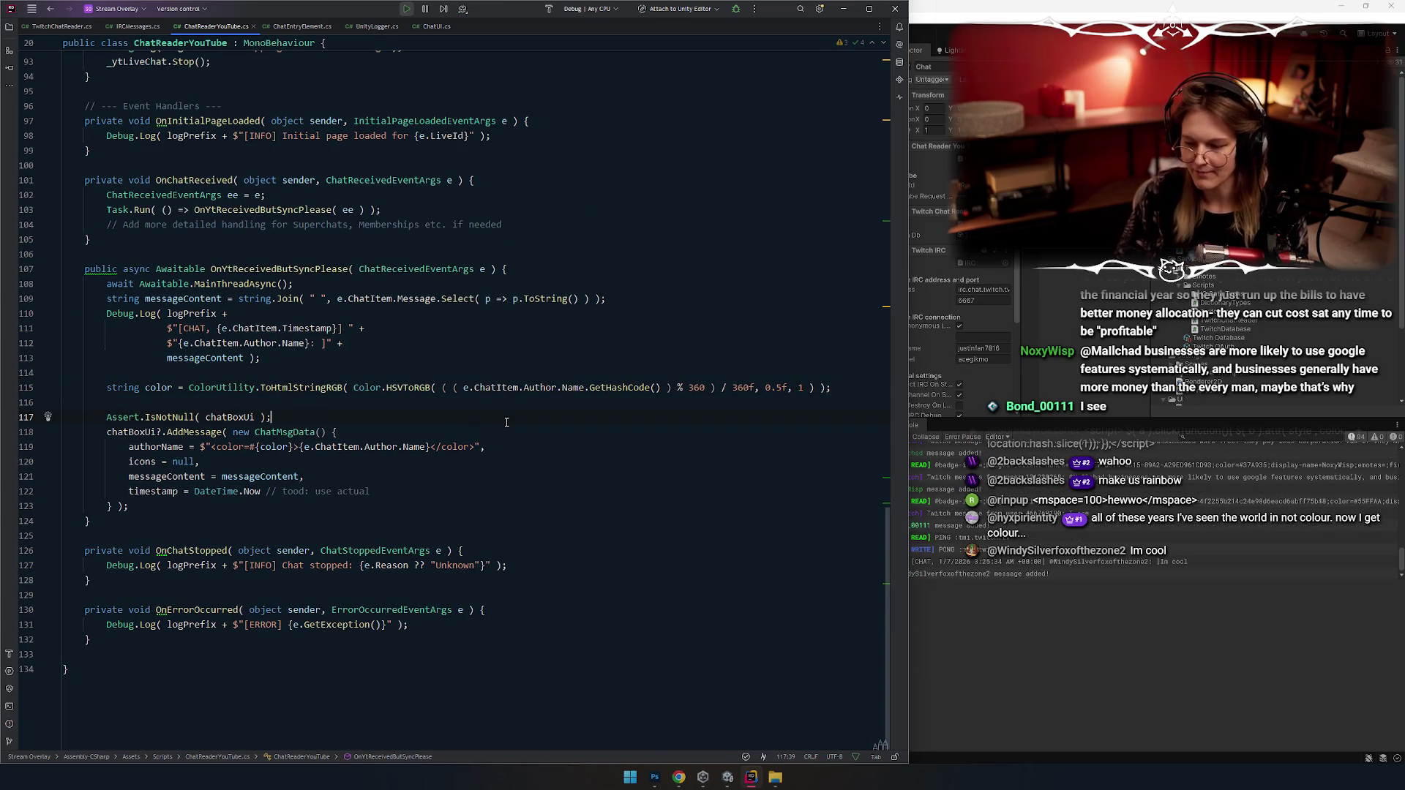
Step: Try adding a blank line below the colour line, then undo it
left_click(278, 359)
left_click(279, 379)
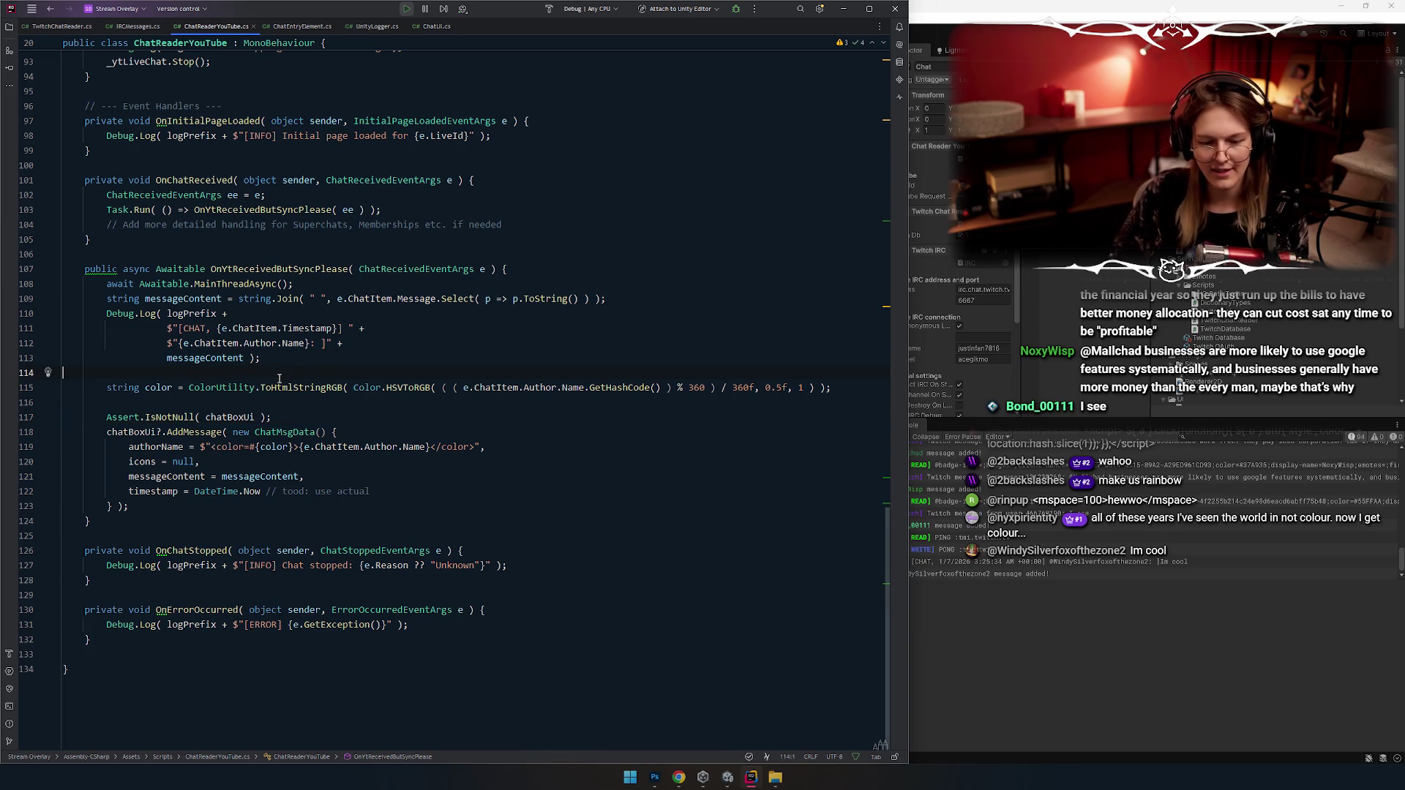
left_click(361, 412)
left_click(245, 407)
scroll(248, 425, "up", 2, "ctrl")
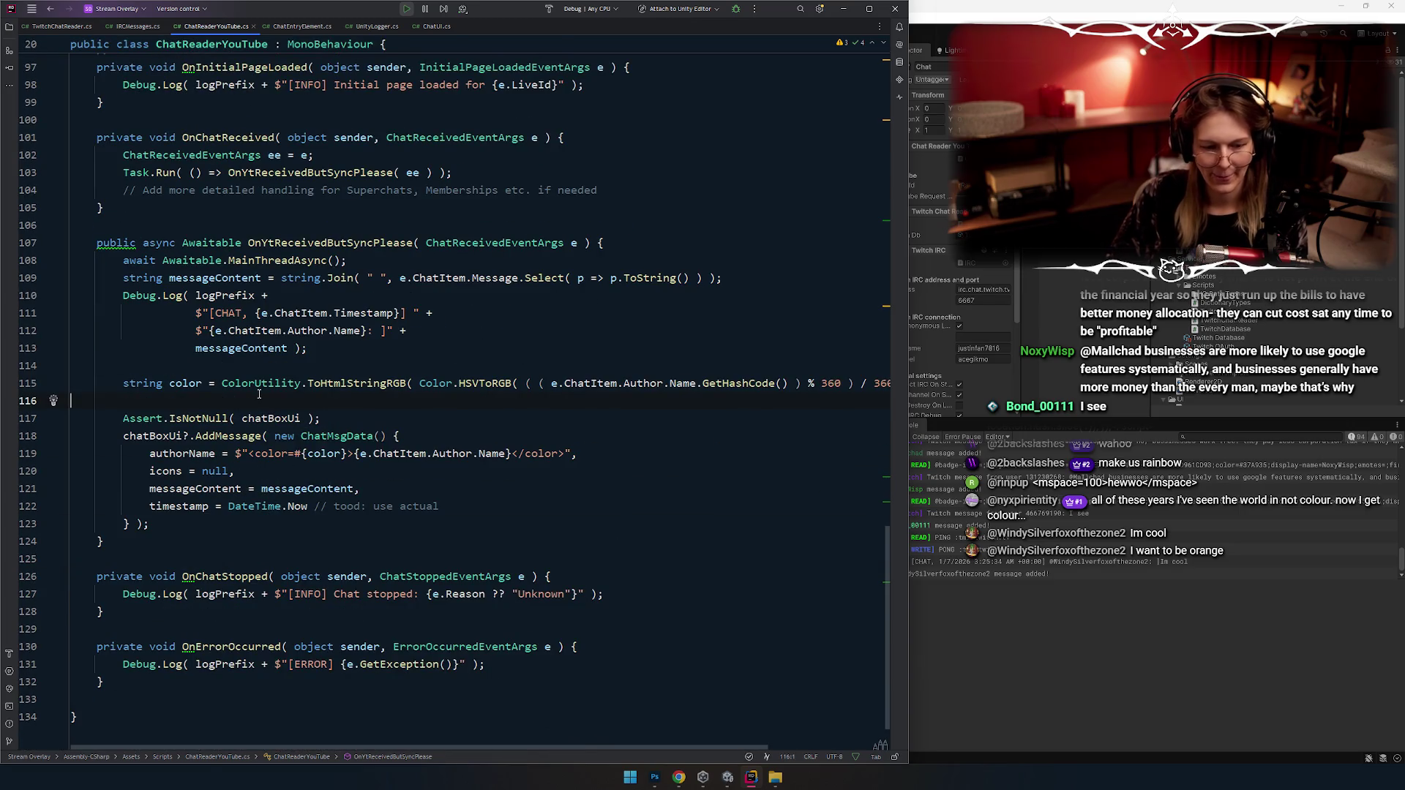
key("Return")
key("Up")
key("ctrl+z")
key("Up")
key("Up")
scroll(314, 395, "up", 5)
scroll(336, 375, "down", 1, "ctrl")
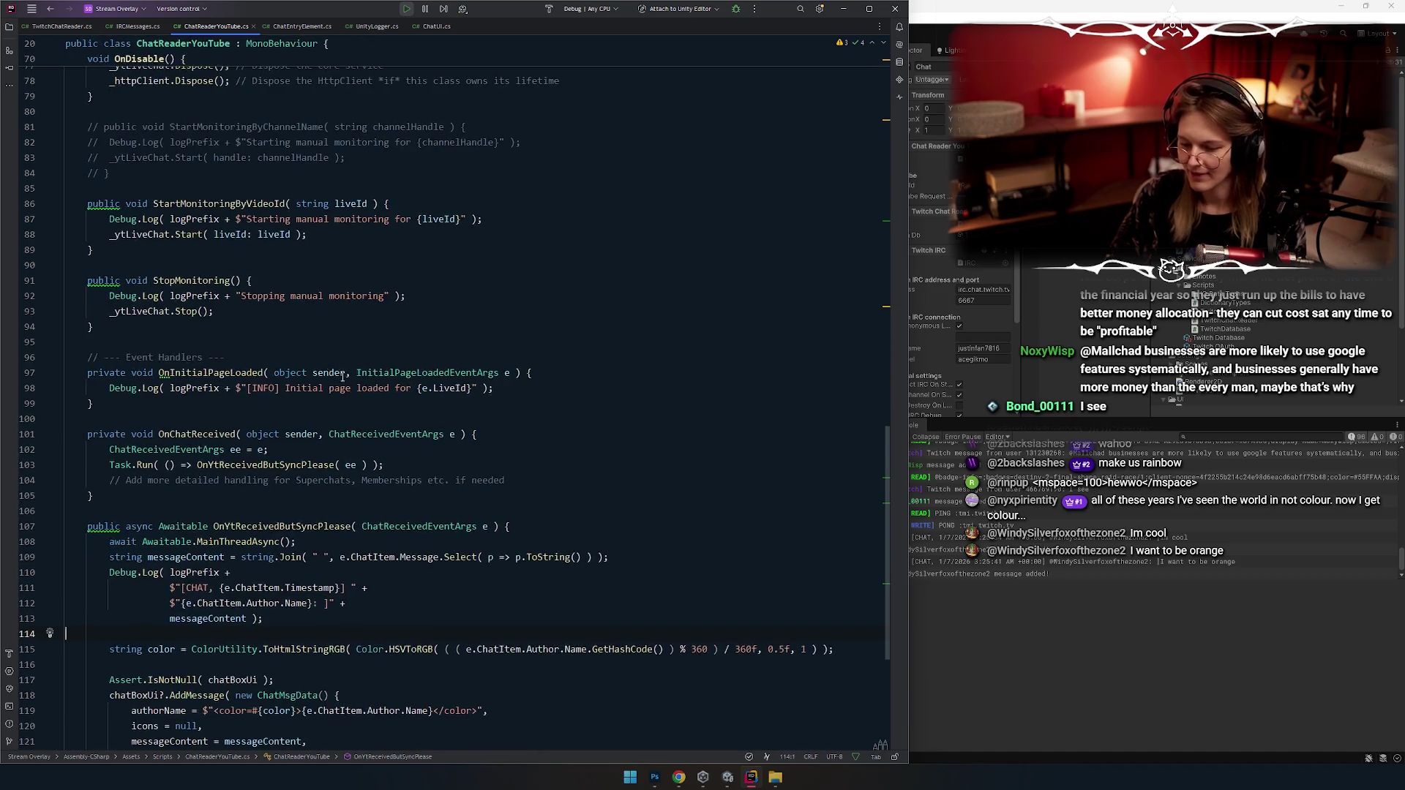
scroll(335, 376, "down", 5)
key("Down")
key("Down")
key("Down")
key("End")
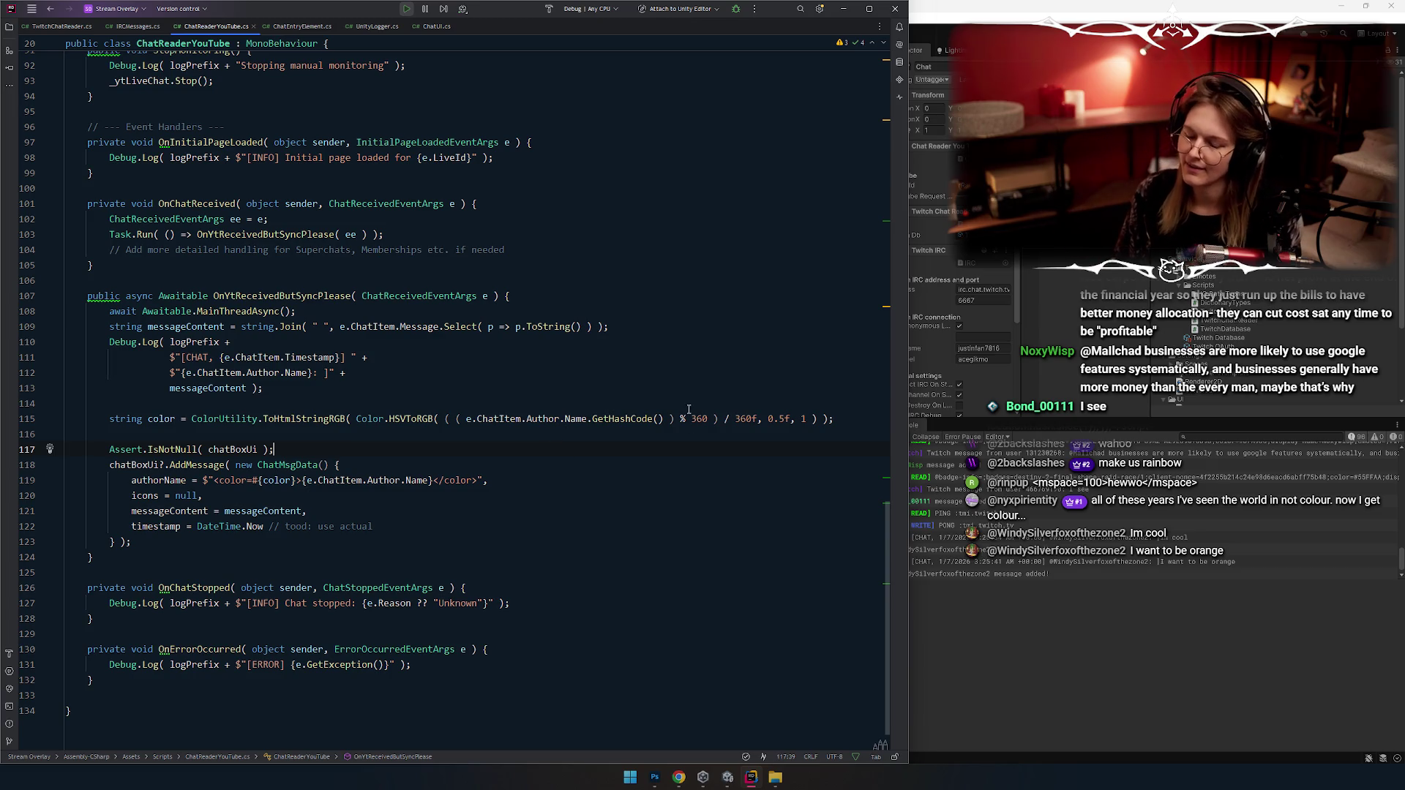
Step: Change the colour's saturation from 0.5f to 0.75f
left_click(774, 420)
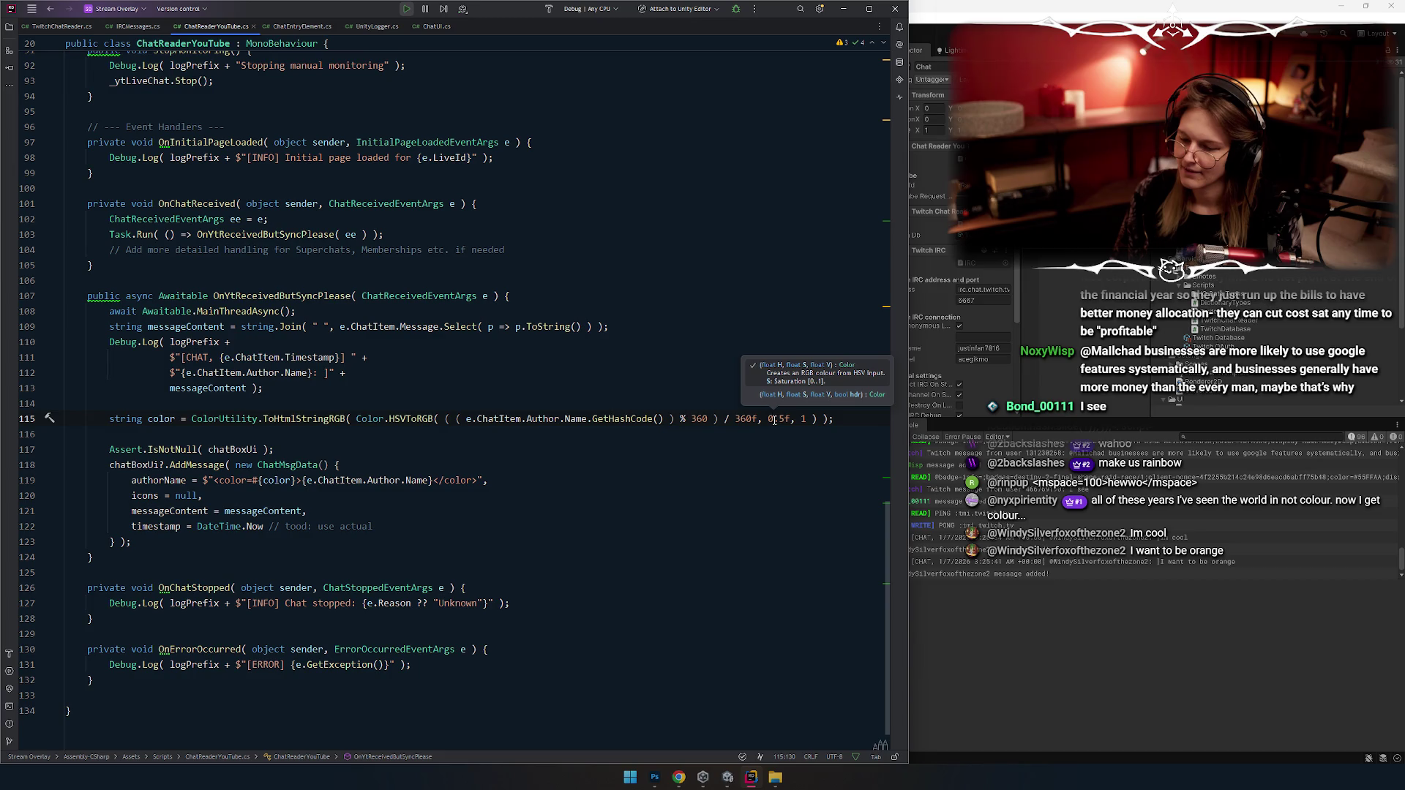
left_click(781, 420)
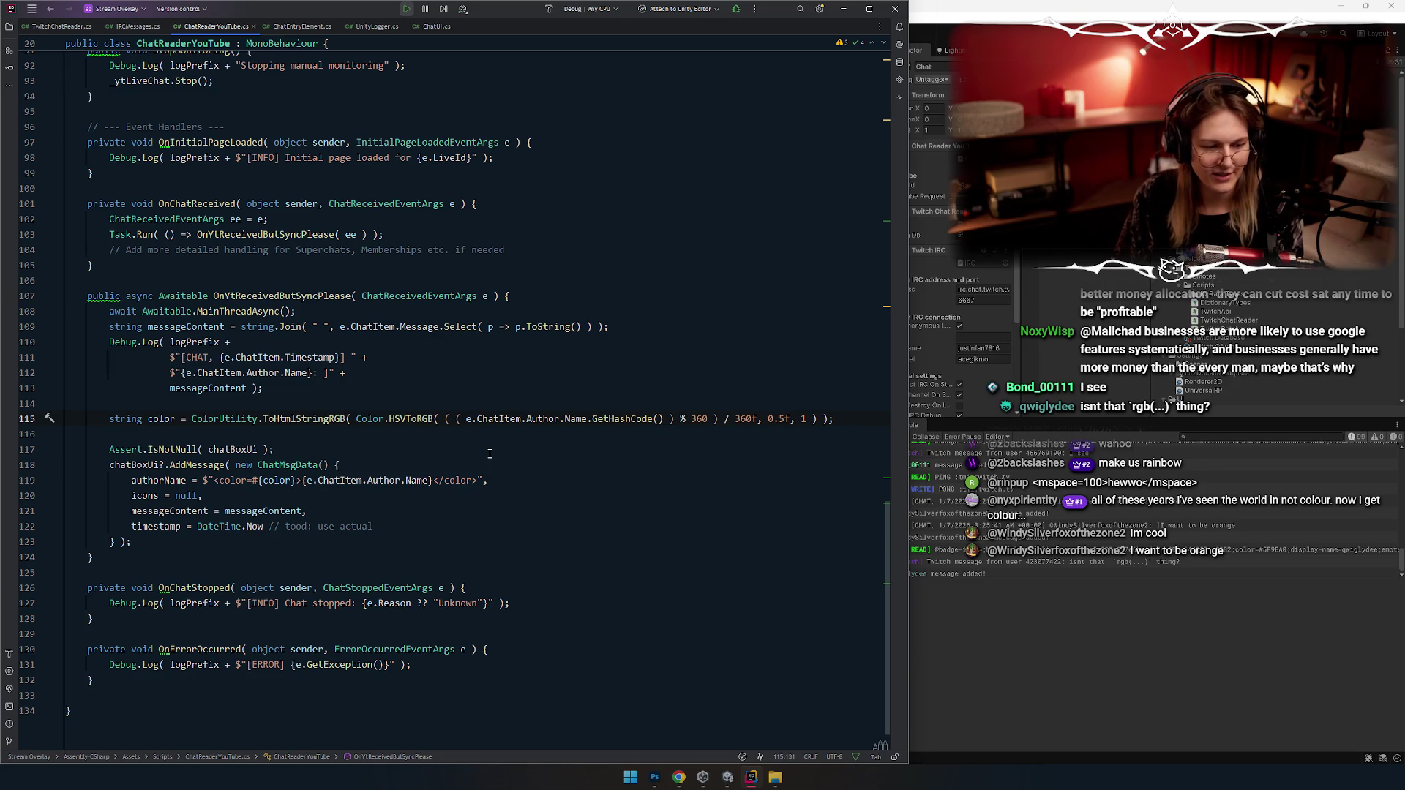
type("8")
key("BackSpace")
type("7")
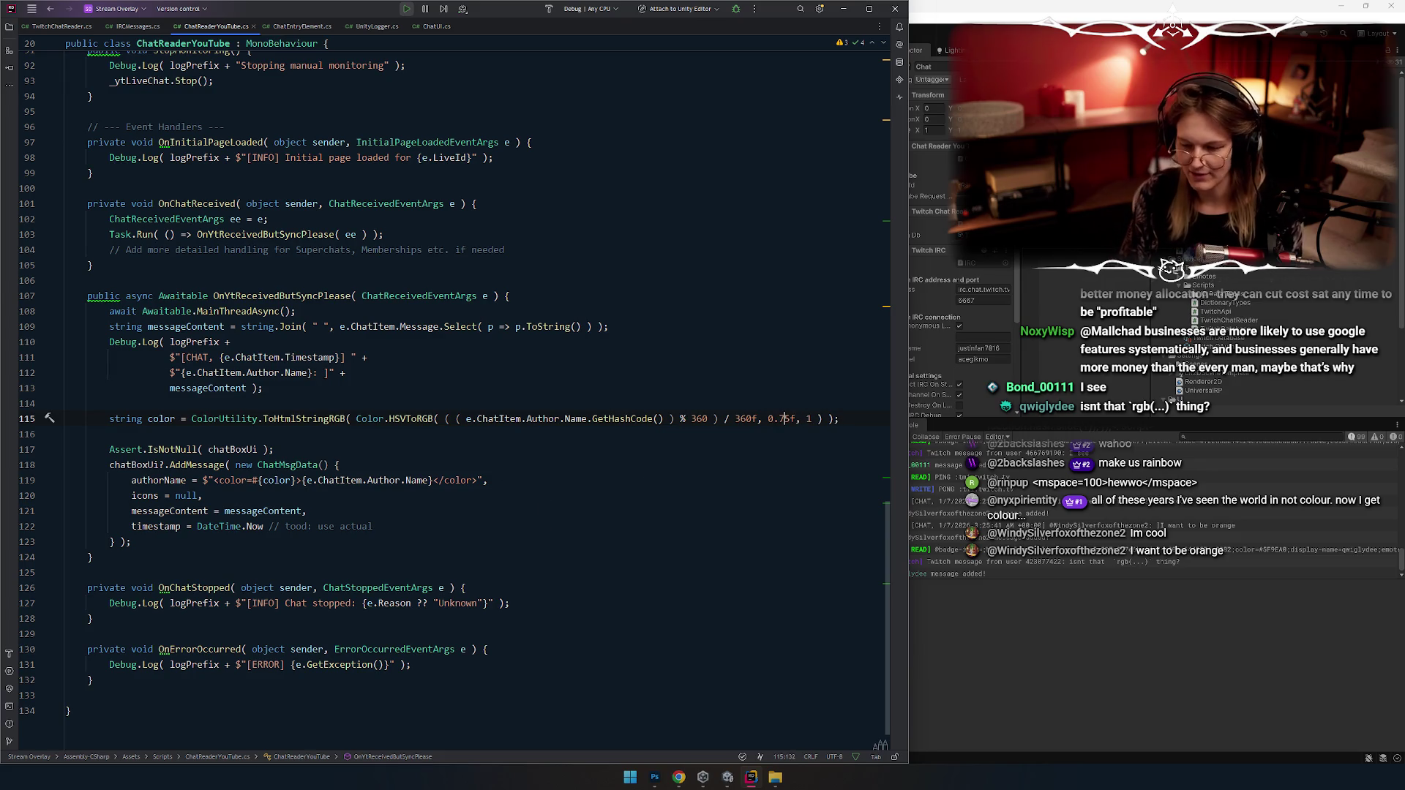
Step: Review the colour code in Rider and switch back to the Unity editor
left_click(373, 418)
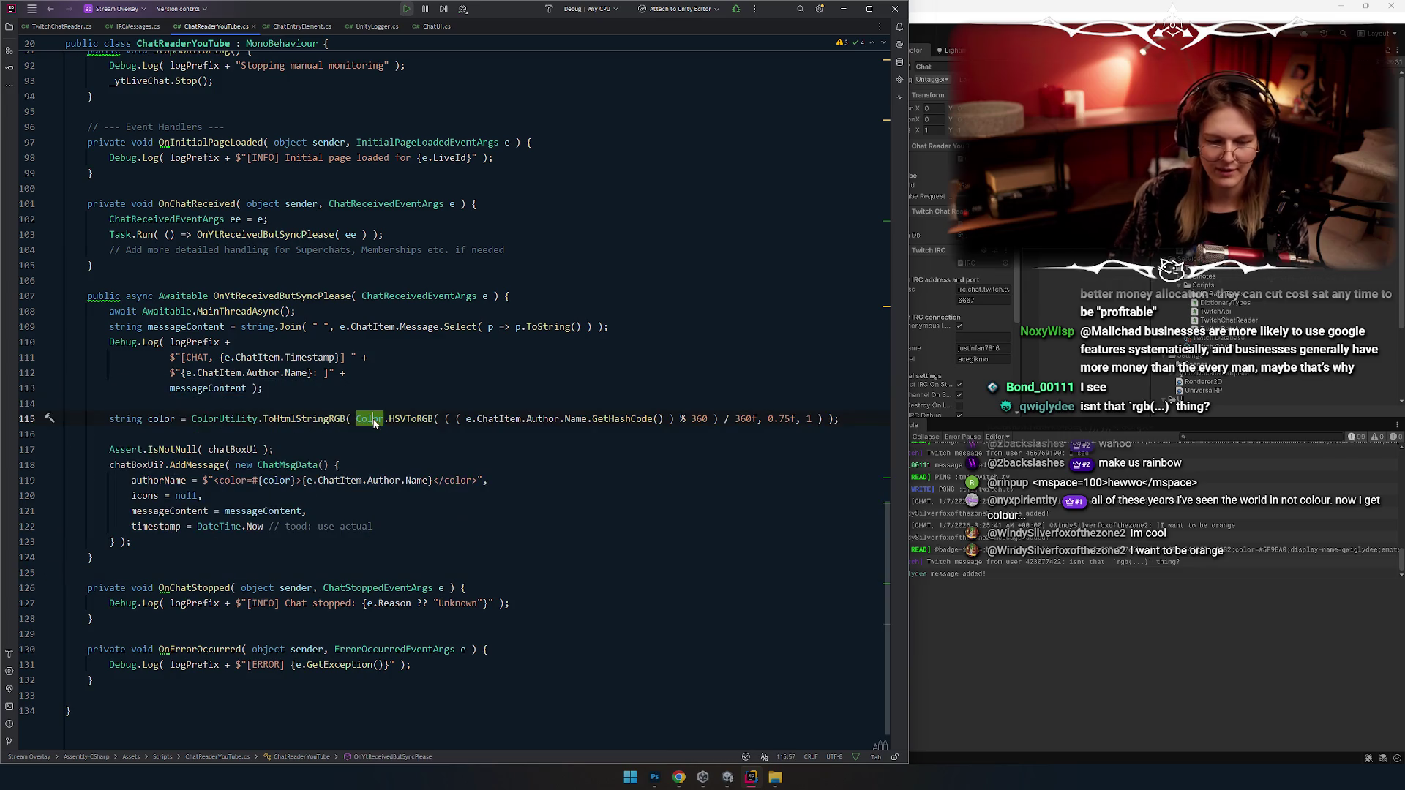
left_click(409, 434)
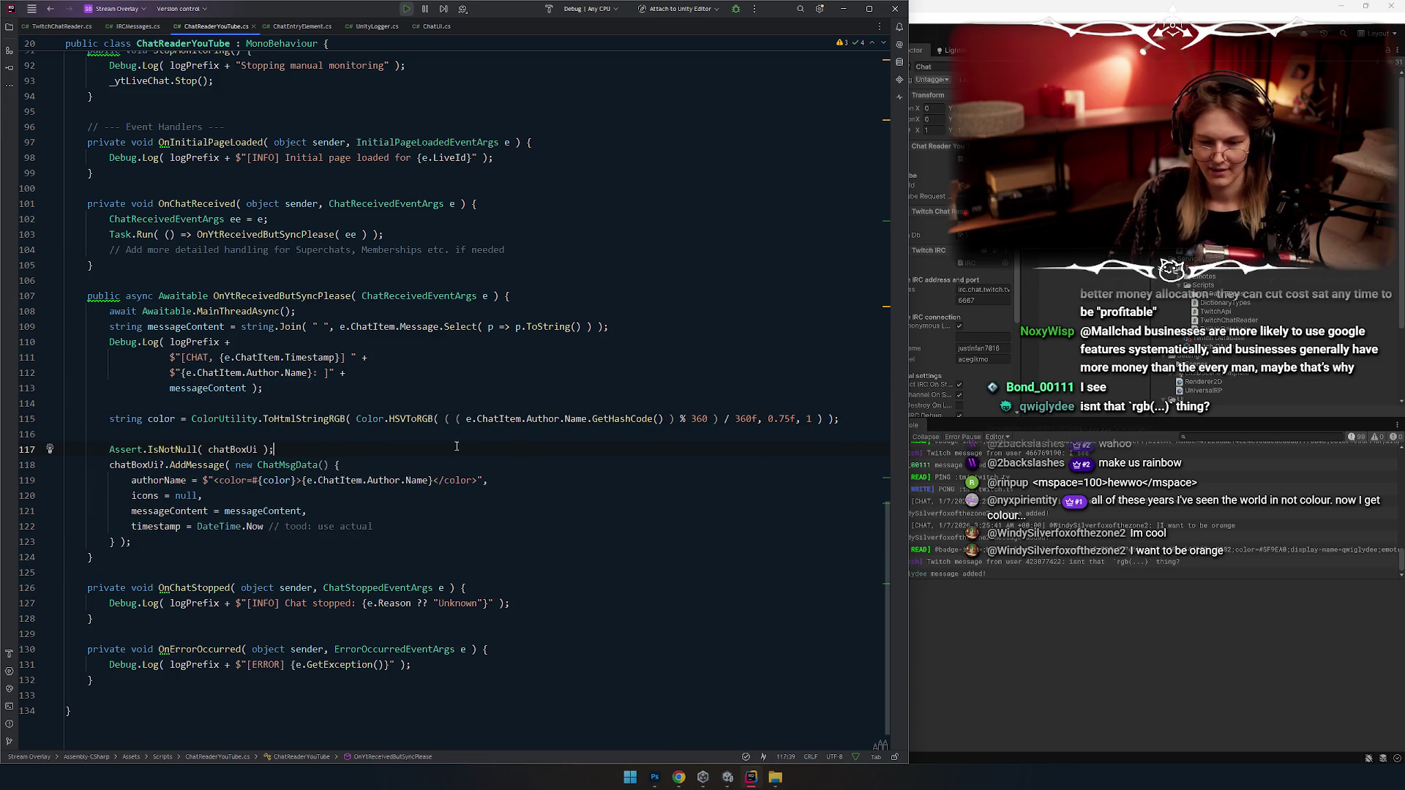
scroll(412, 453, "up", 1, "ctrl")
scroll(412, 453, "up", 2, "ctrl")
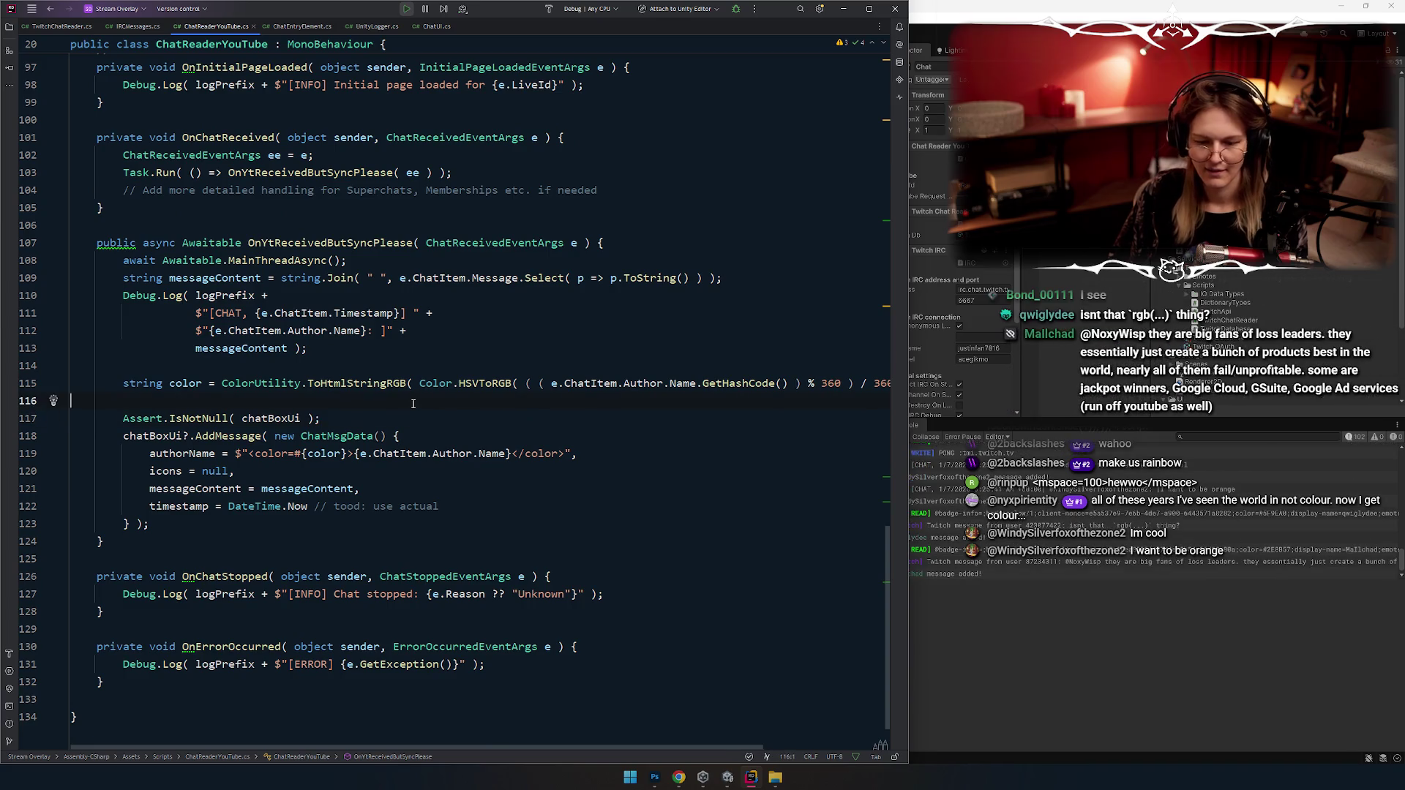
left_click(413, 423)
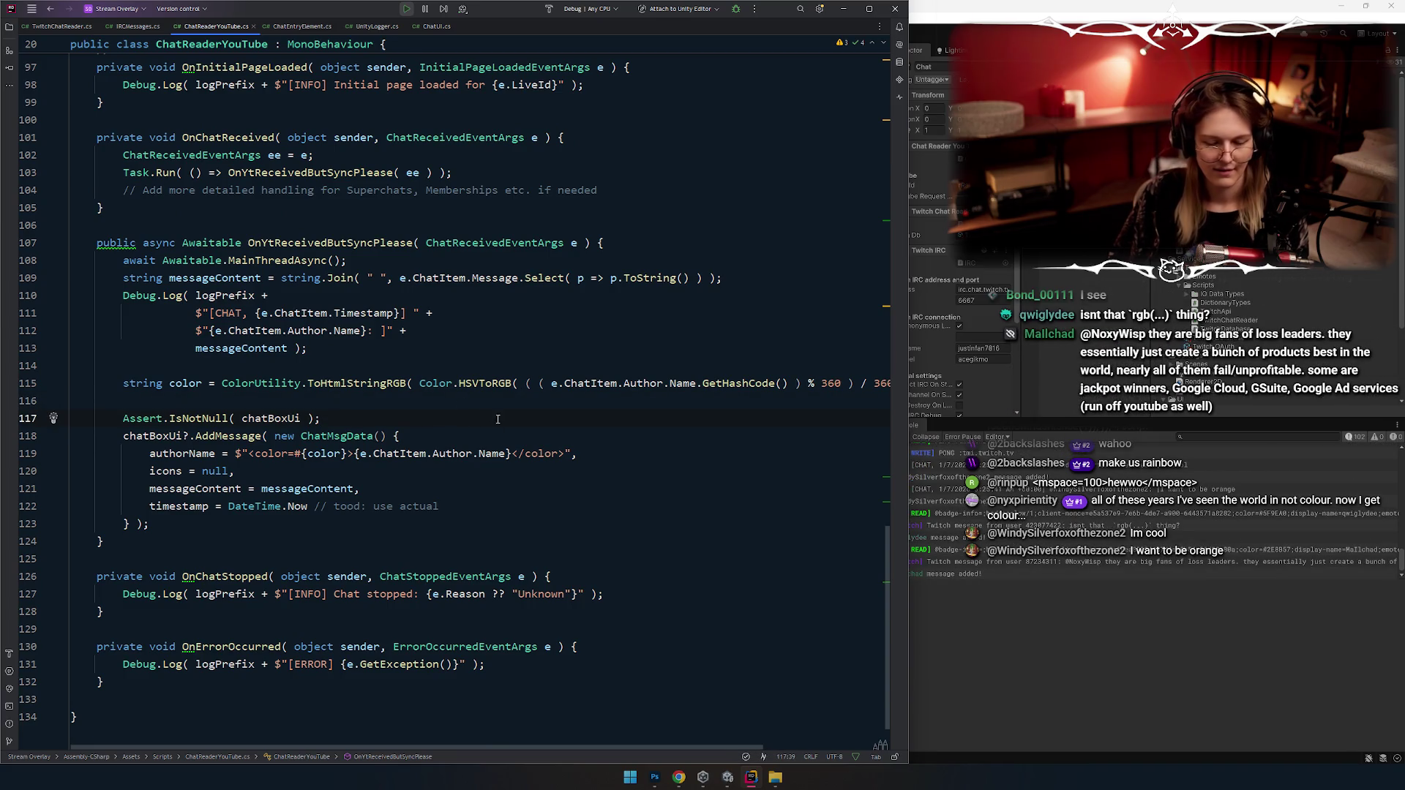
left_click(381, 394)
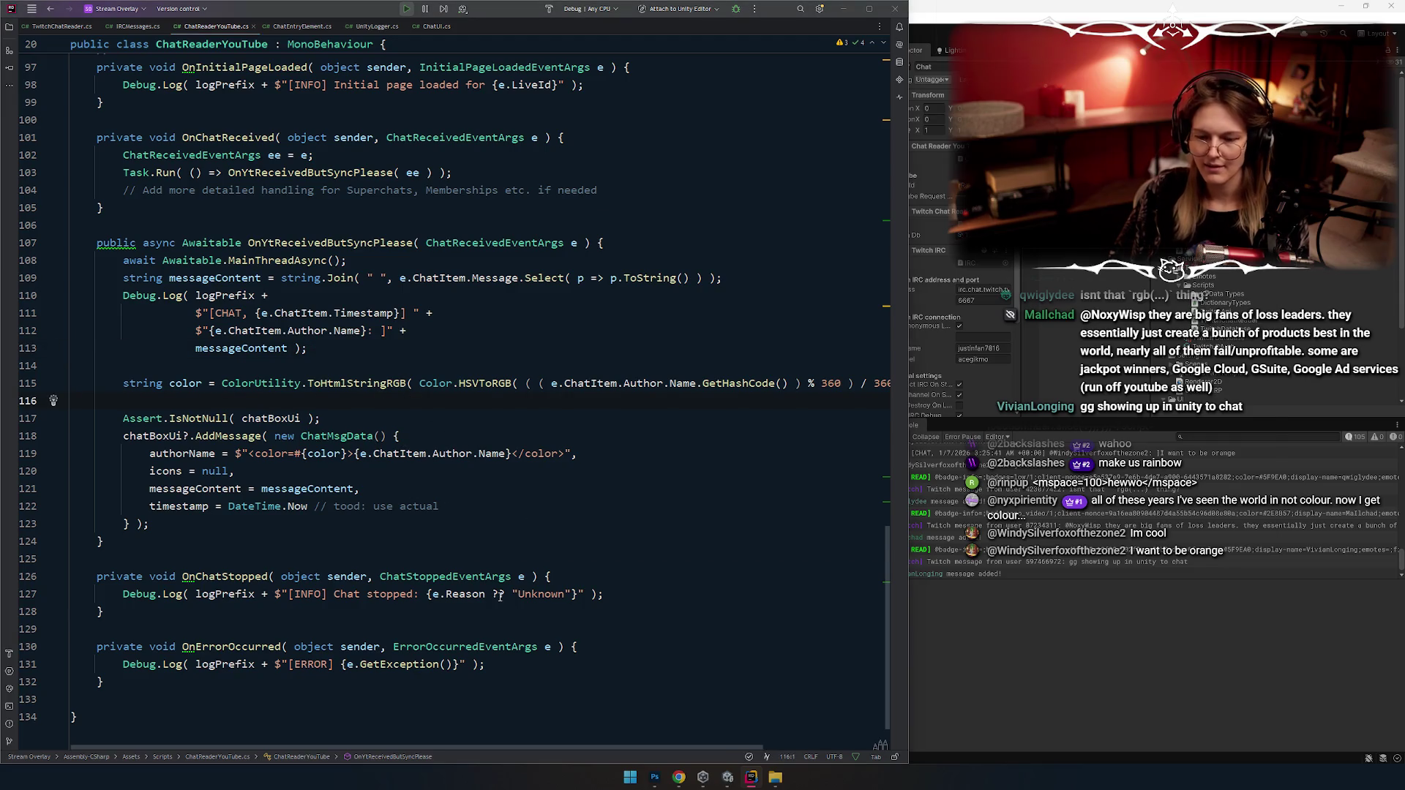
key("alt+Tab")
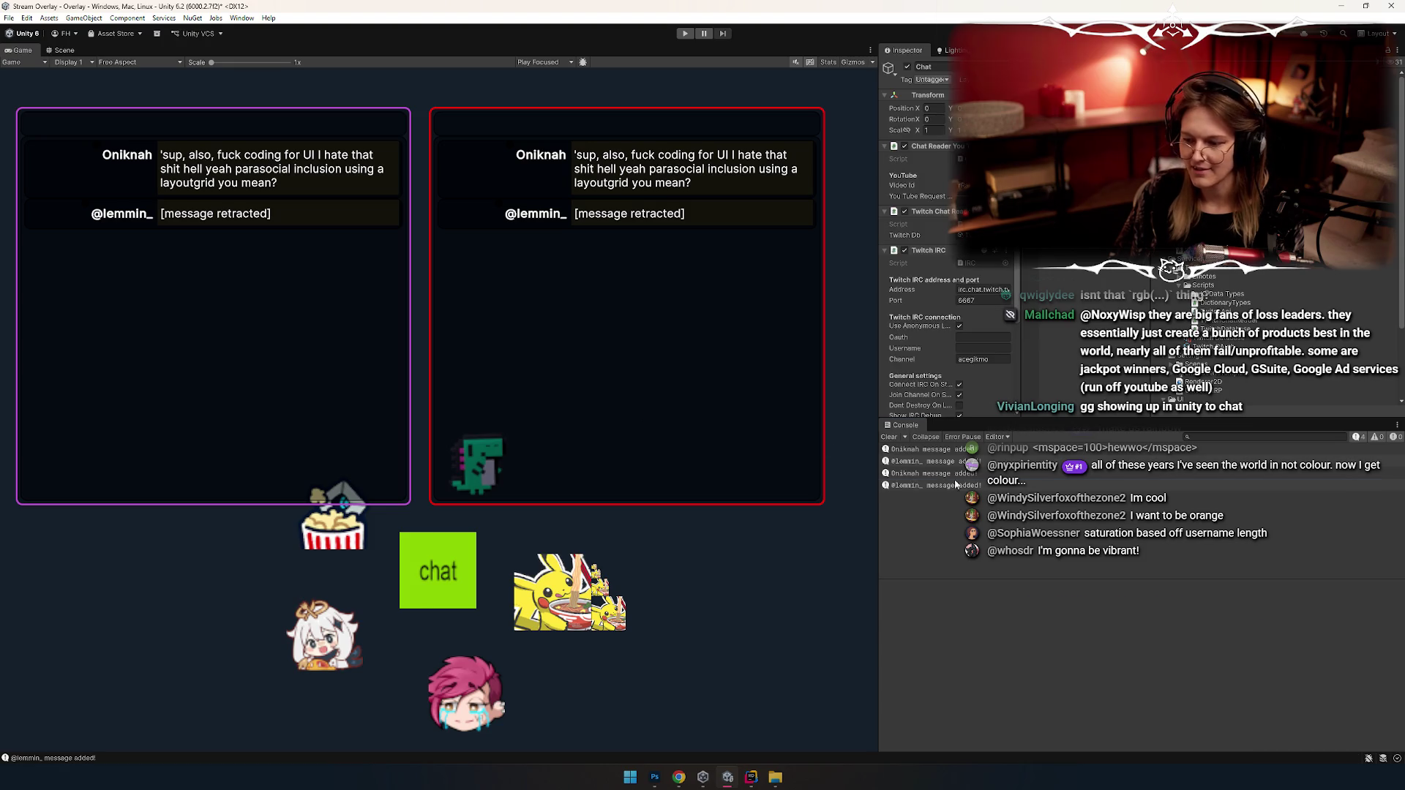
Step: Play the overlay and watch live chat arrive with hash-coloured author names
left_click(681, 34)
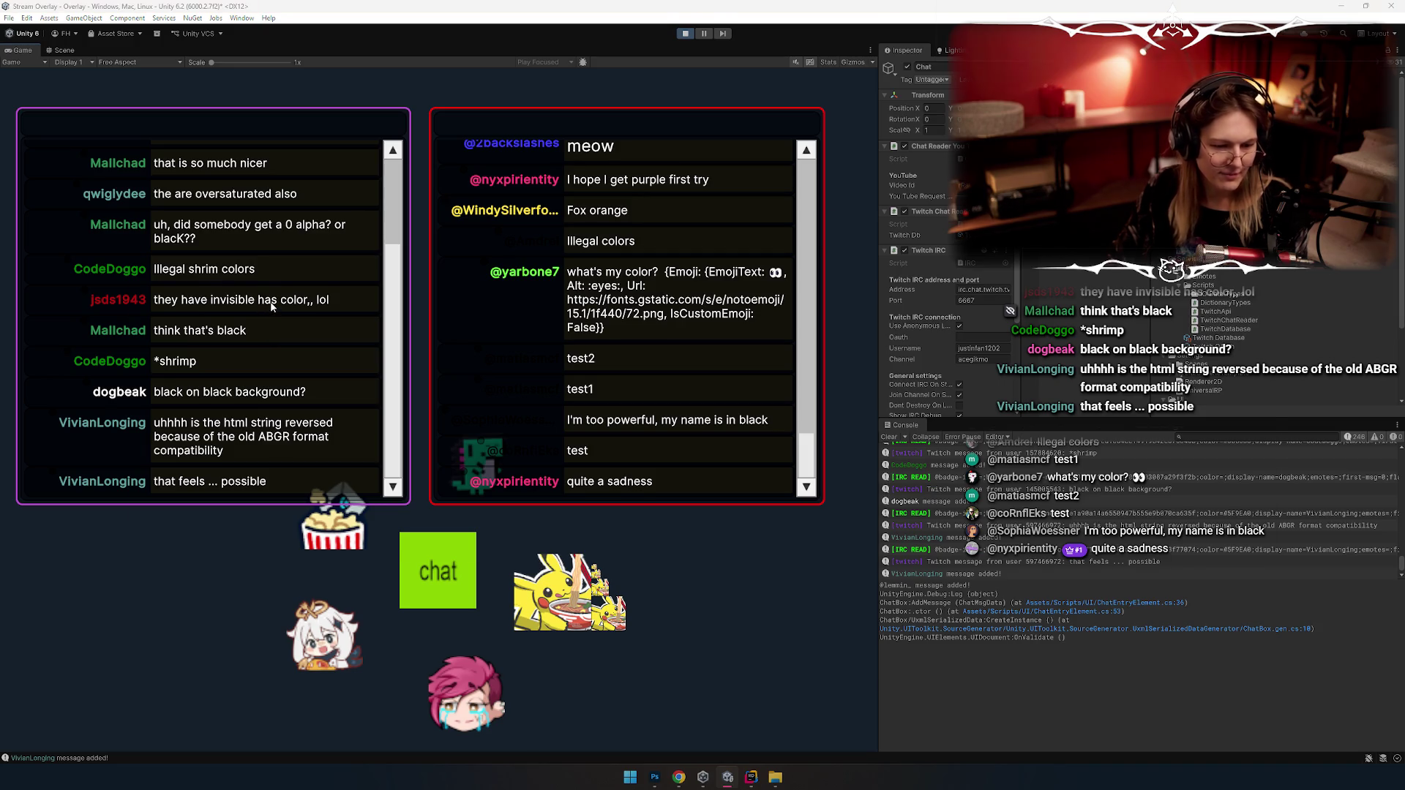
key("alt+Tab")
Step: Look up the documentation for ToHtmlStringRGB and GetHashCode
left_click(374, 384)
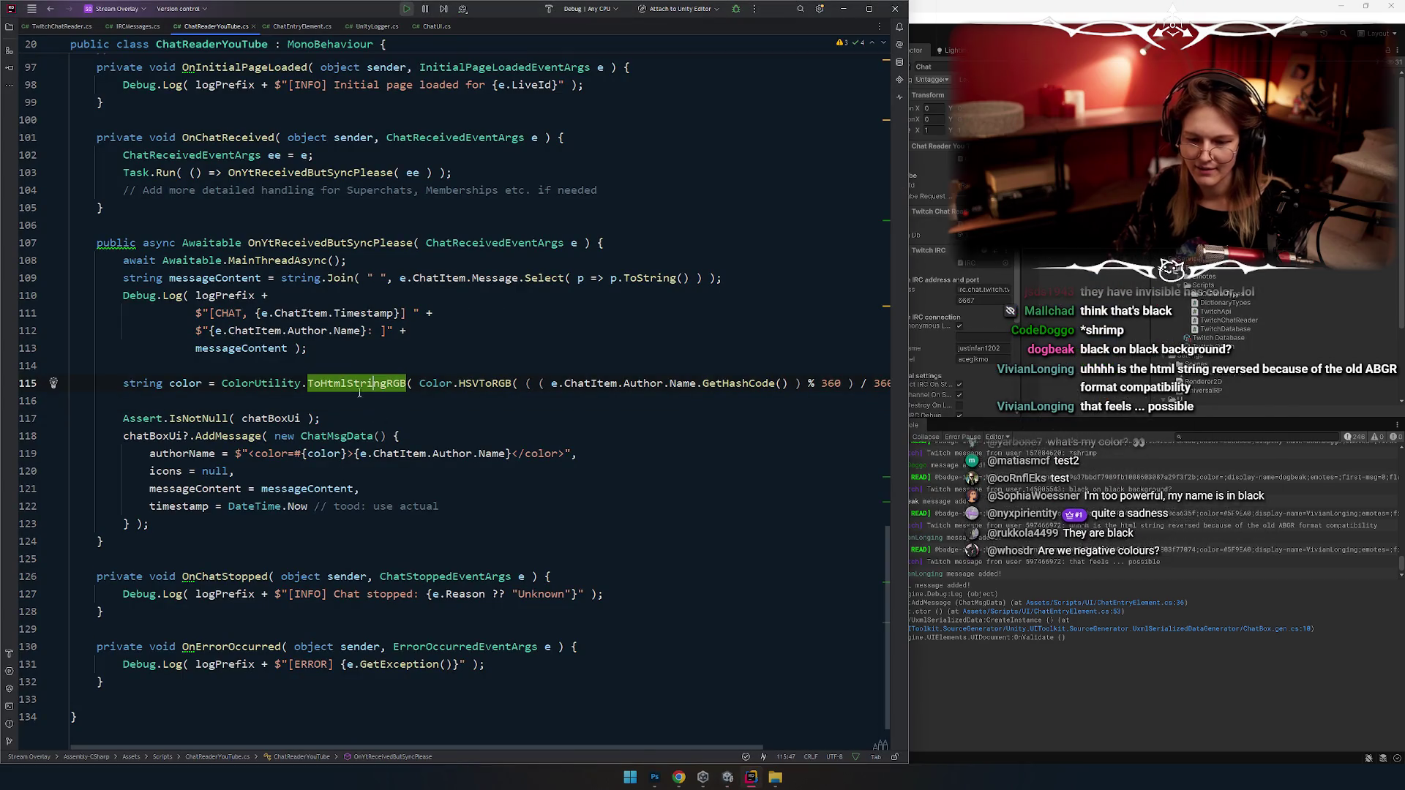
mouse_move(350, 389)
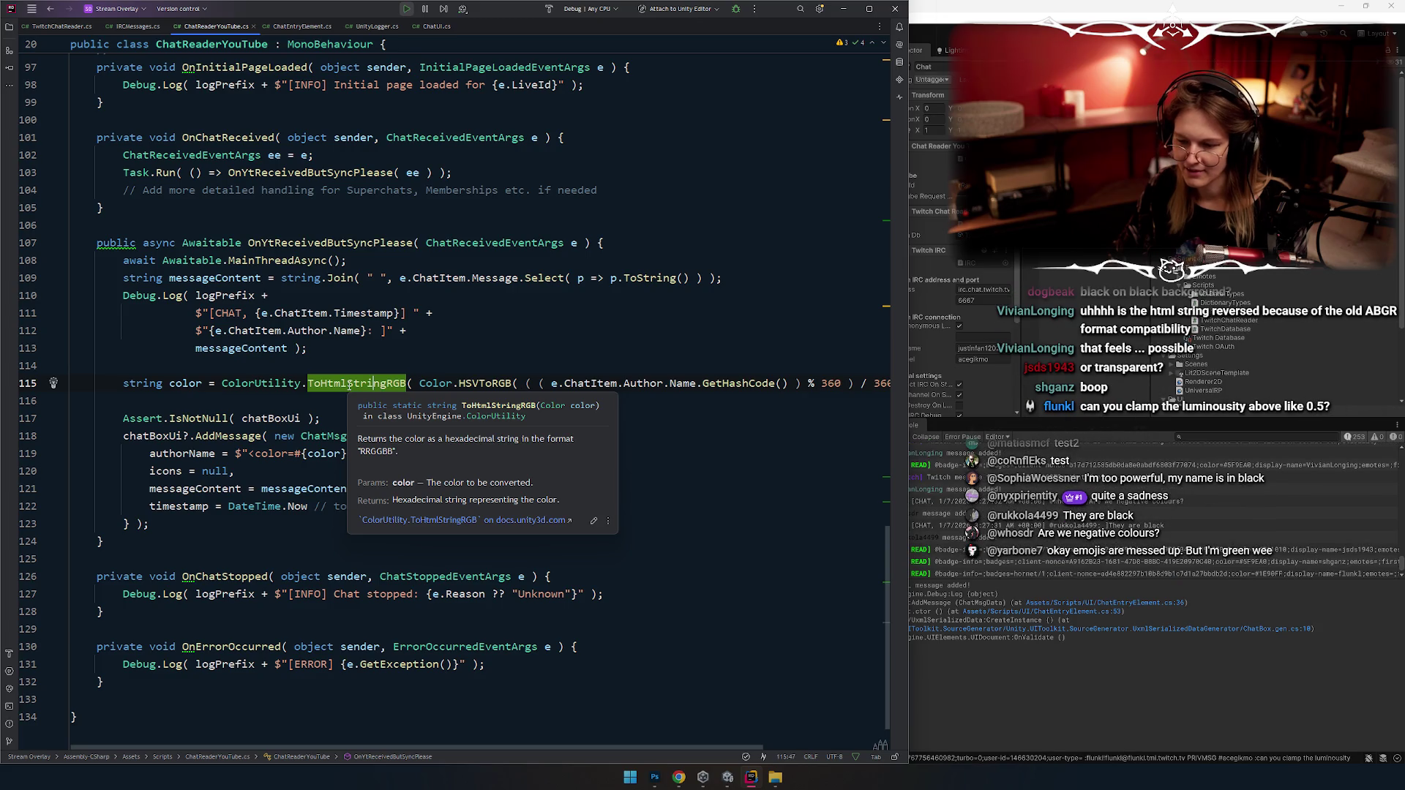
left_click(740, 384)
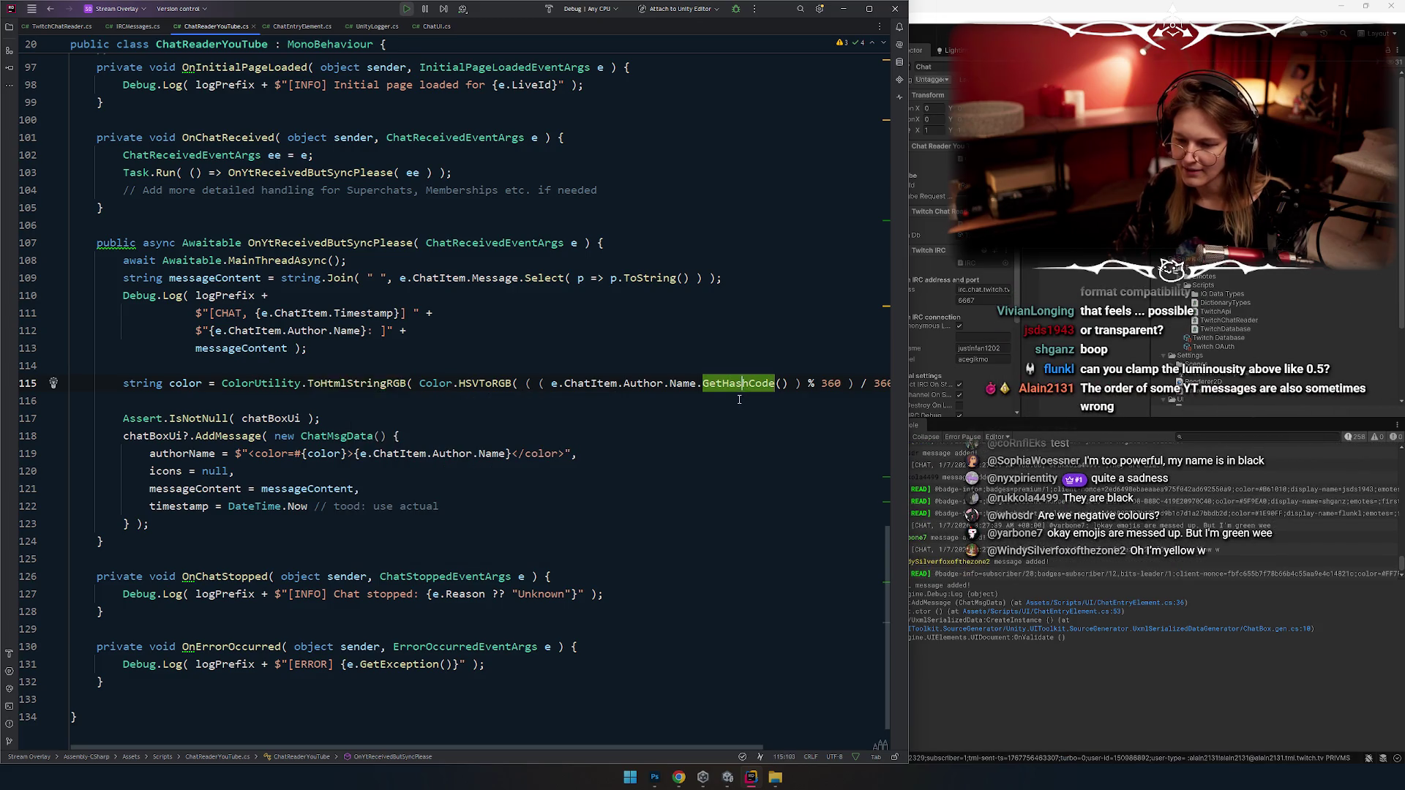
mouse_move(740, 384)
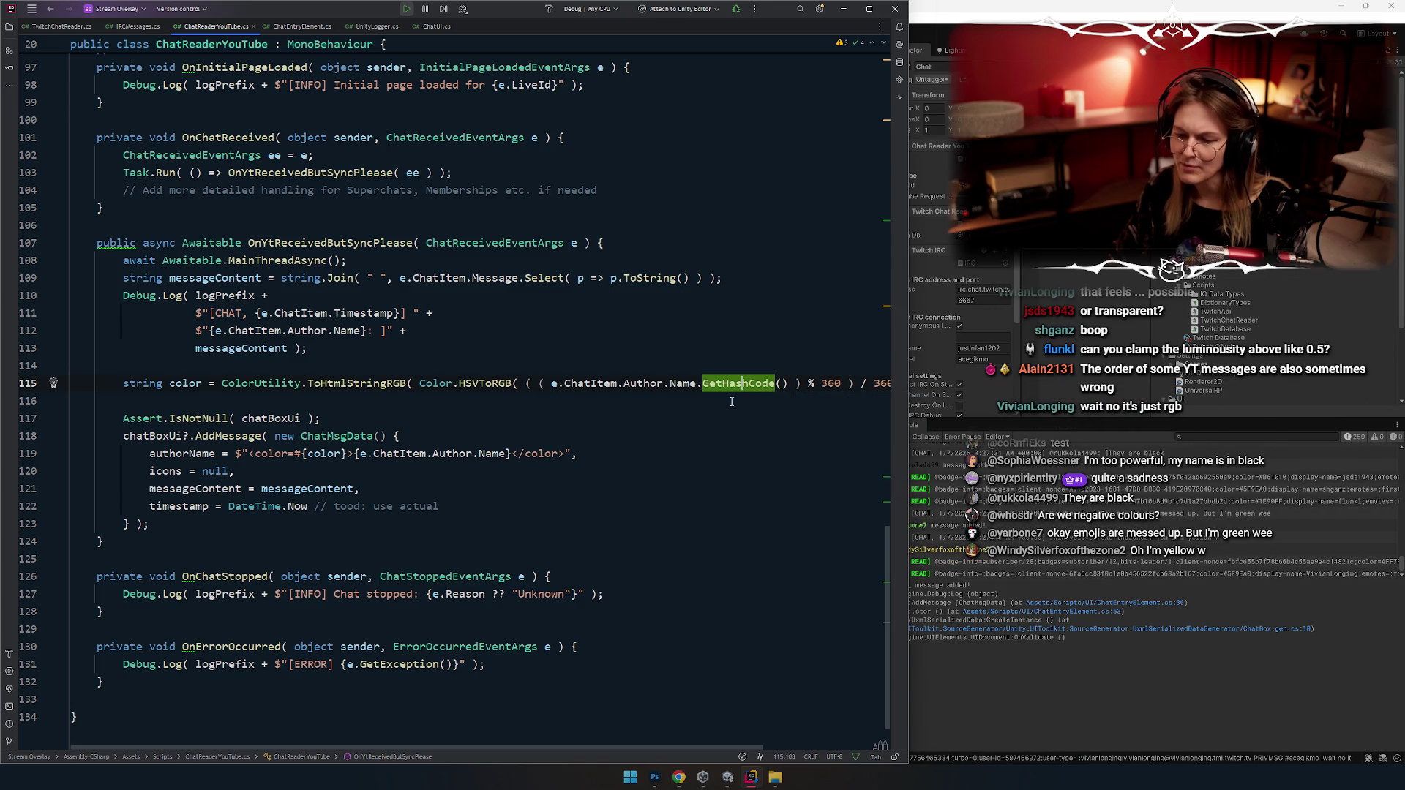
left_click(734, 388)
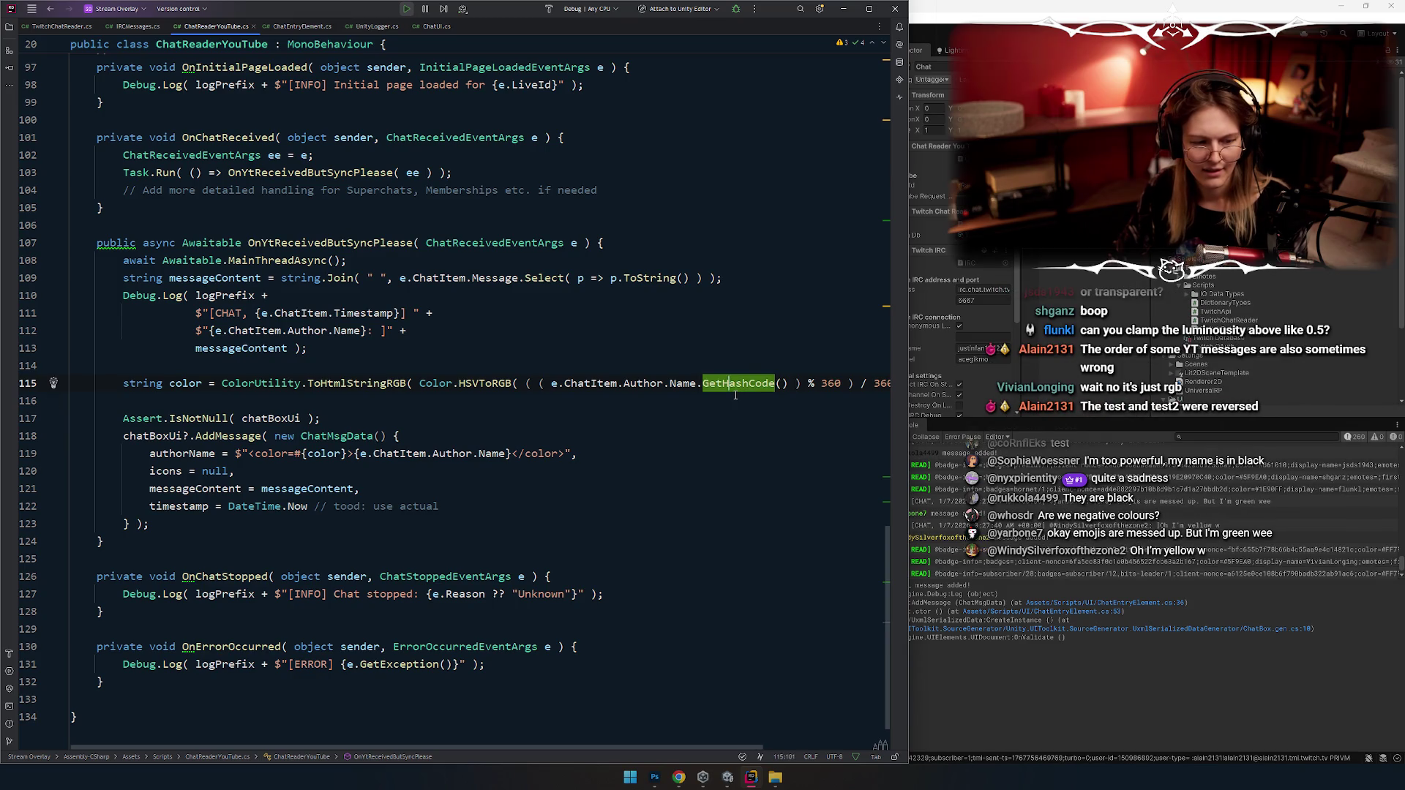
scroll(484, 385, "up", 3)
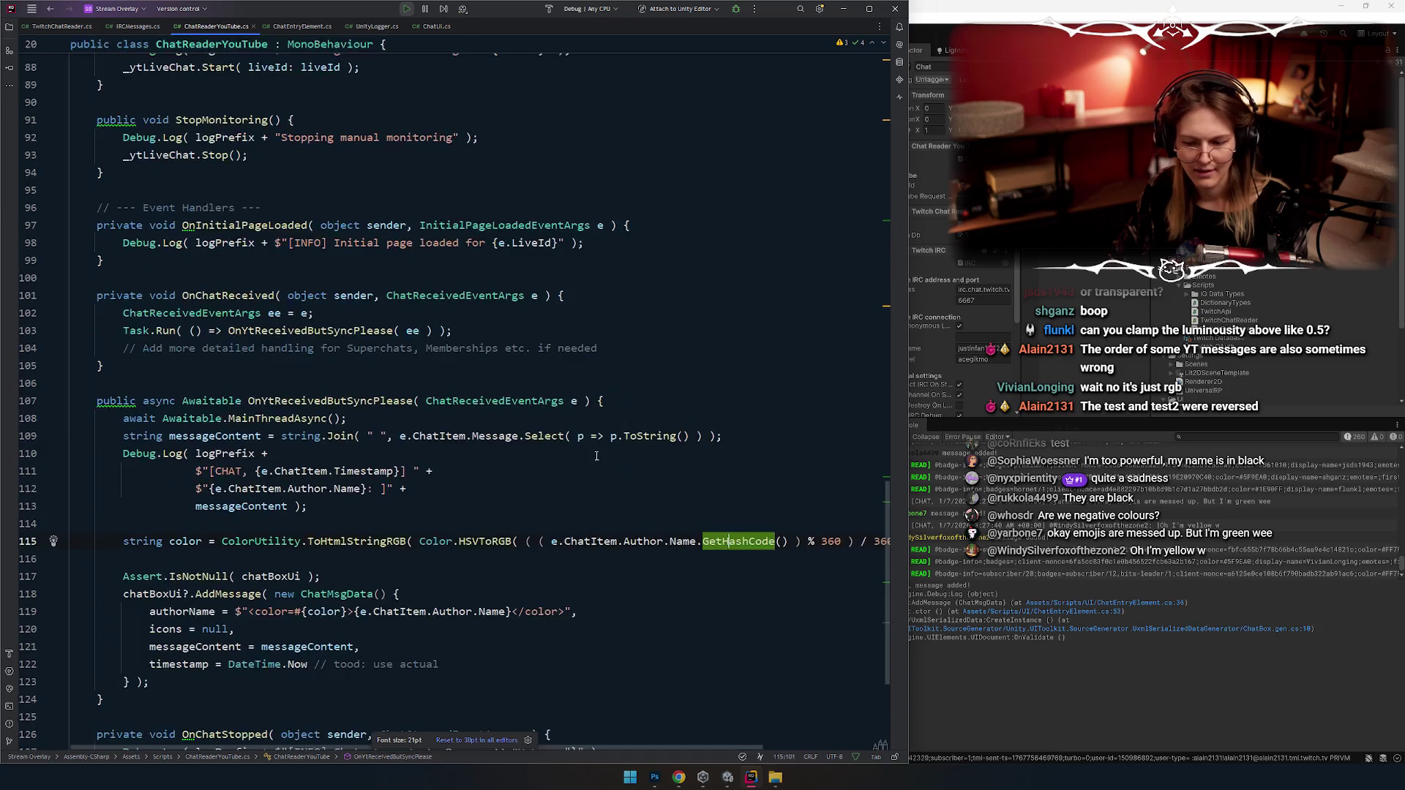
Step: Wrap e.ChatItem's hash in Math.Abs in the hue calculation
left_click(553, 541)
scroll(597, 528, "down", 2)
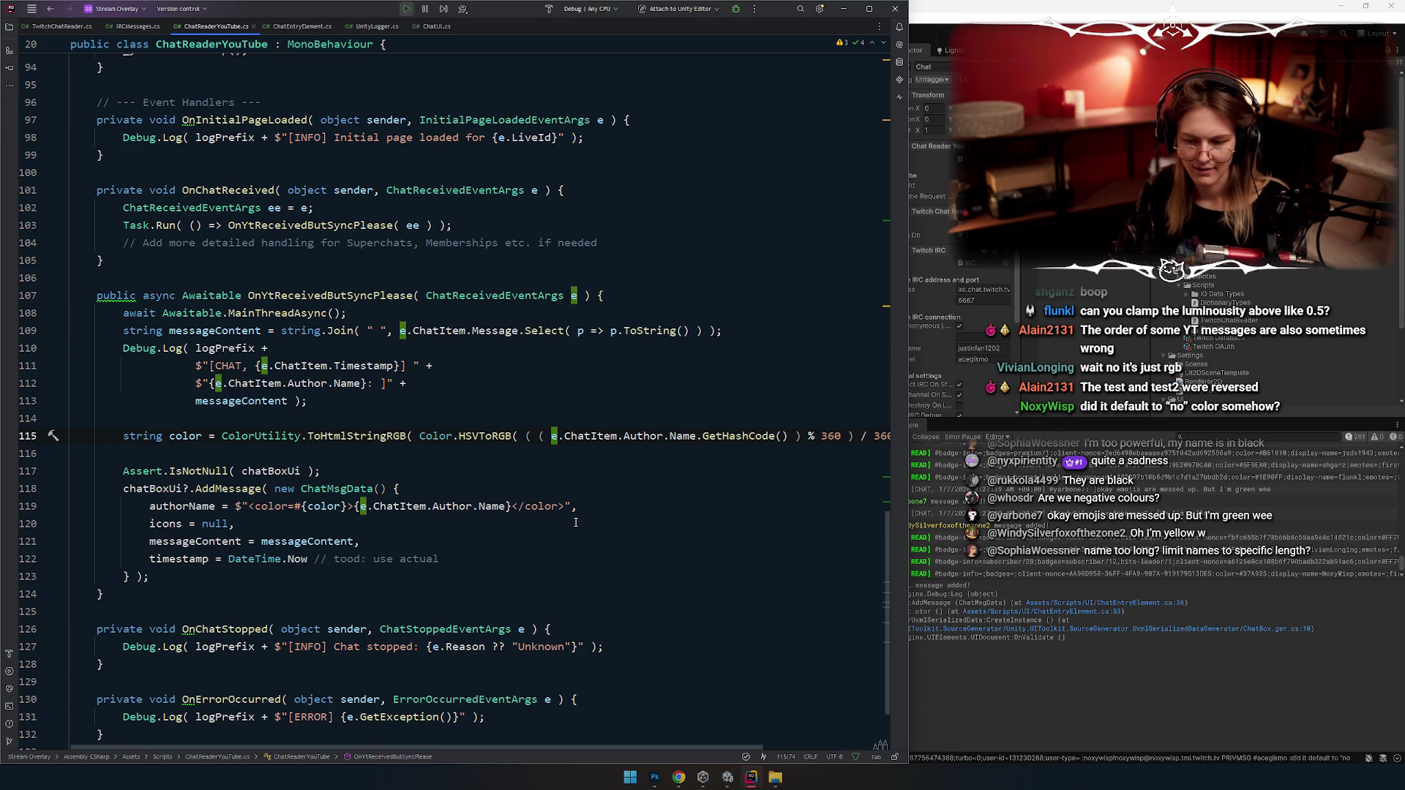
type("Math.")
key("Return")
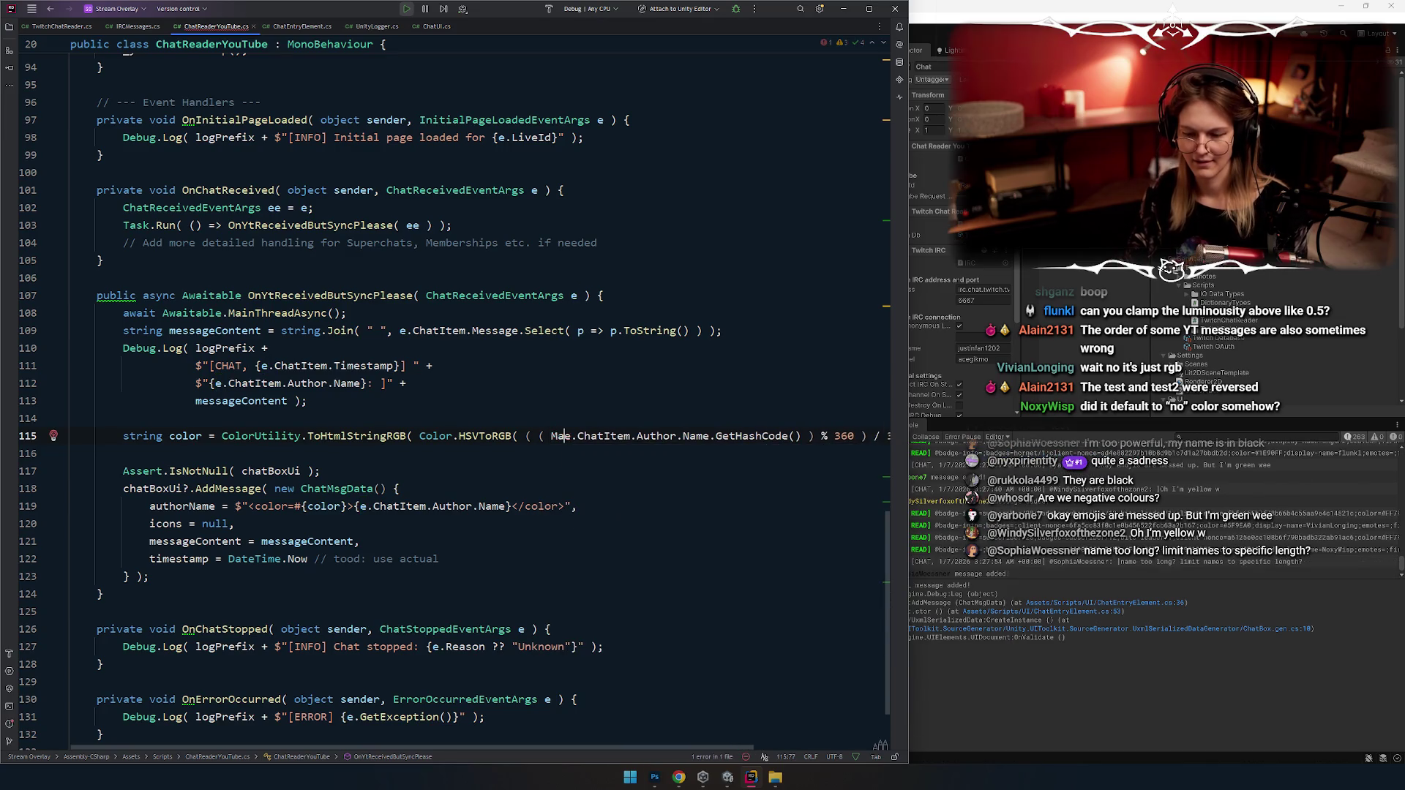
key("Down")
key("Down")
key("Down")
scroll(536, 505, "down", 1, "ctrl")
key("Up")
left_click(504, 420)
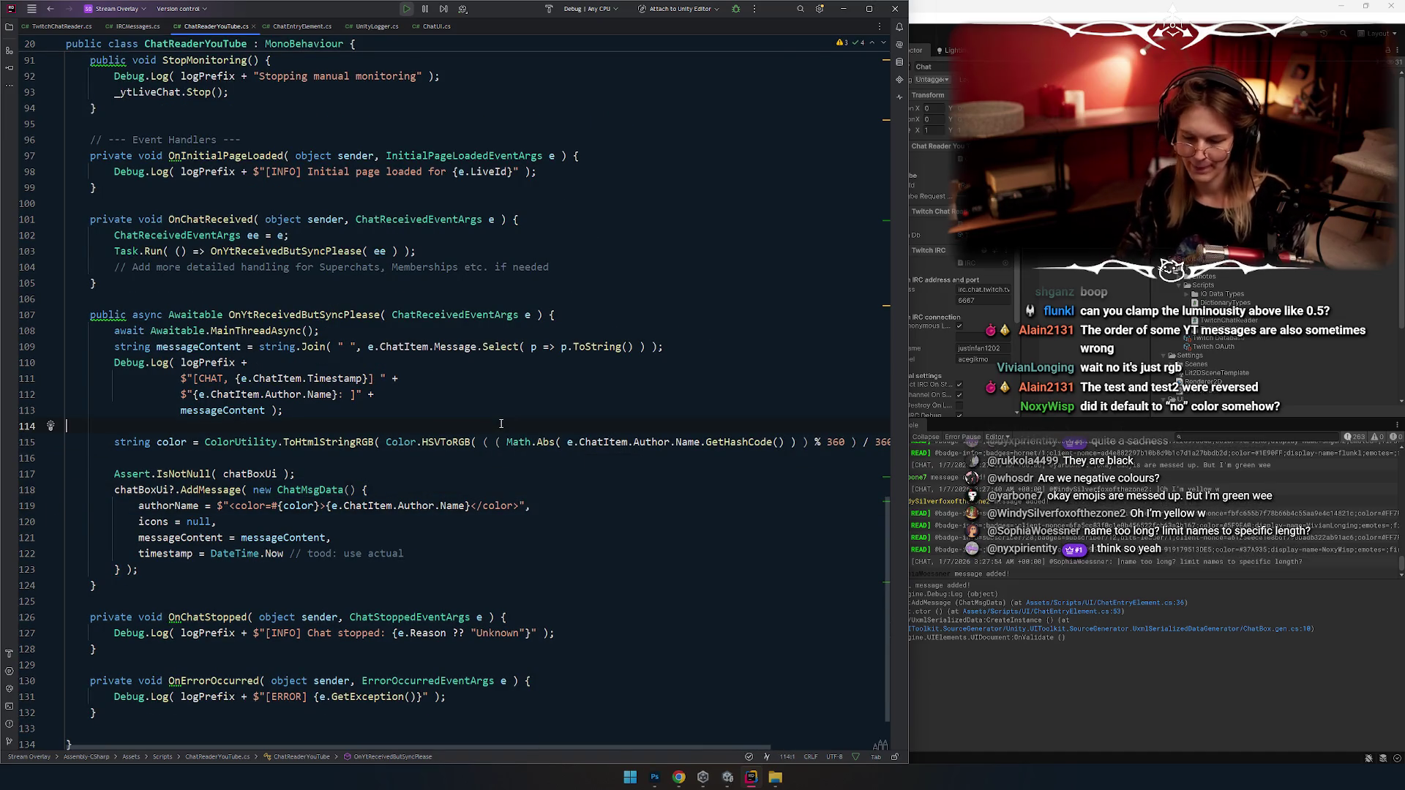
key("alt+Tab")
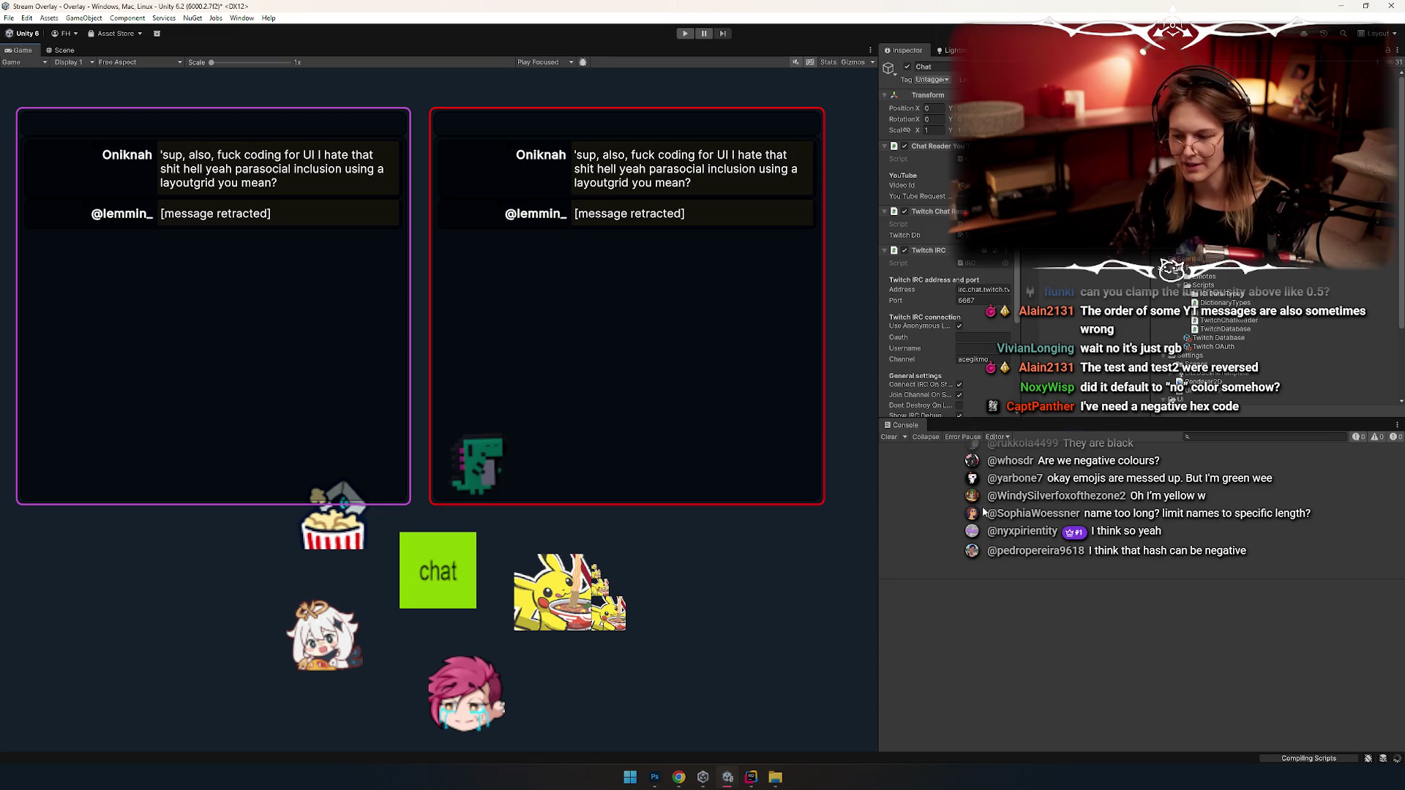
Step: Clear the Console and run the overlay again with the updated script
left_click(946, 486)
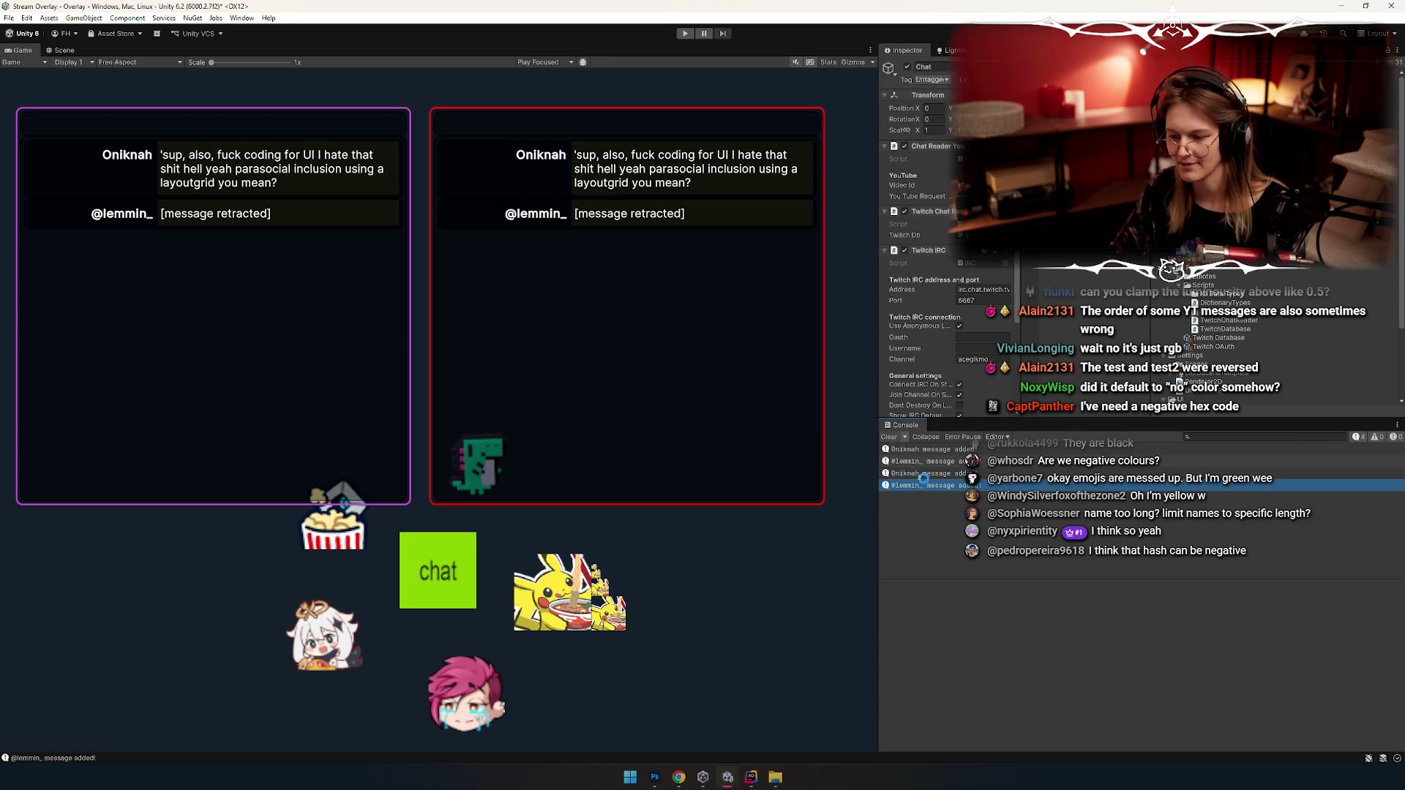
left_click(890, 437)
left_click(684, 33)
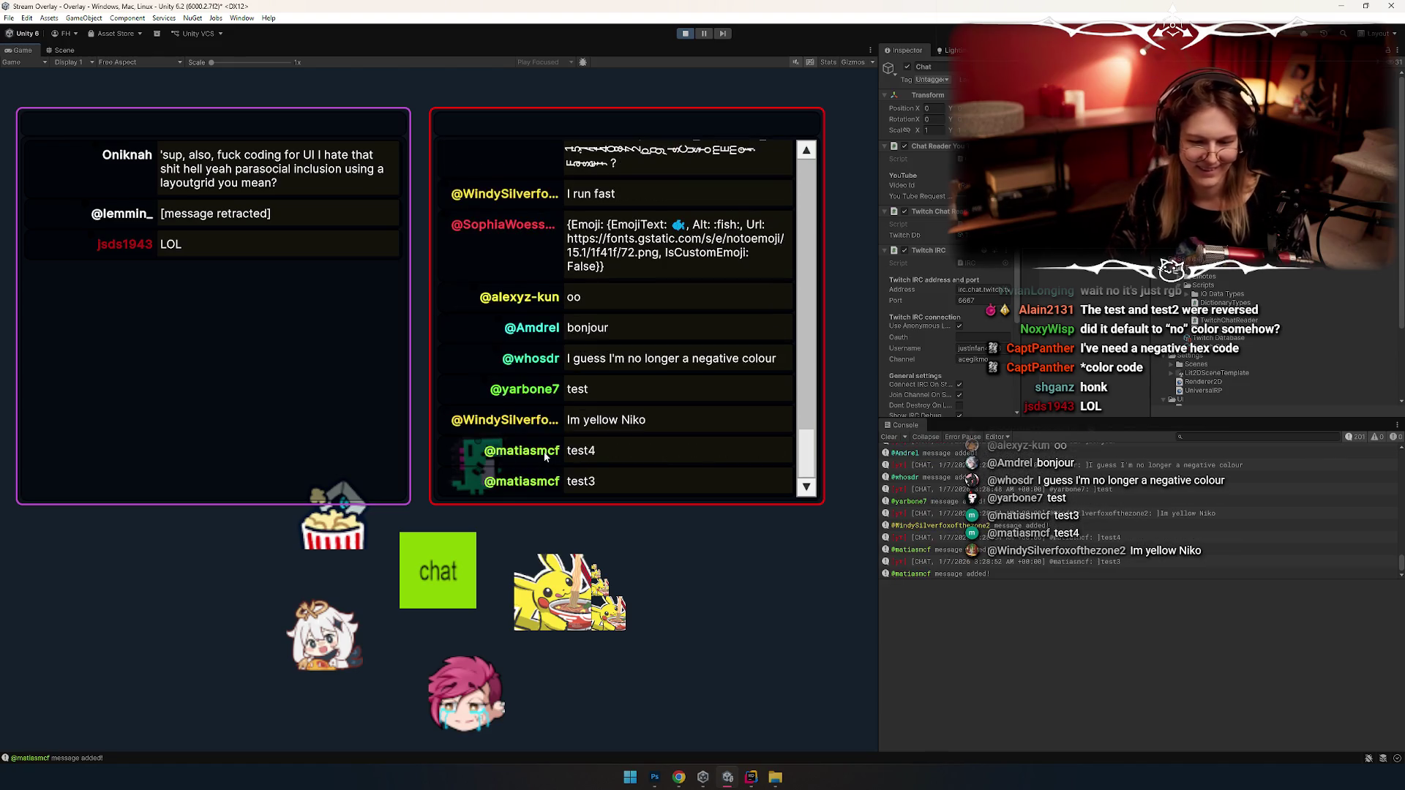
Step: Snip the coloured chat names and paste them into the Photoshop sketch
key("super+shift+s")
mouse_move(460, 305)
left_mouse_down()
mouse_move(634, 410)
mouse_move(809, 412)
left_mouse_up()
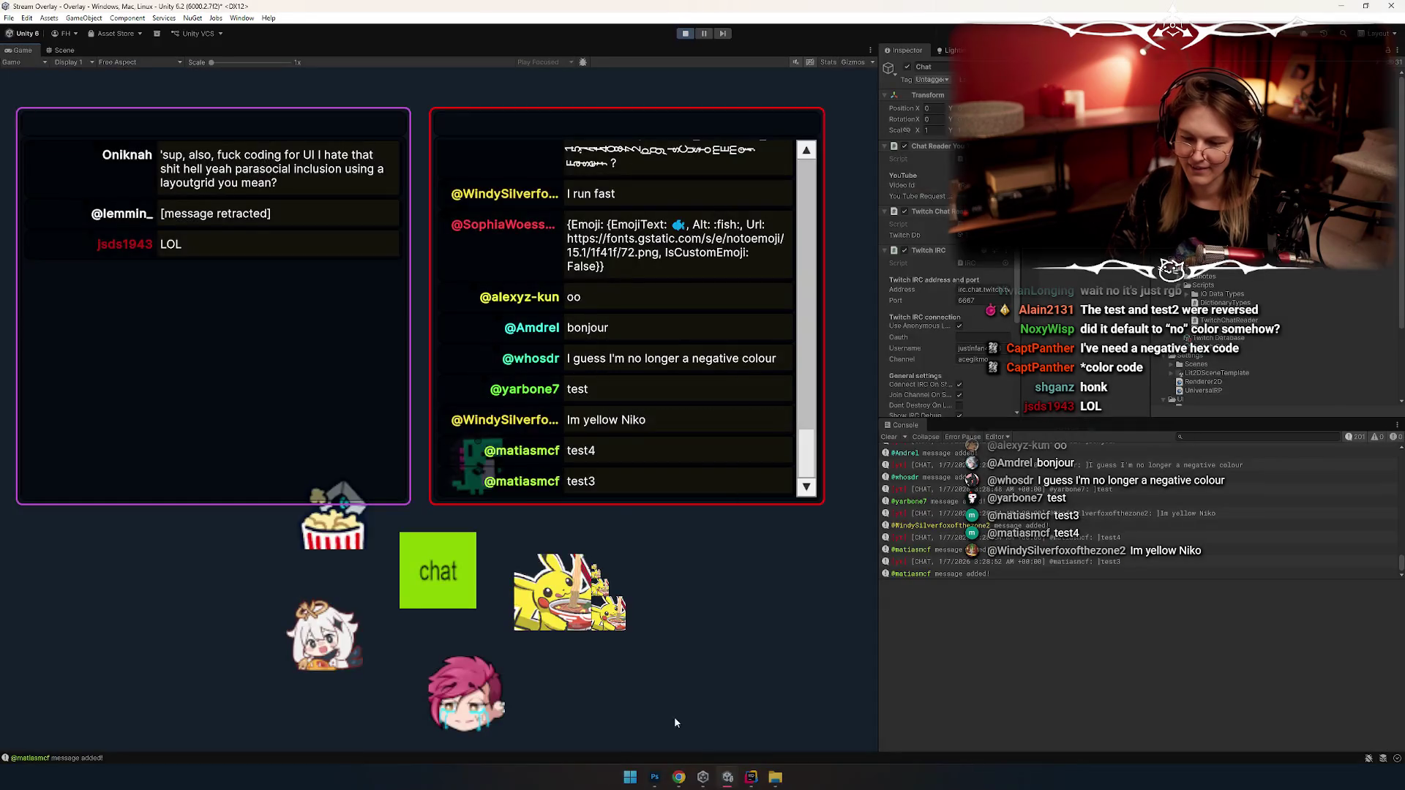
left_click(655, 777)
key("ctrl+v")
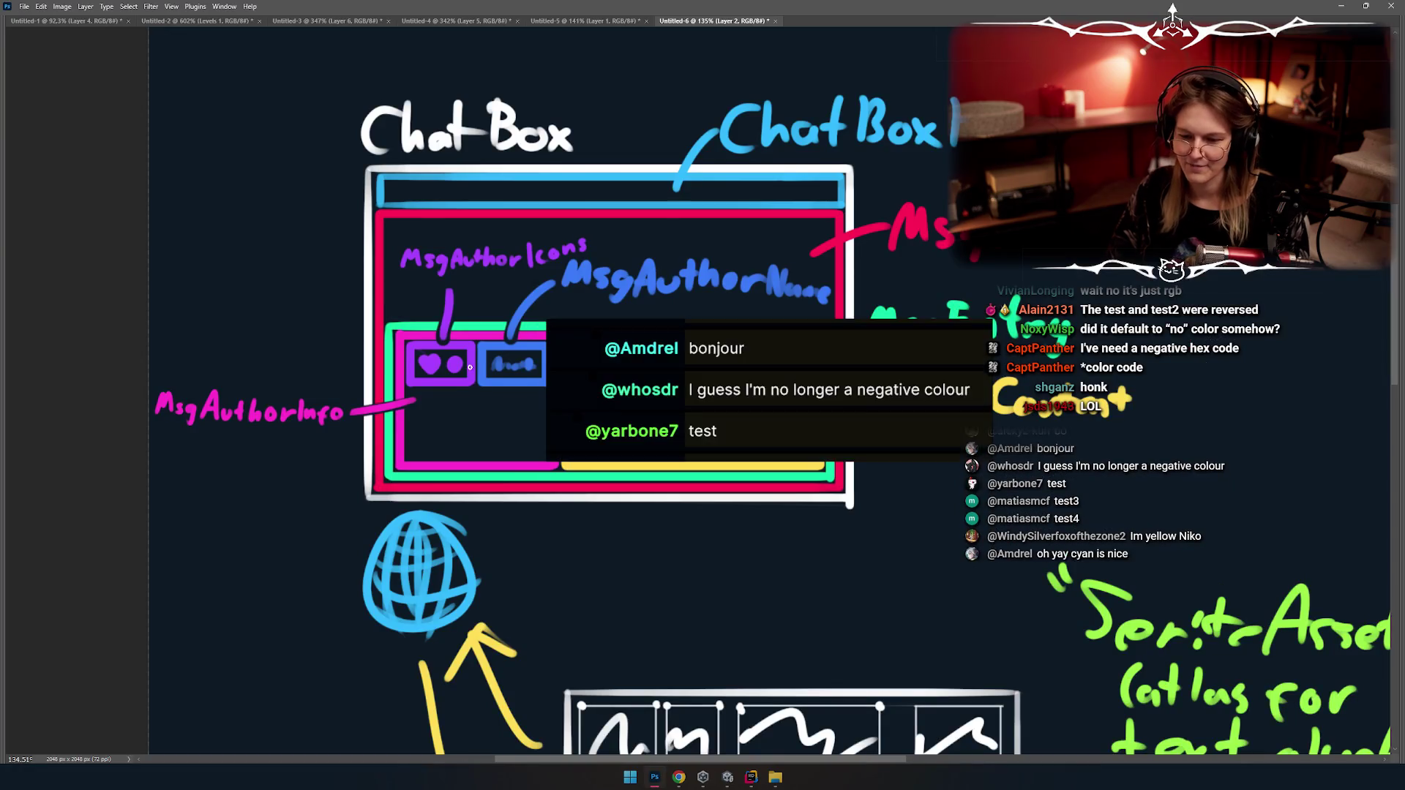
Step: Move the pasted chat snippet up, delete its left part, and zoom in on the names
scroll(664, 340, "up", 3)
mouse_move(663, 340)
left_mouse_down()
mouse_move(622, 162)
mouse_move(675, 192)
left_mouse_up()
key("b")
key("m")
mouse_move(335, 184)
left_mouse_down()
mouse_move(495, 539)
mouse_move(581, 544)
left_mouse_up()
key("Delete")
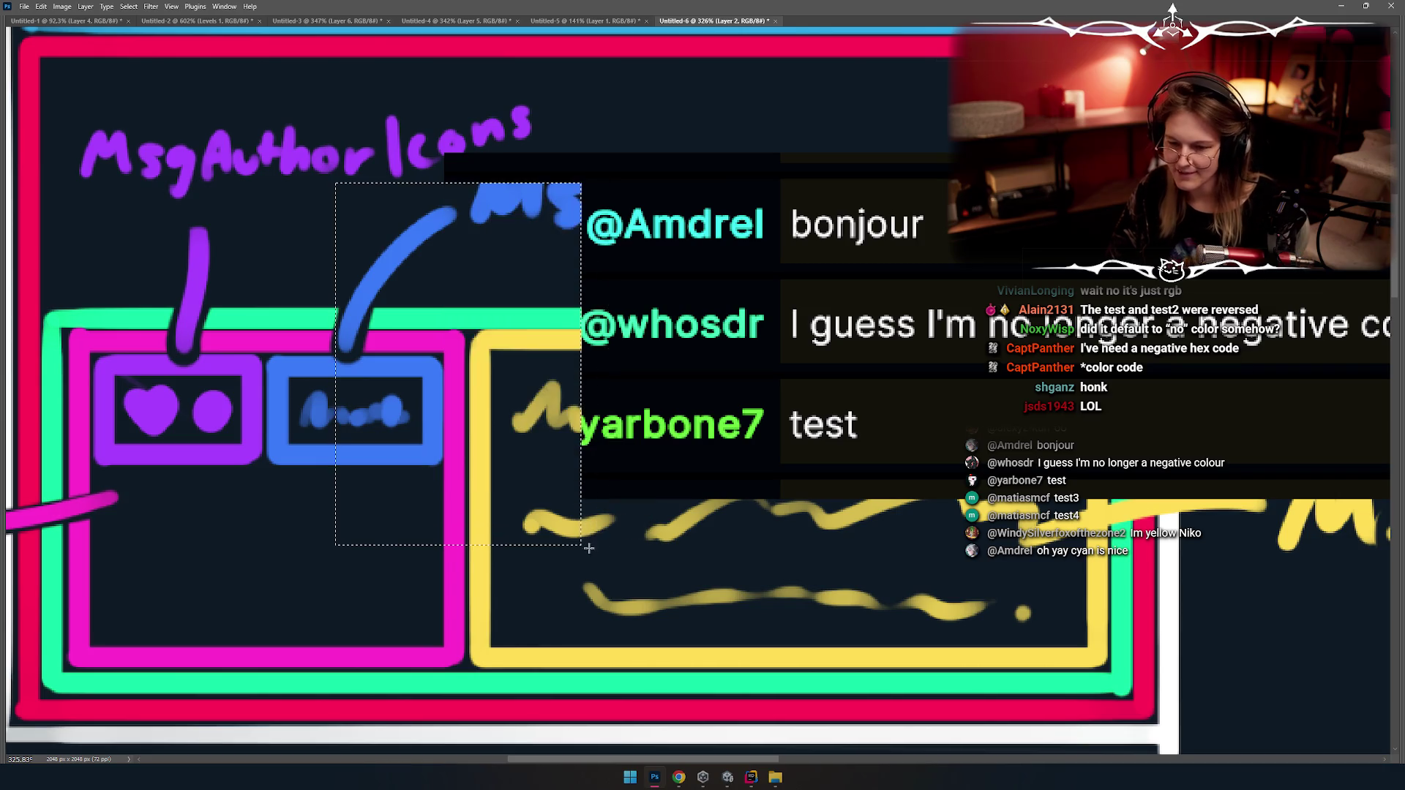
scroll(673, 432, "up", 10)
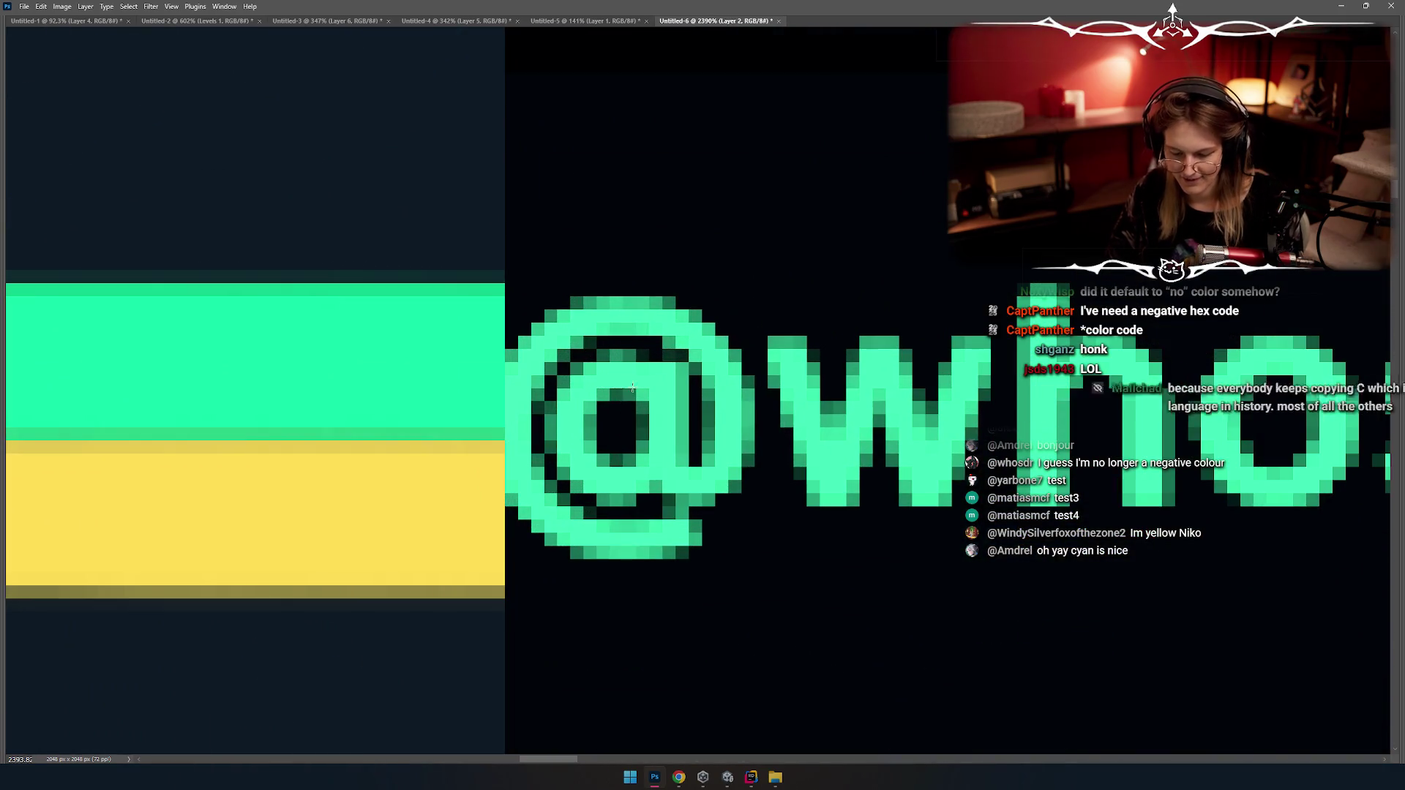
scroll(646, 427, "down", 10)
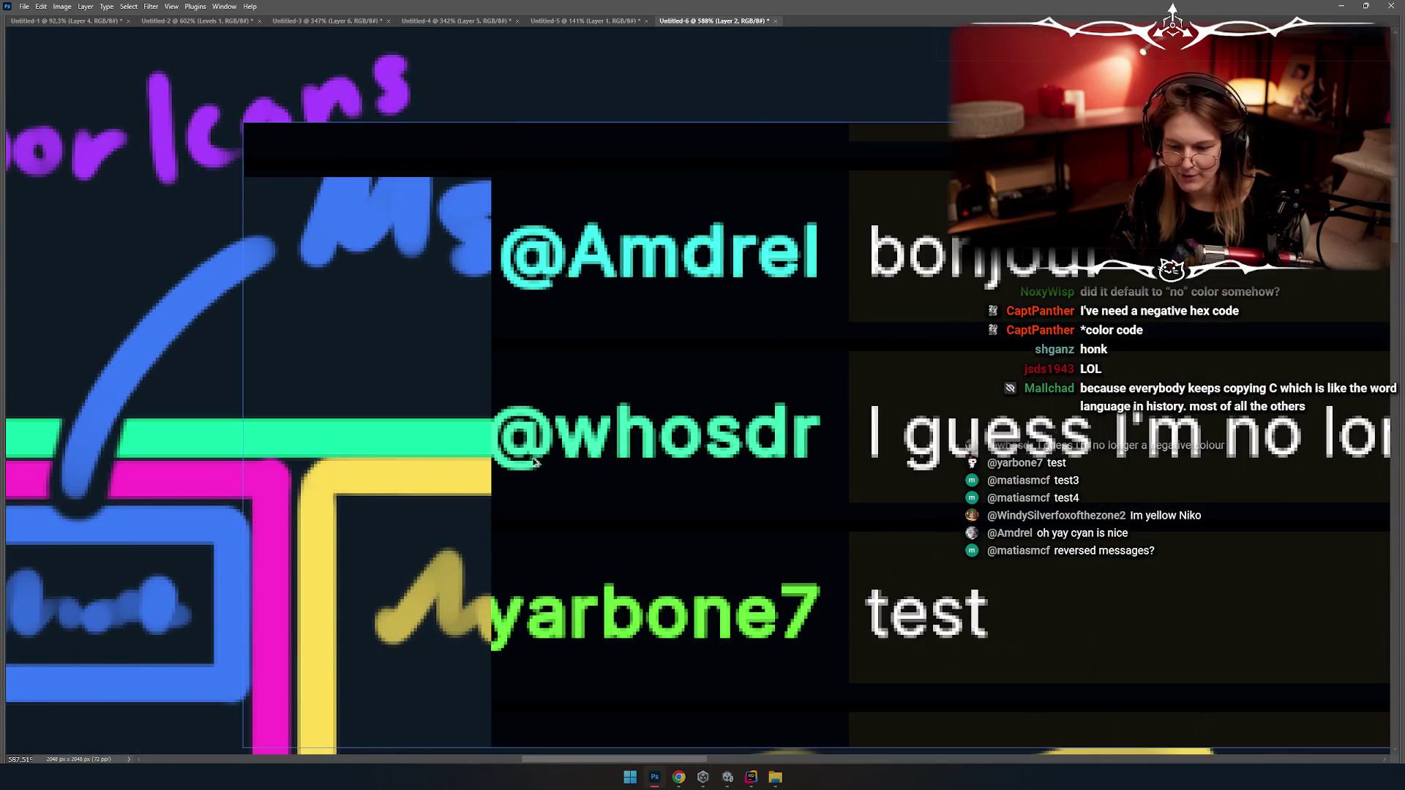
key("alt+Tab")
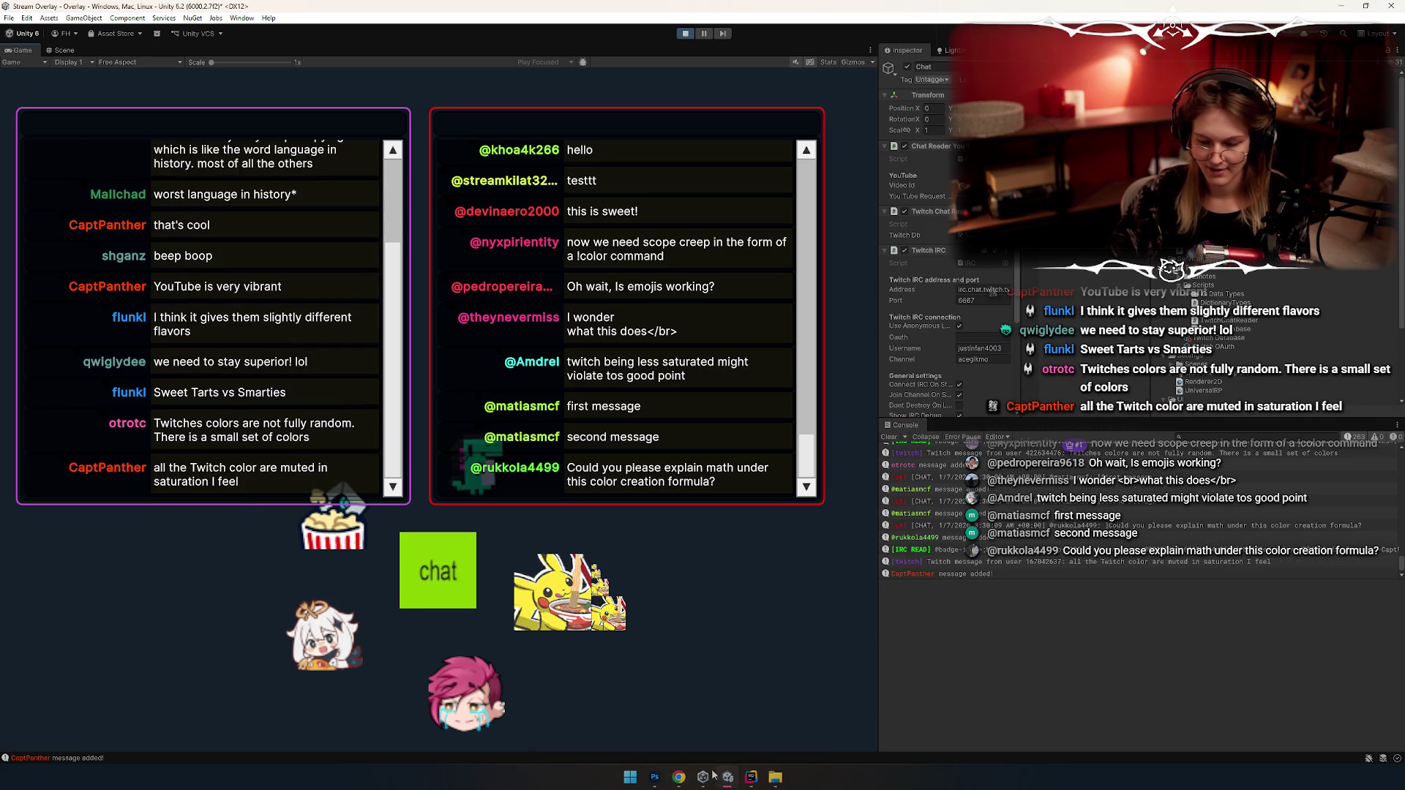
Step: Search Google for 'twitch username colors table' in a new tab
mouse_move(679, 777)
left_click(776, 731)
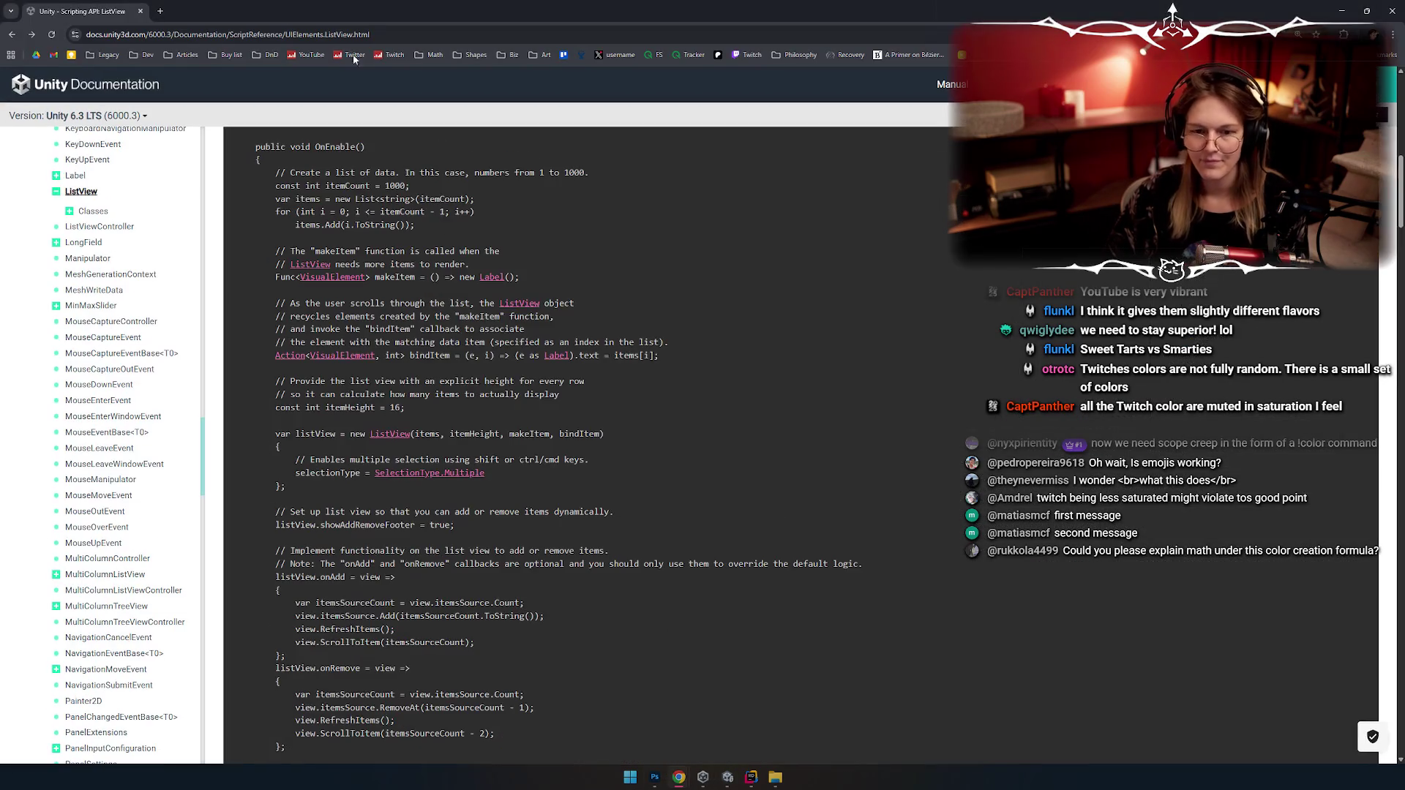
left_click(160, 11)
type("twutch use")
key("ctrl+a")
type("twitch")
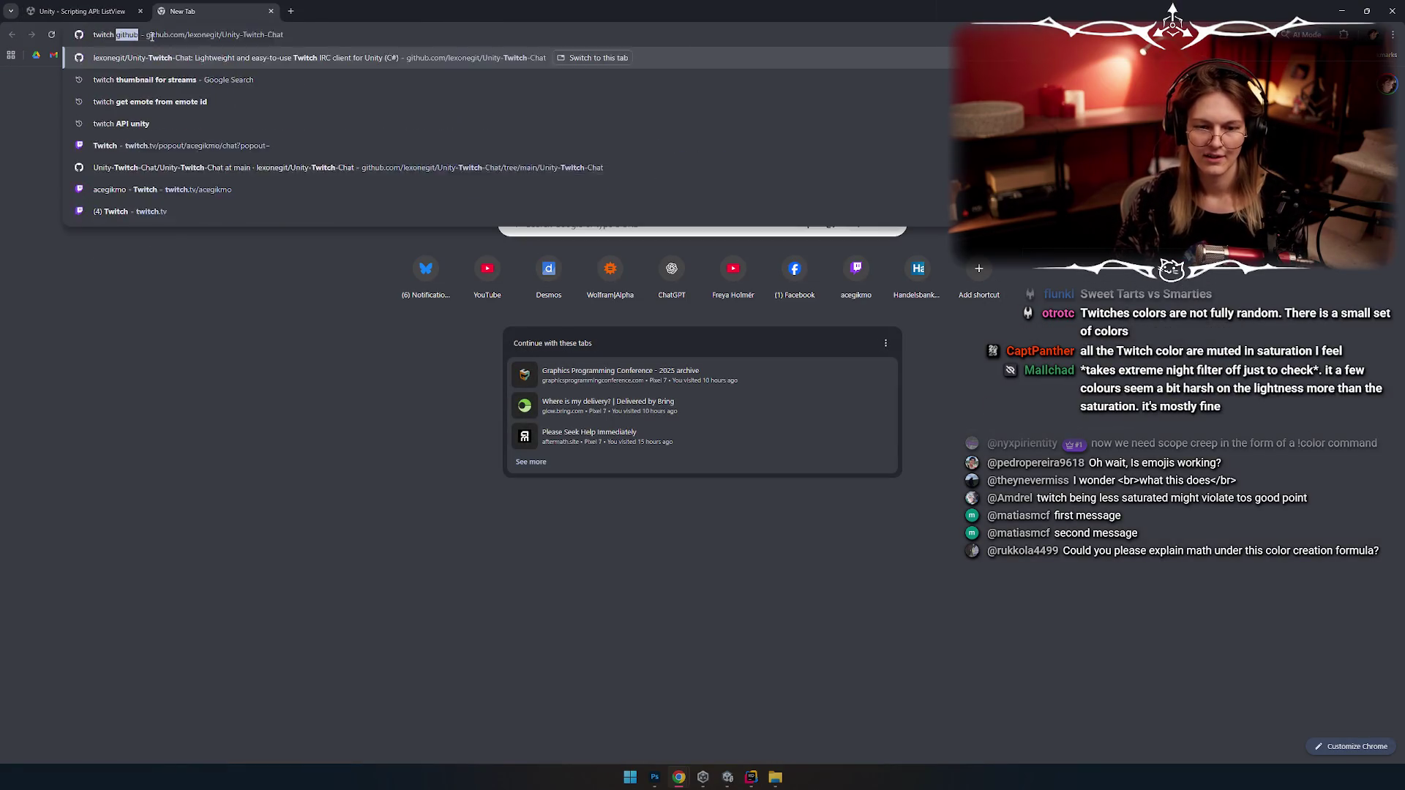
type(" username colors tabl")
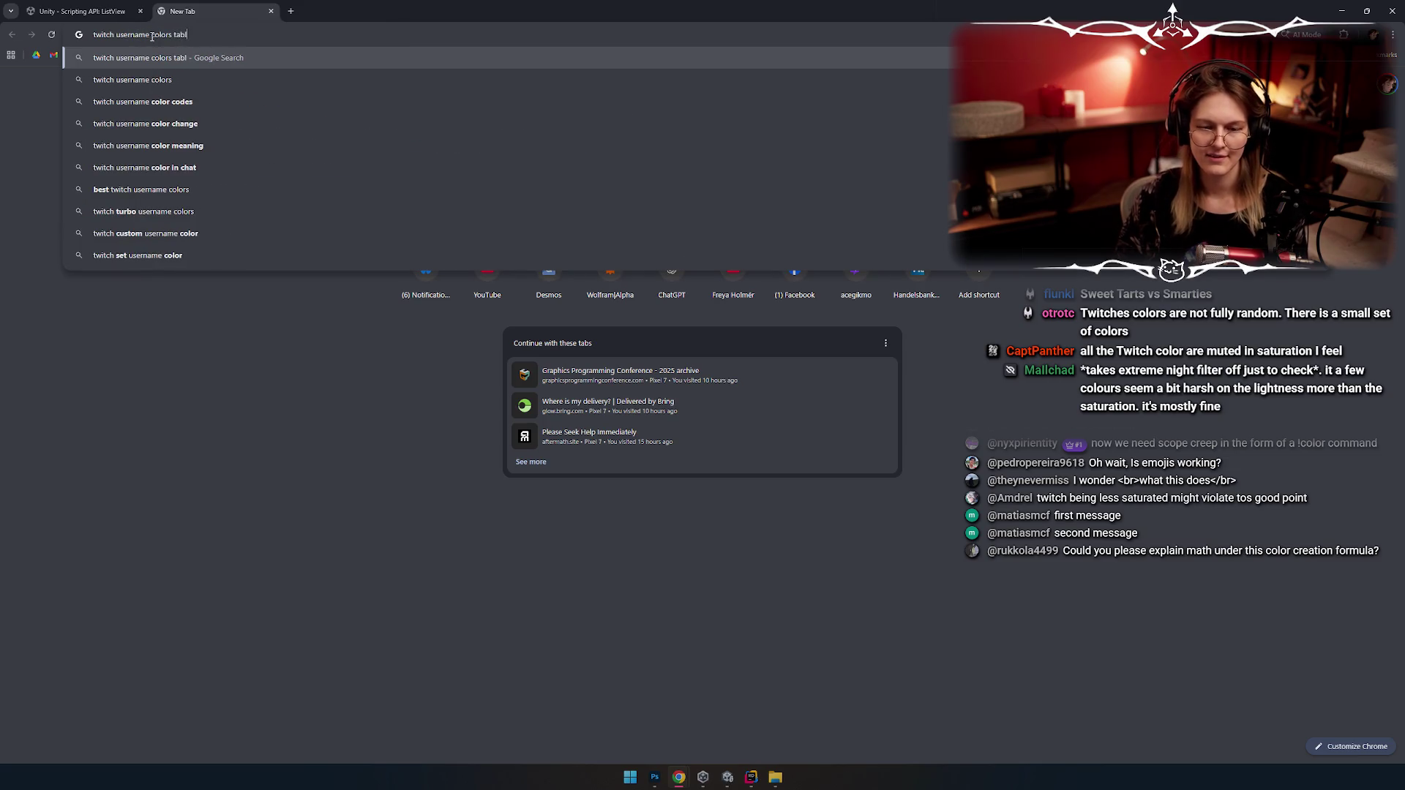
type("e")
key("Return")
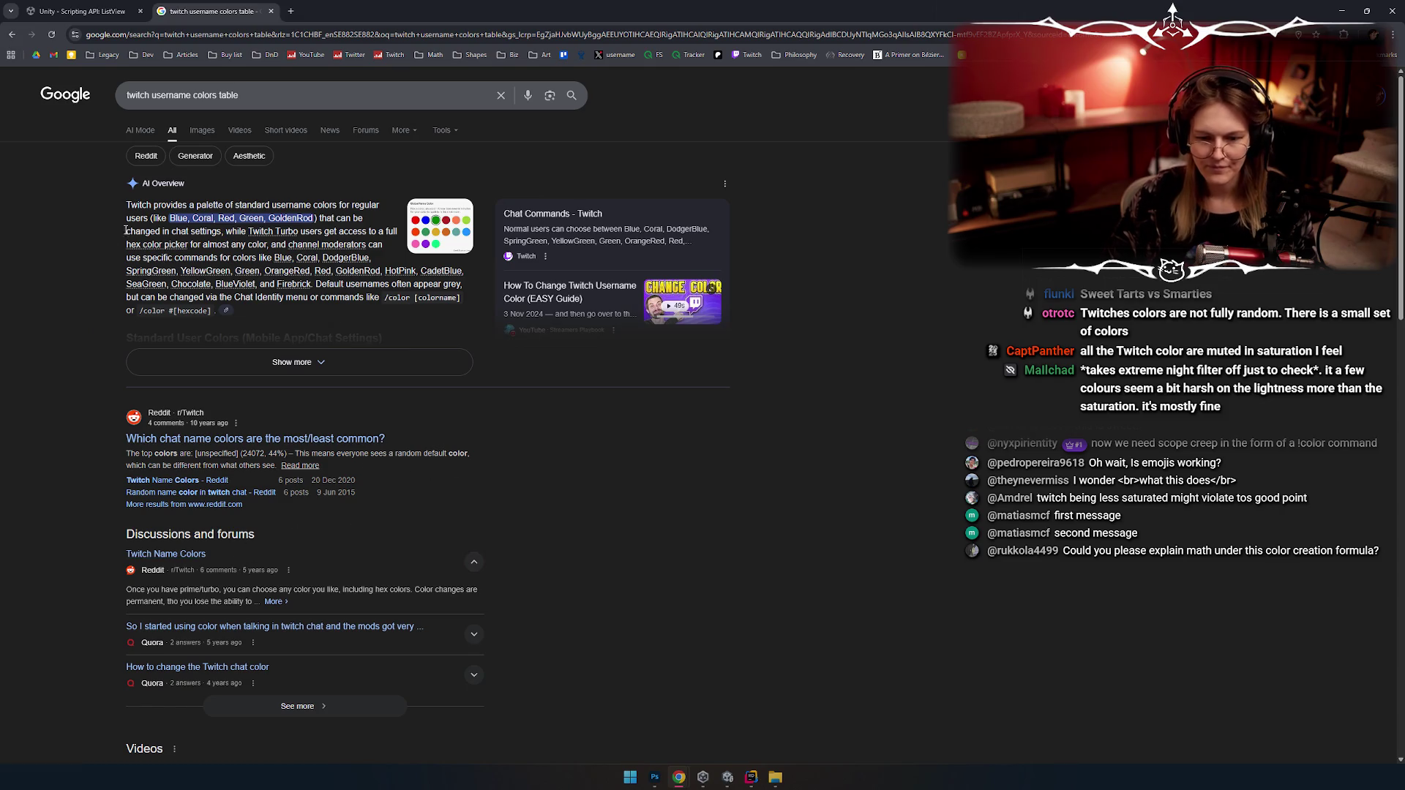
Step: Expand the AI Overview and username-colour question, then open 'Chat Commands - Twitch'
left_click(290, 363)
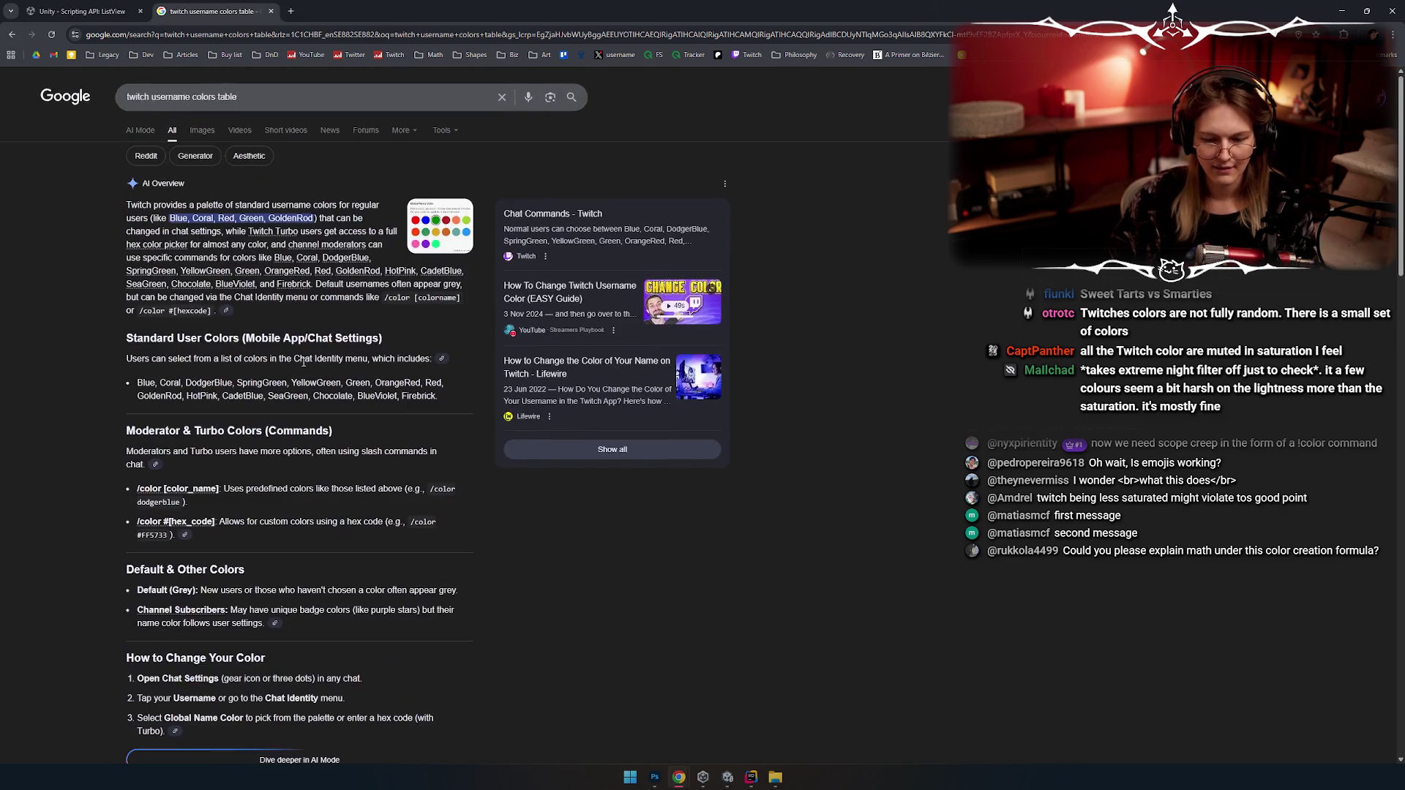
scroll(412, 247, "down", 8)
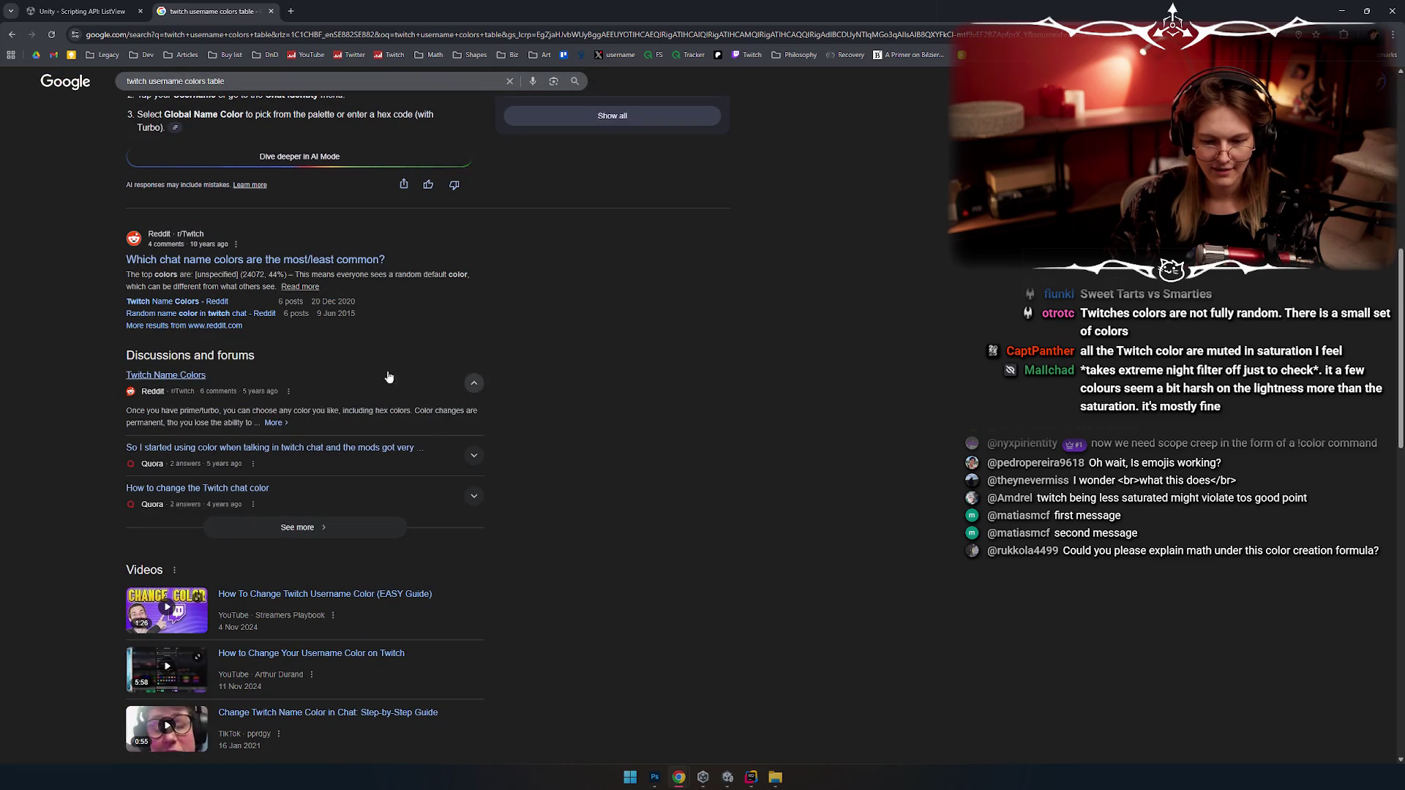
scroll(221, 384, "down", 7)
left_click(284, 346)
left_click(226, 446)
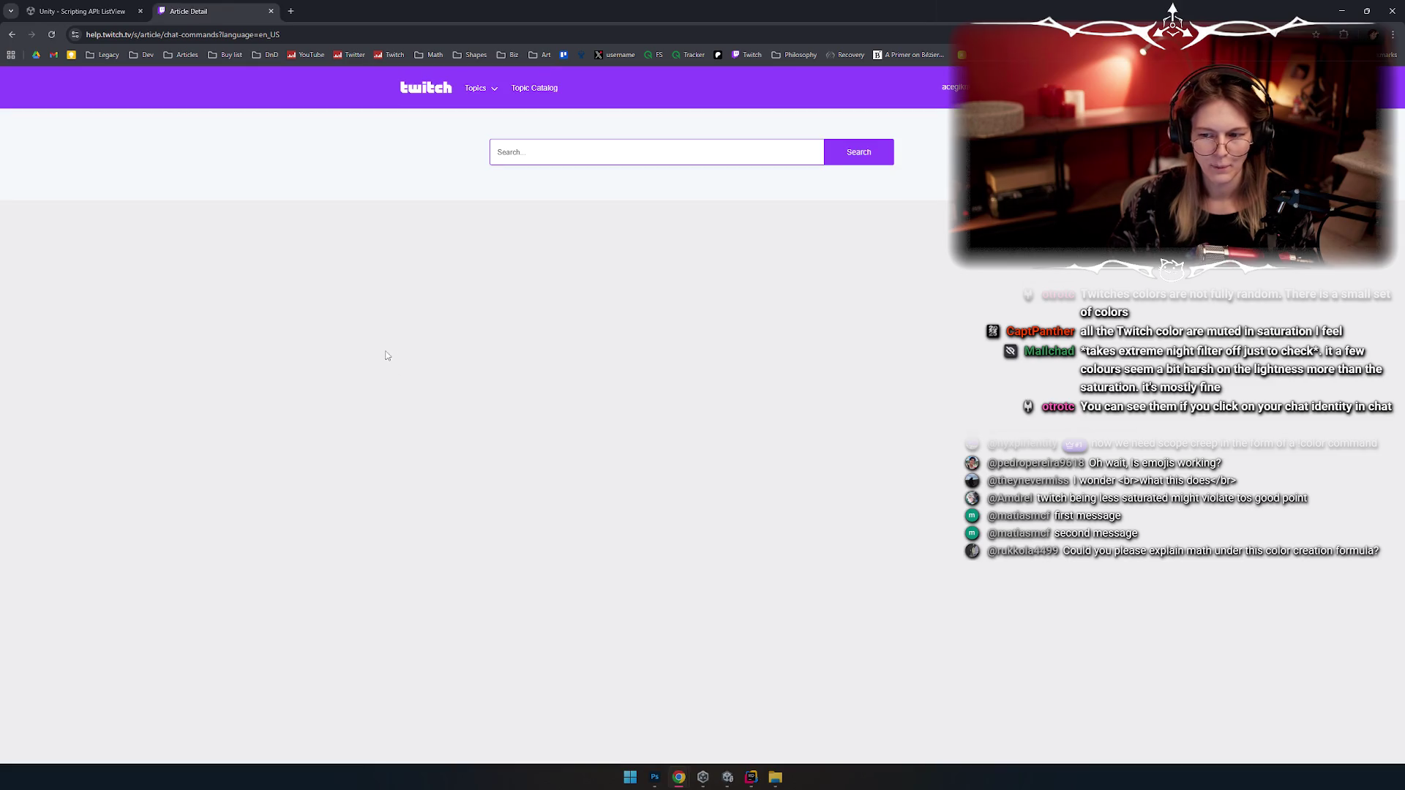
Step: Scroll to the Basic Commands table and read the note on Turbo users' hex colours
scroll(336, 340, "down", 2)
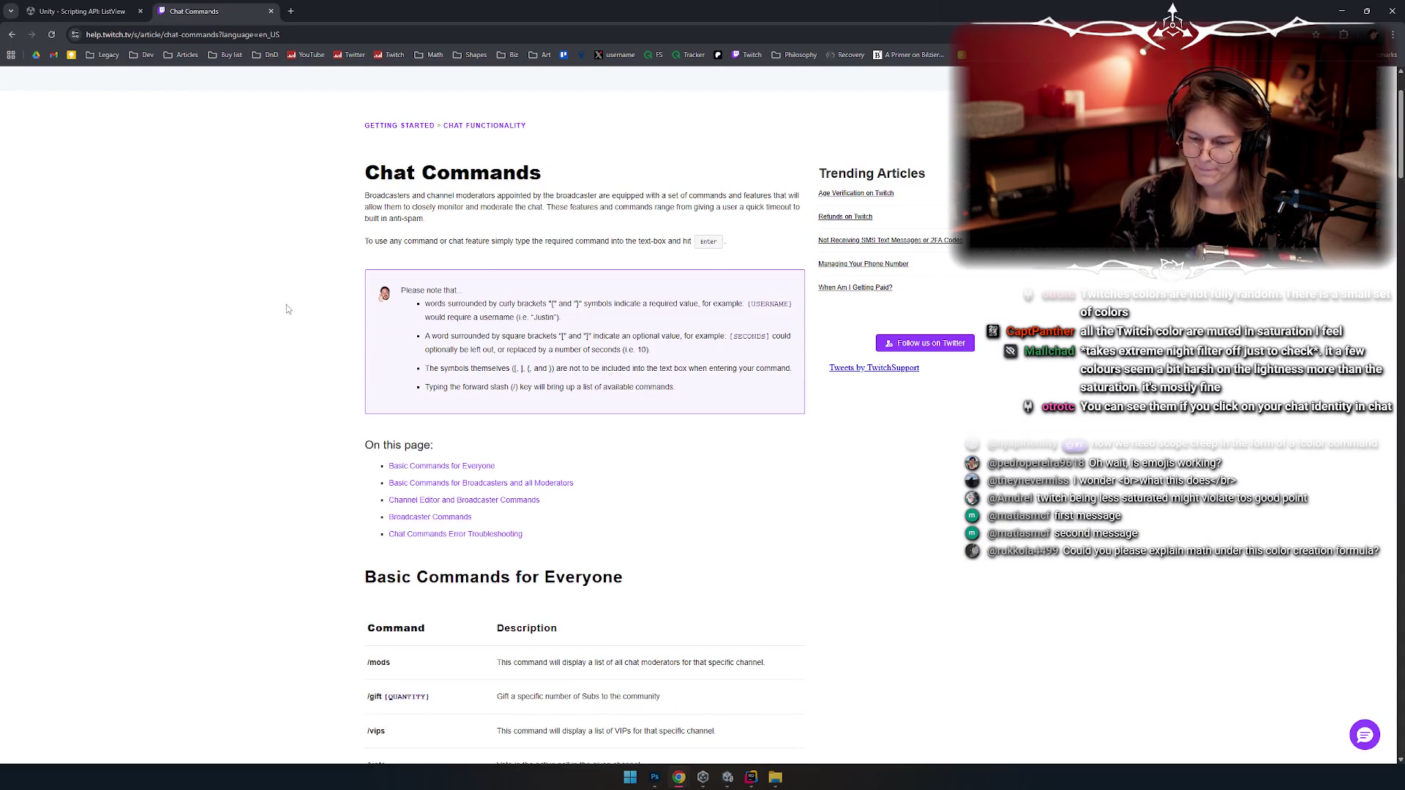
scroll(287, 304, "down", 4)
scroll(273, 322, "down", 3)
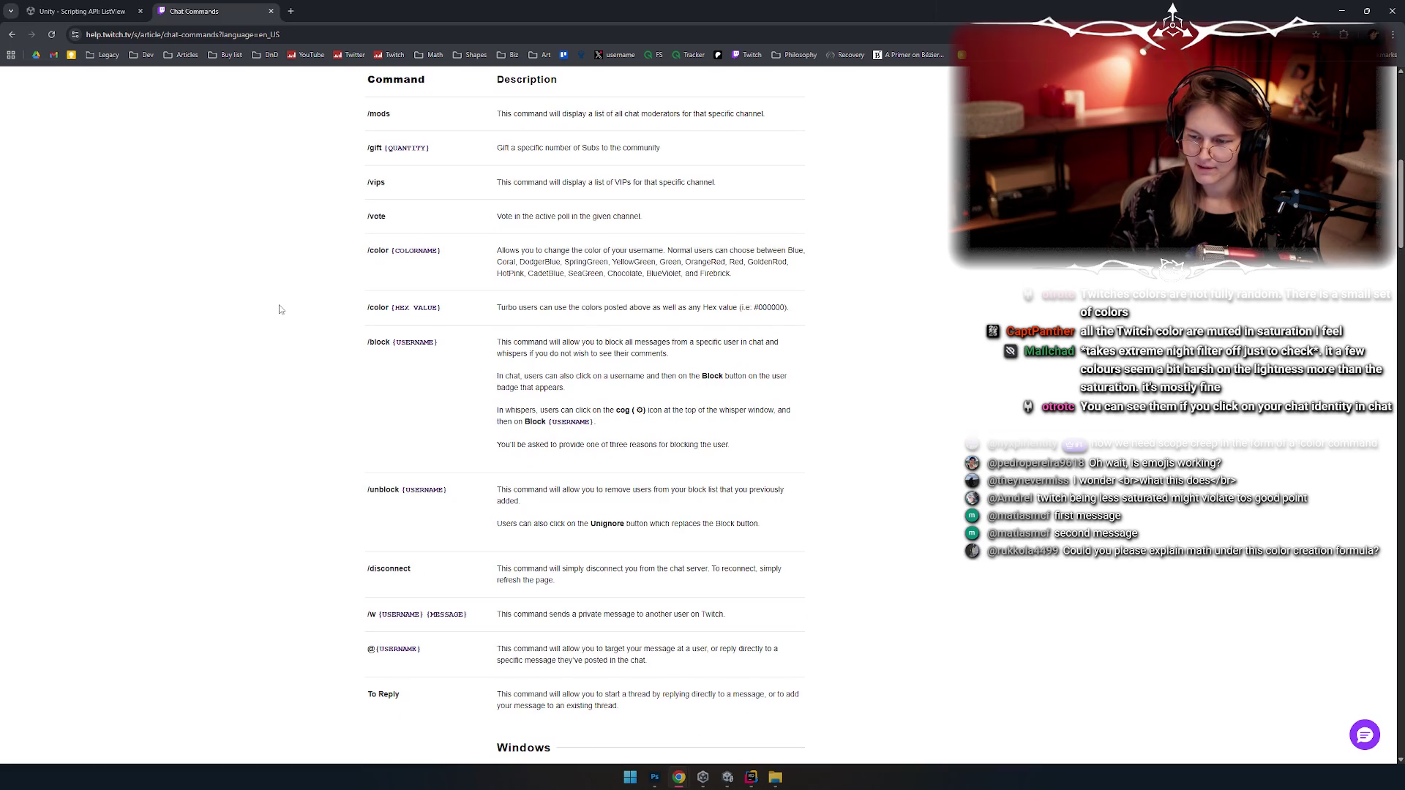
left_click_drag(492, 311, 801, 313)
left_click(626, 312)
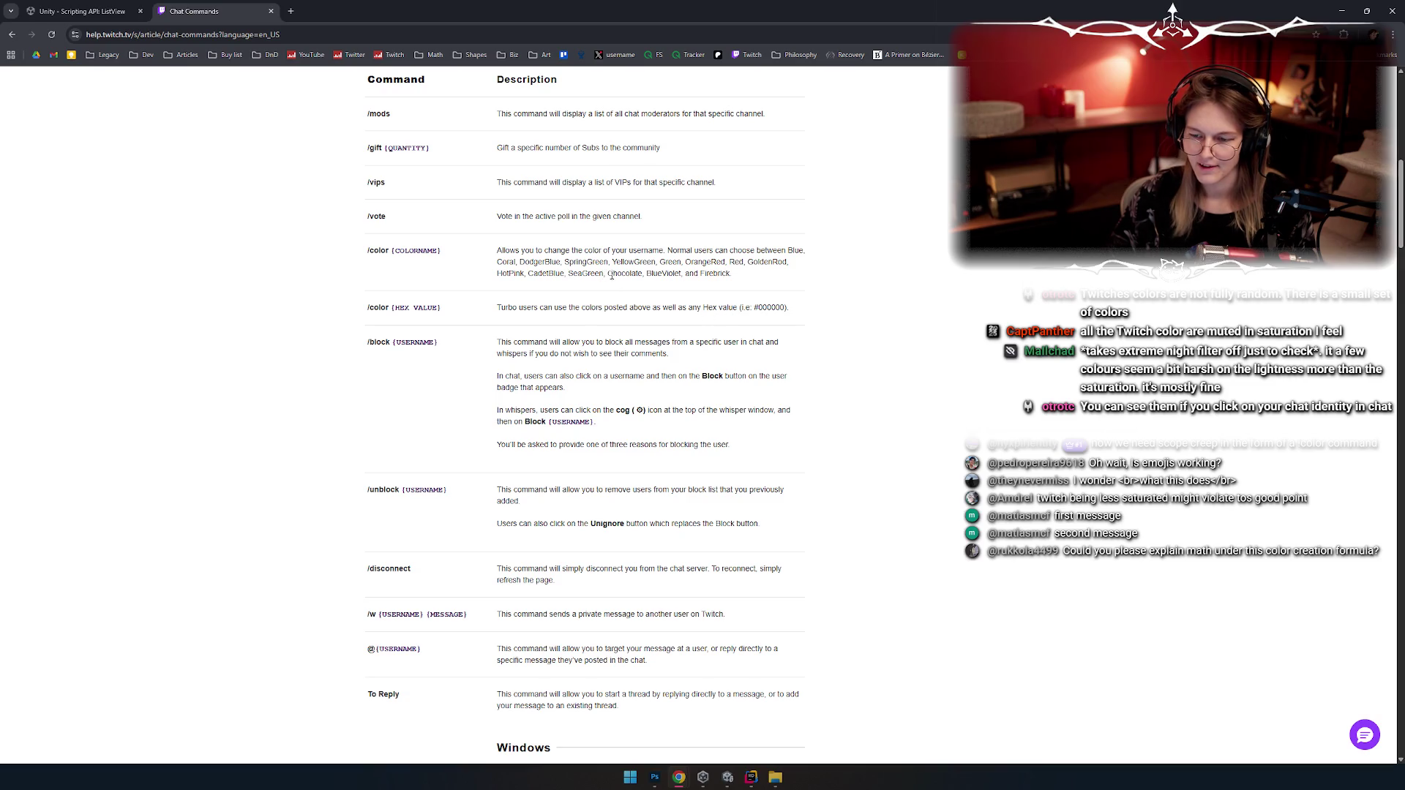
Step: Pick out Blue, DodgerBlue, SpringGreen and YellowGreen in the /color list
scroll(762, 290, "up", 2)
double_click(793, 359)
double_click(539, 372)
double_click(585, 372)
left_click(637, 367)
double_click(633, 371)
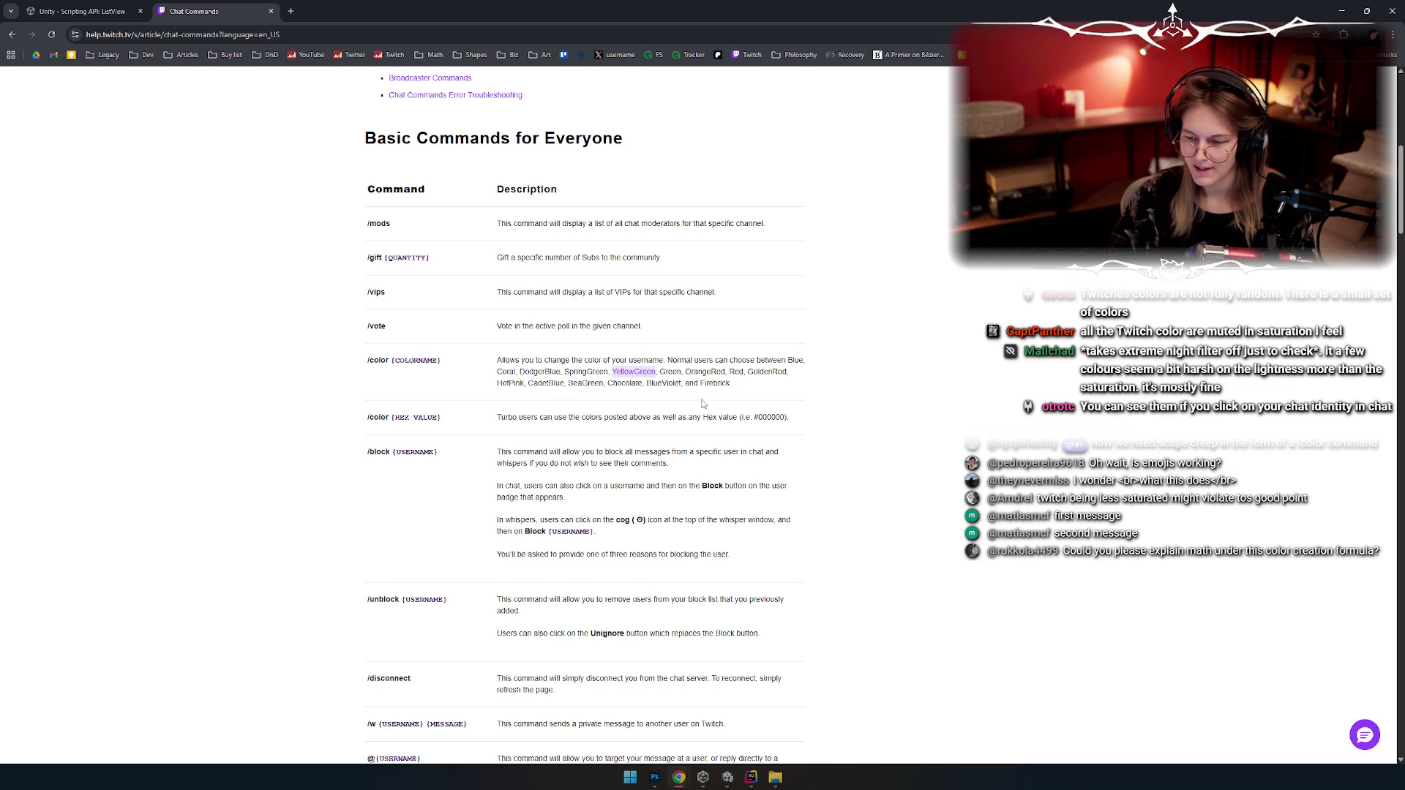
left_click(717, 386)
left_click(291, 11)
Step: Search Google for 'Firebrick color' and skim the results
type("Firebrick co")
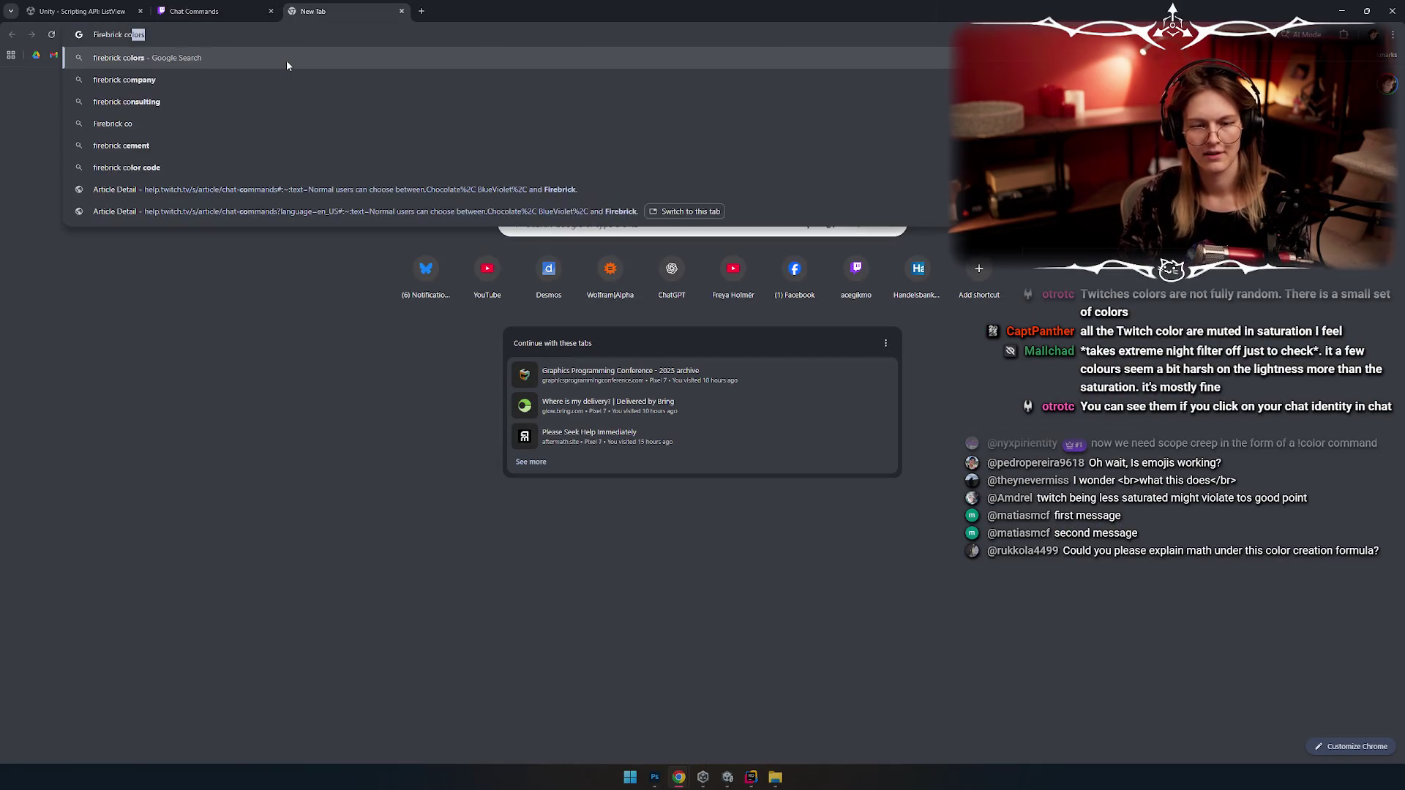
type("lor")
key("Return")
scroll(68, 308, "down", 3)
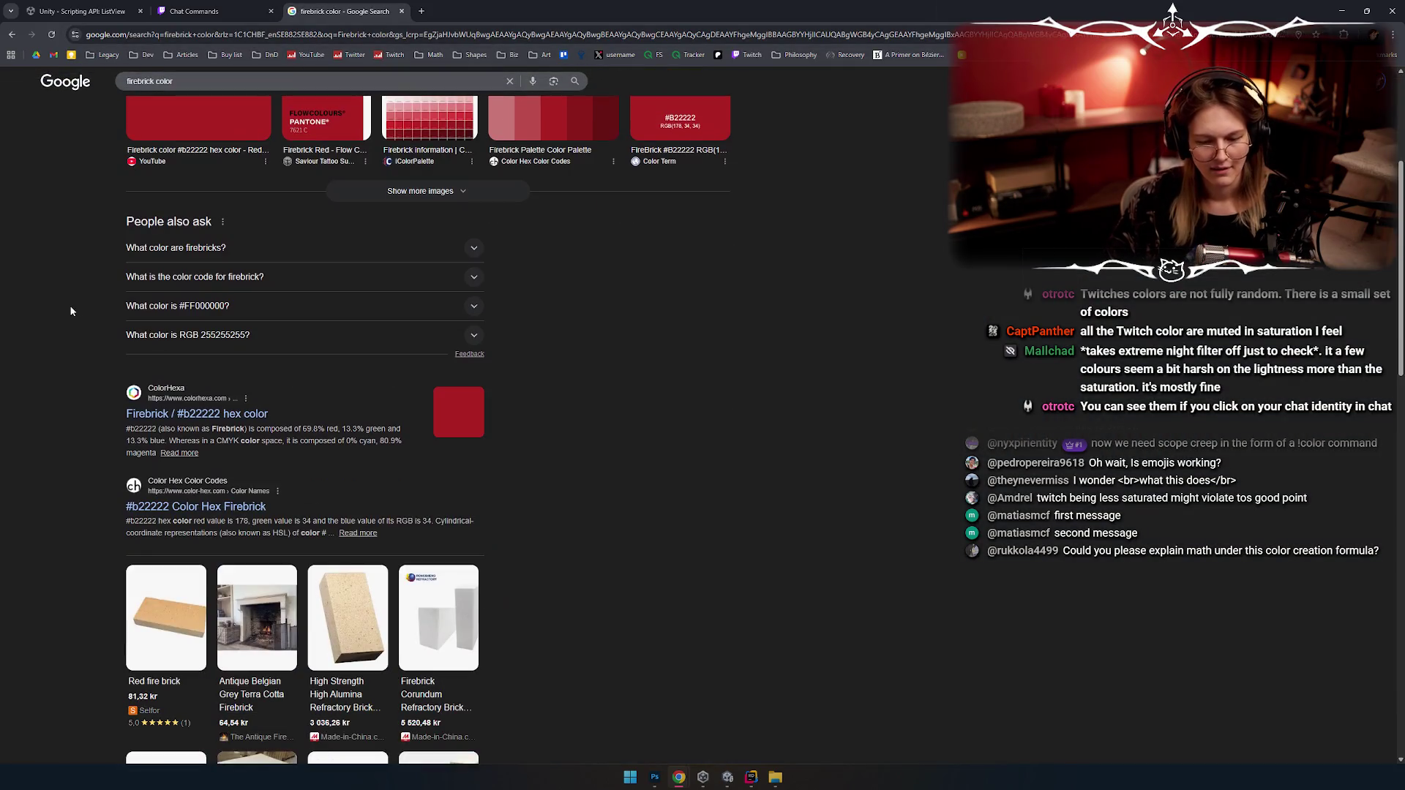
scroll(72, 305, "up", 3)
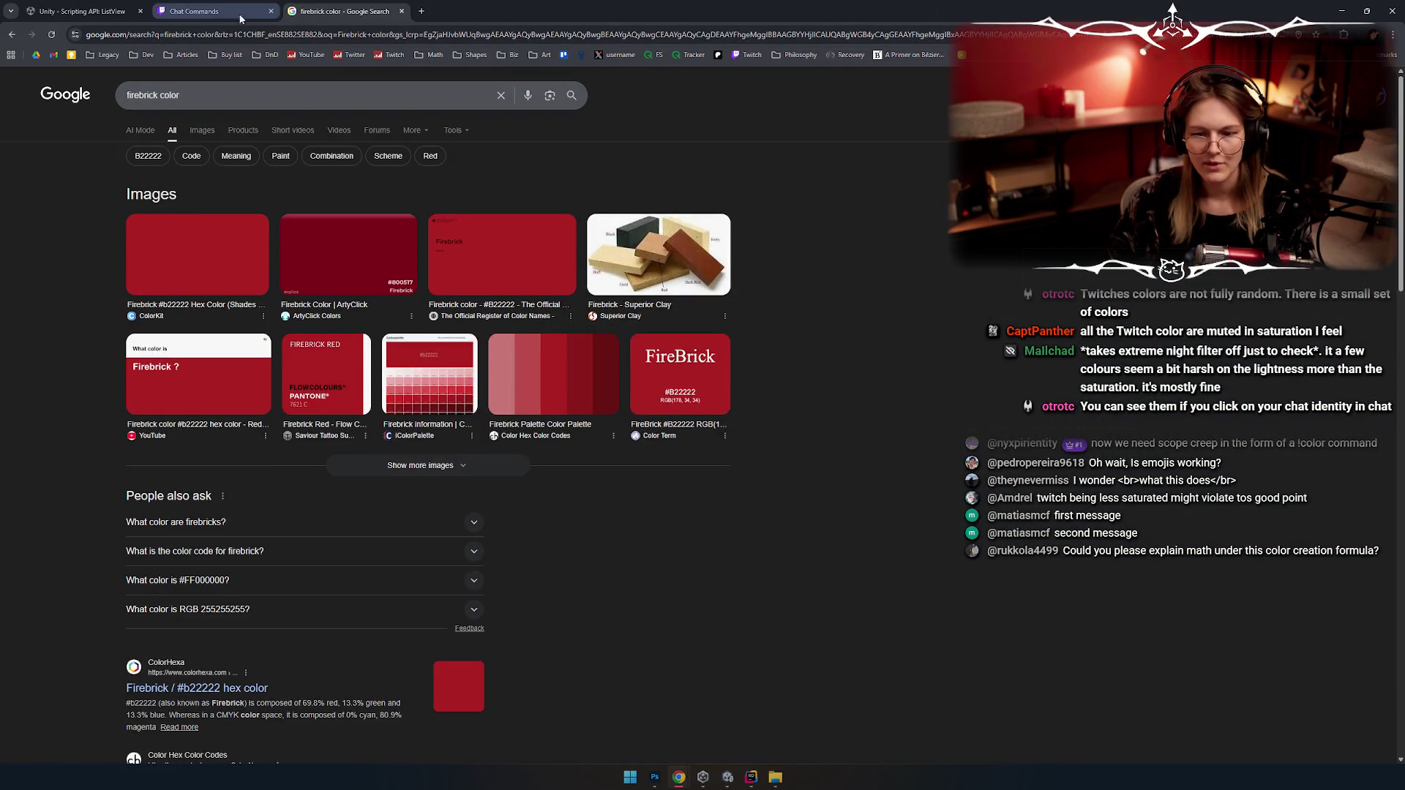
Step: Replace the query in the Firebrick results tab with 'CadetBlue' and search
left_click(216, 9)
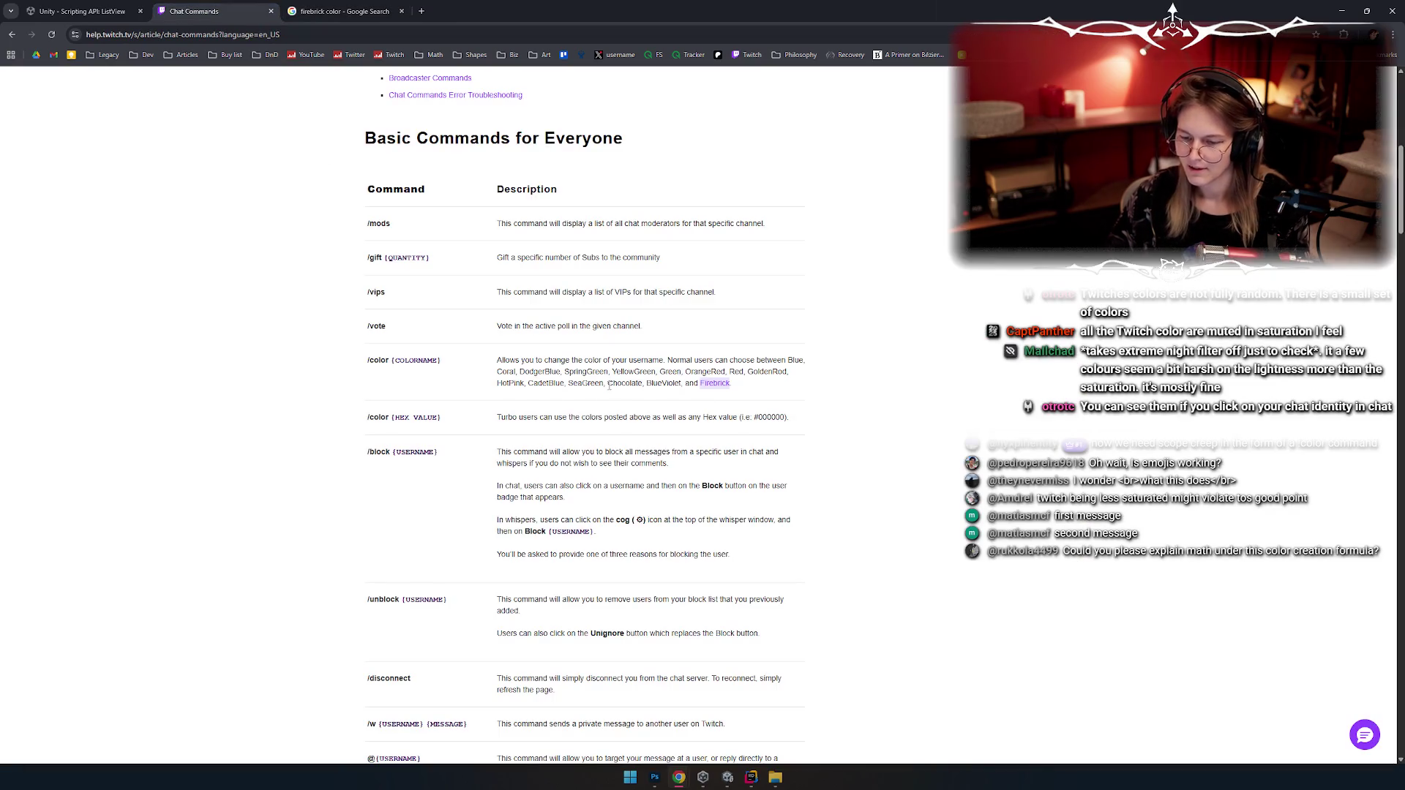
left_click(316, 22)
left_click(293, 95)
key("ctrl+a")
type("CadetBlue")
key("Return")
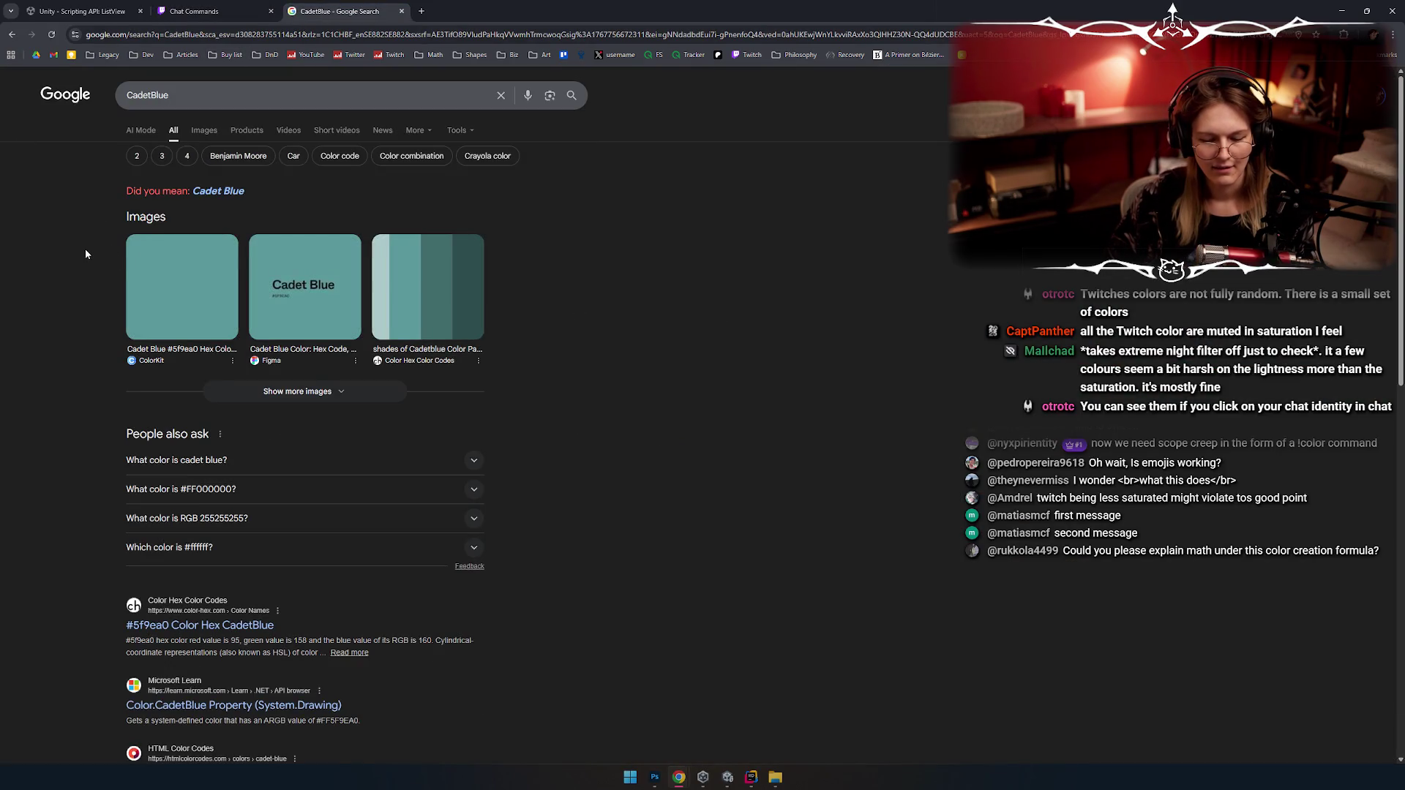
Step: Compare the Twitch chat commands page against the CadetBlue search results
left_click(209, 11)
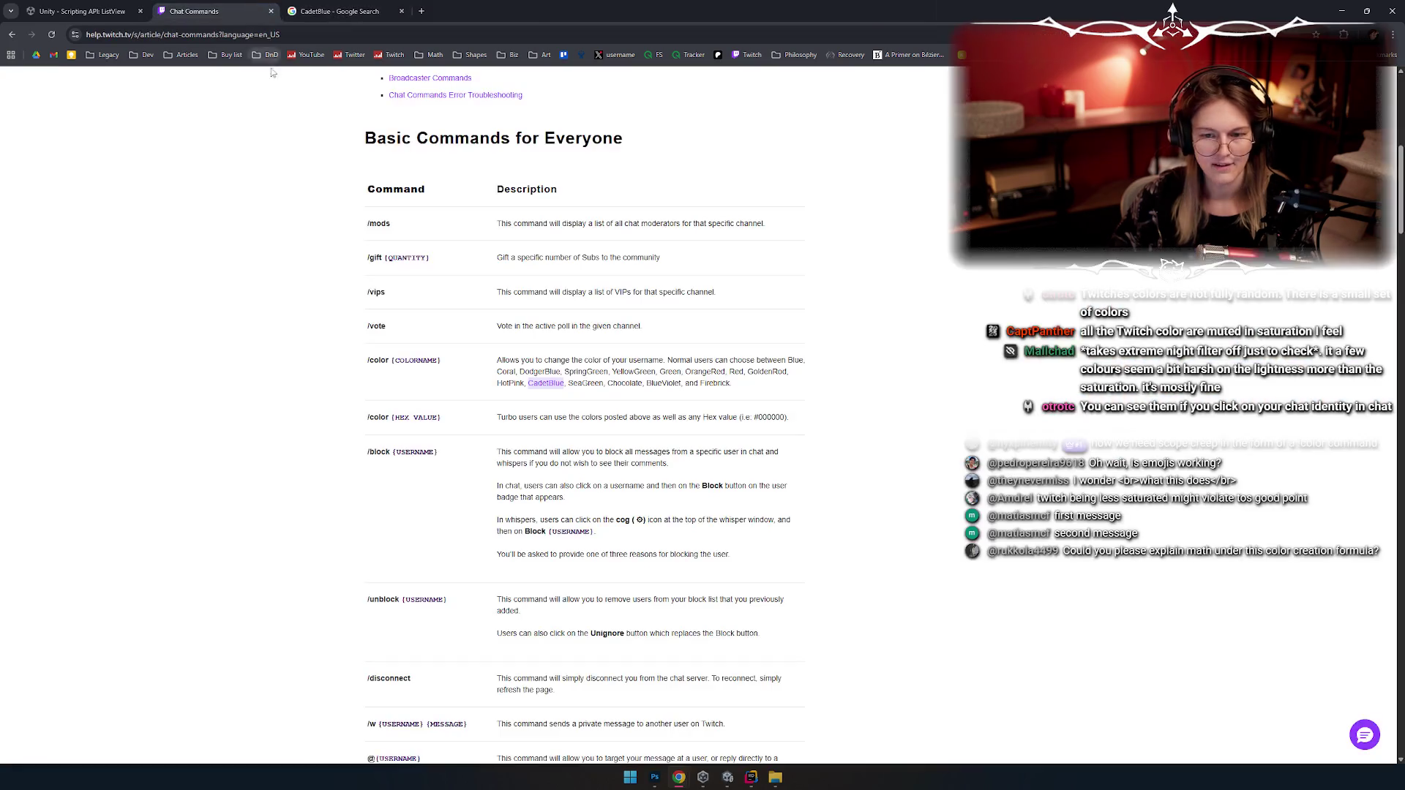
scroll(248, 375, "down", 9)
scroll(261, 375, "down", 4)
scroll(298, 370, "up", 11)
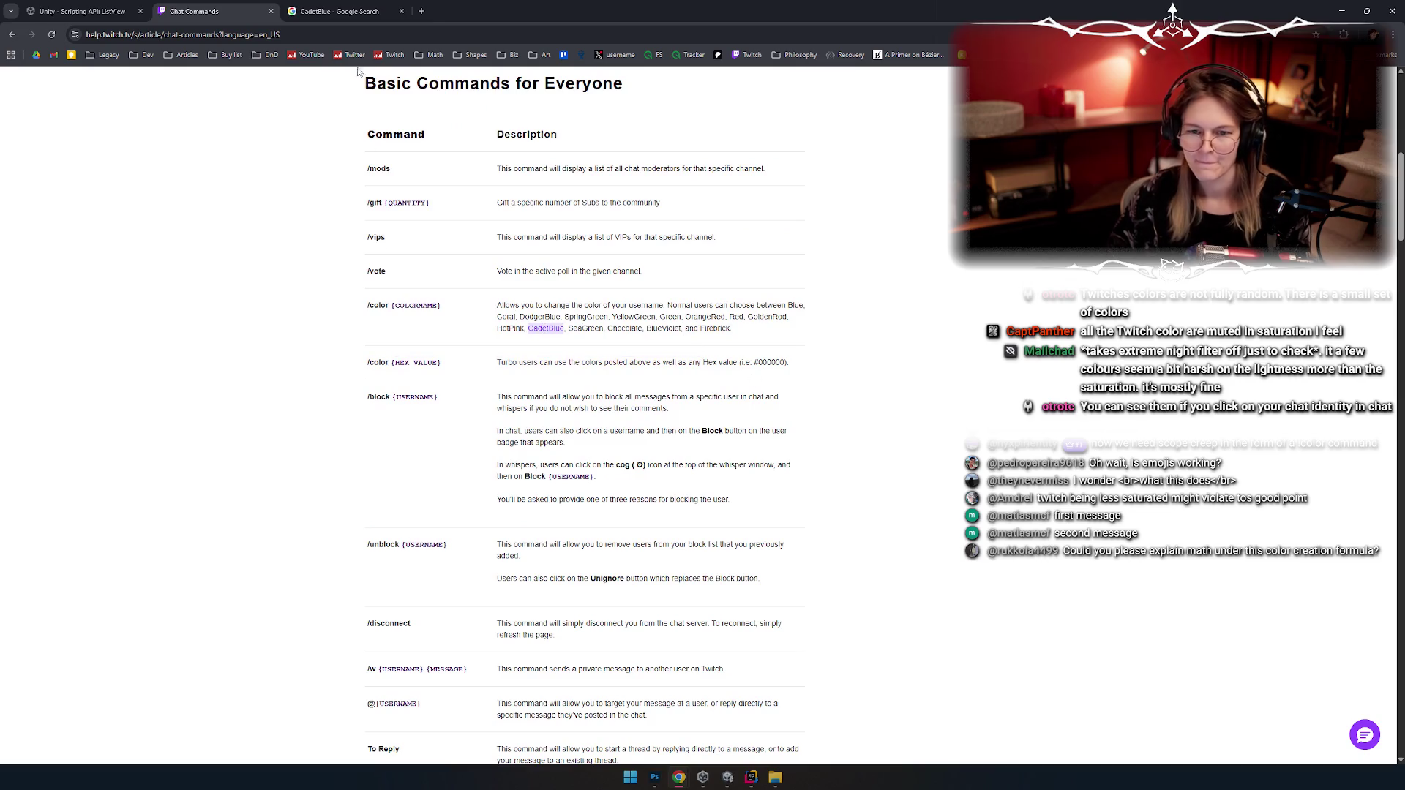
left_click(336, 11)
left_click(84, 11)
left_click(337, 11)
left_click(340, 34)
left_click(208, 11)
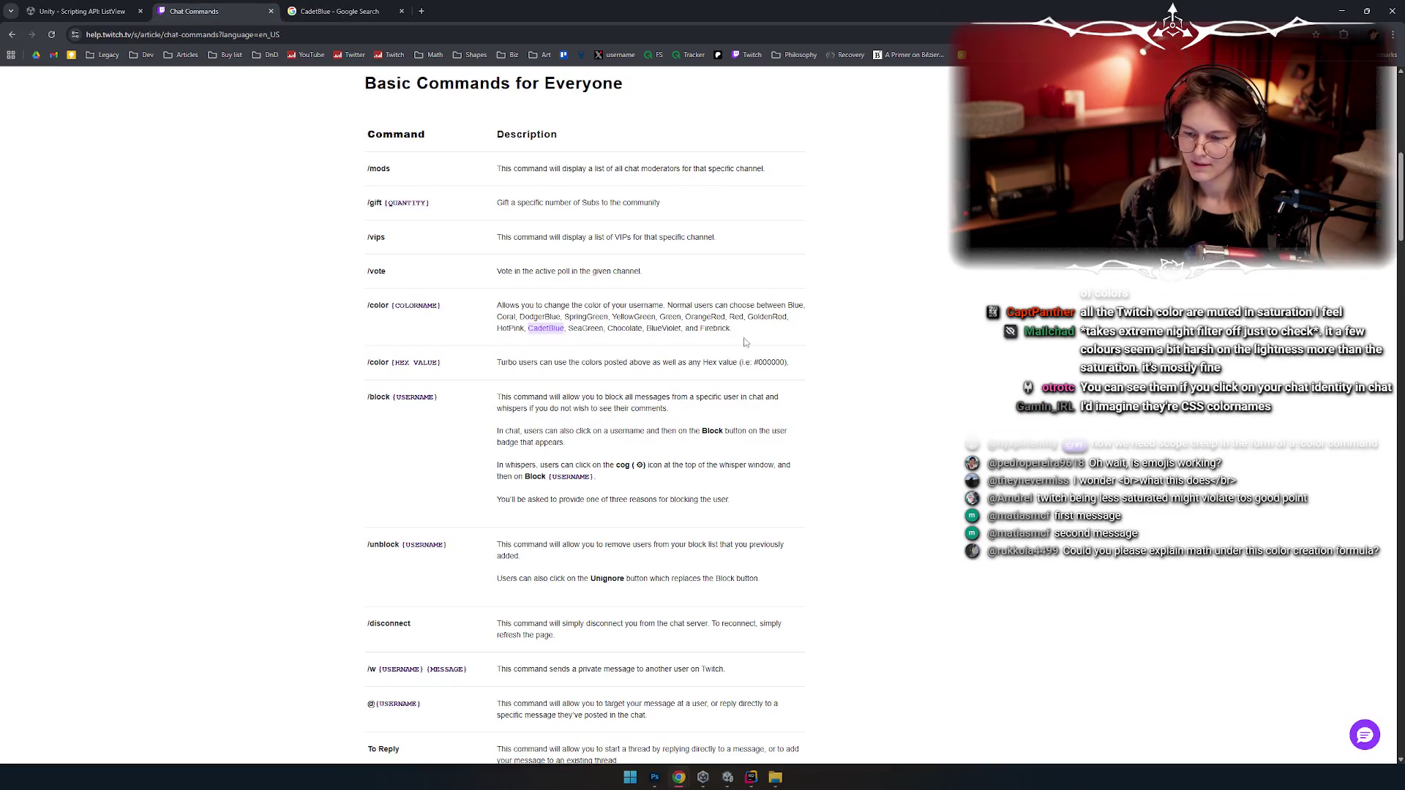
key("ctrl+shift+Tab")
left_click(337, 11)
Step: Search Google for 'twitch chat name hex codes CadetBlue Firebrick'
left_click(259, 95)
type("Firebrick")
key("Home")
type("twitch chat name")
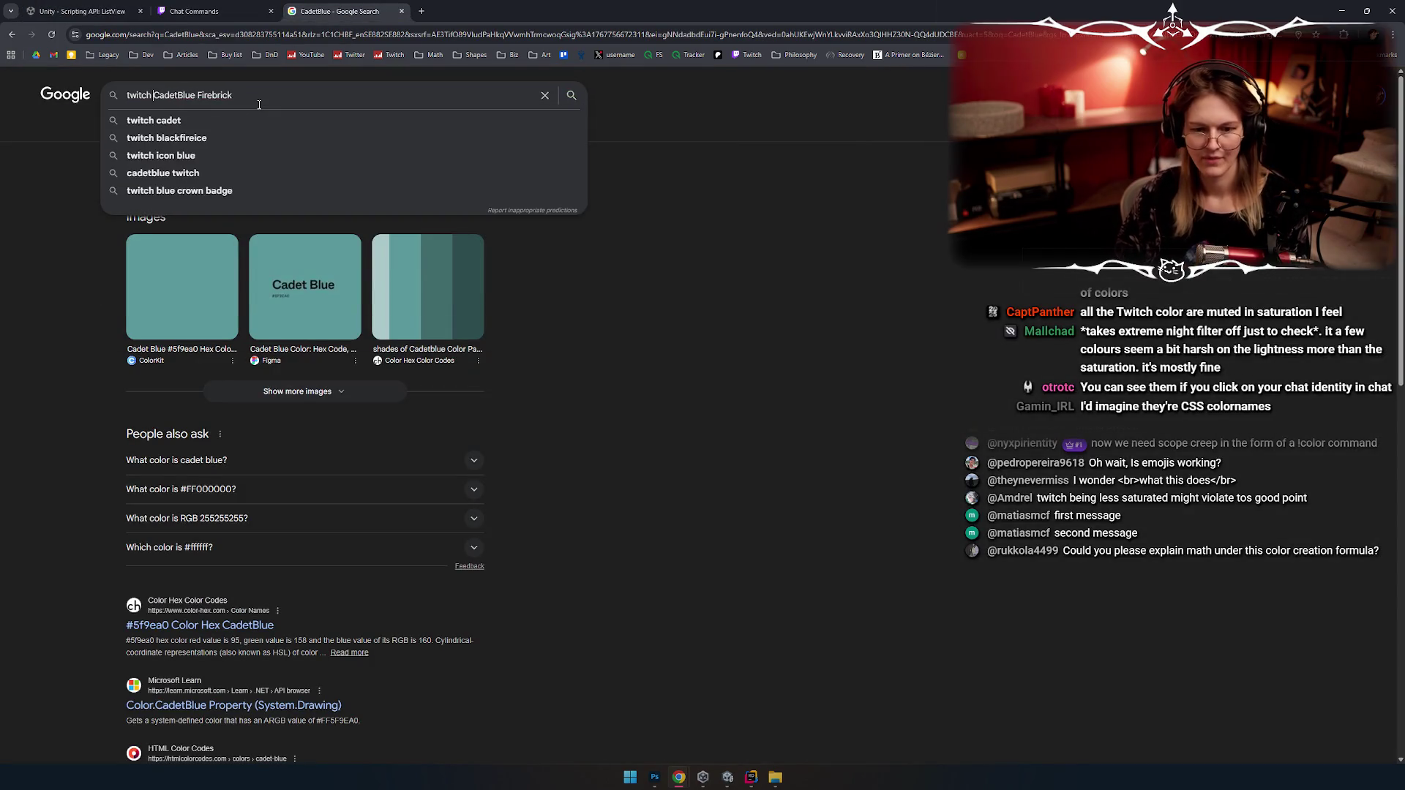
type(" hex codes")
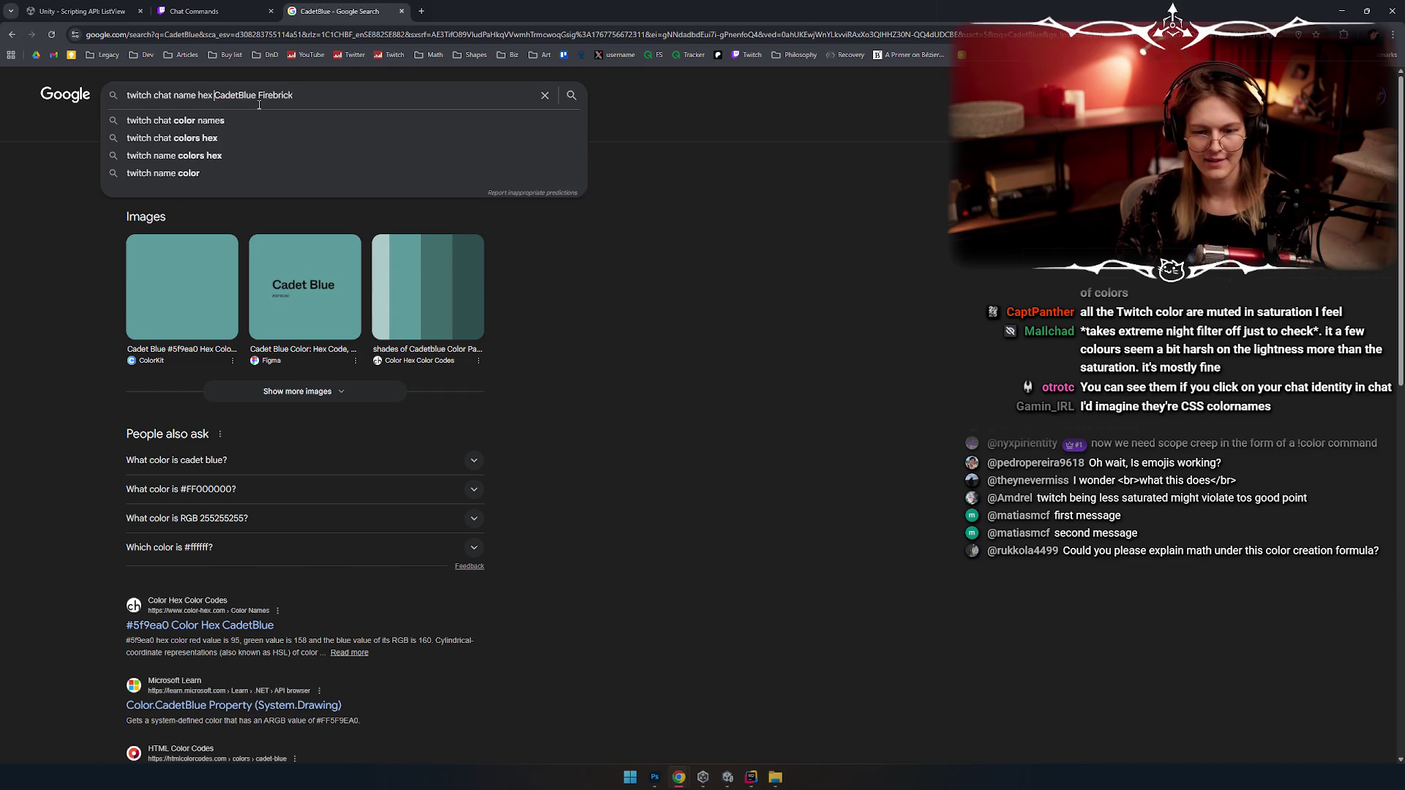
key("Return")
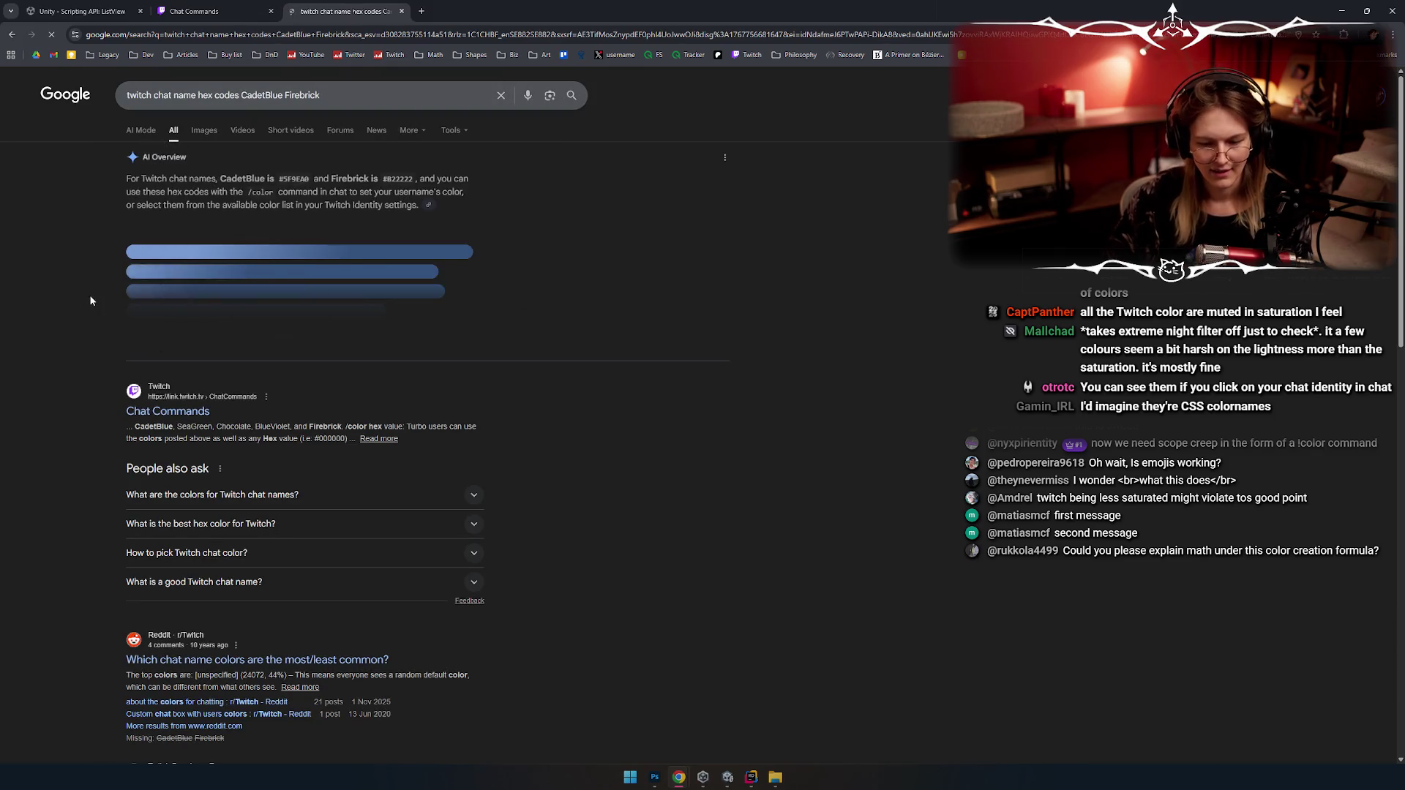
Step: Open the Reddit thread on the most and least common Twitch chat name colours
scroll(91, 296, "down", 5)
scroll(68, 349, "down", 2)
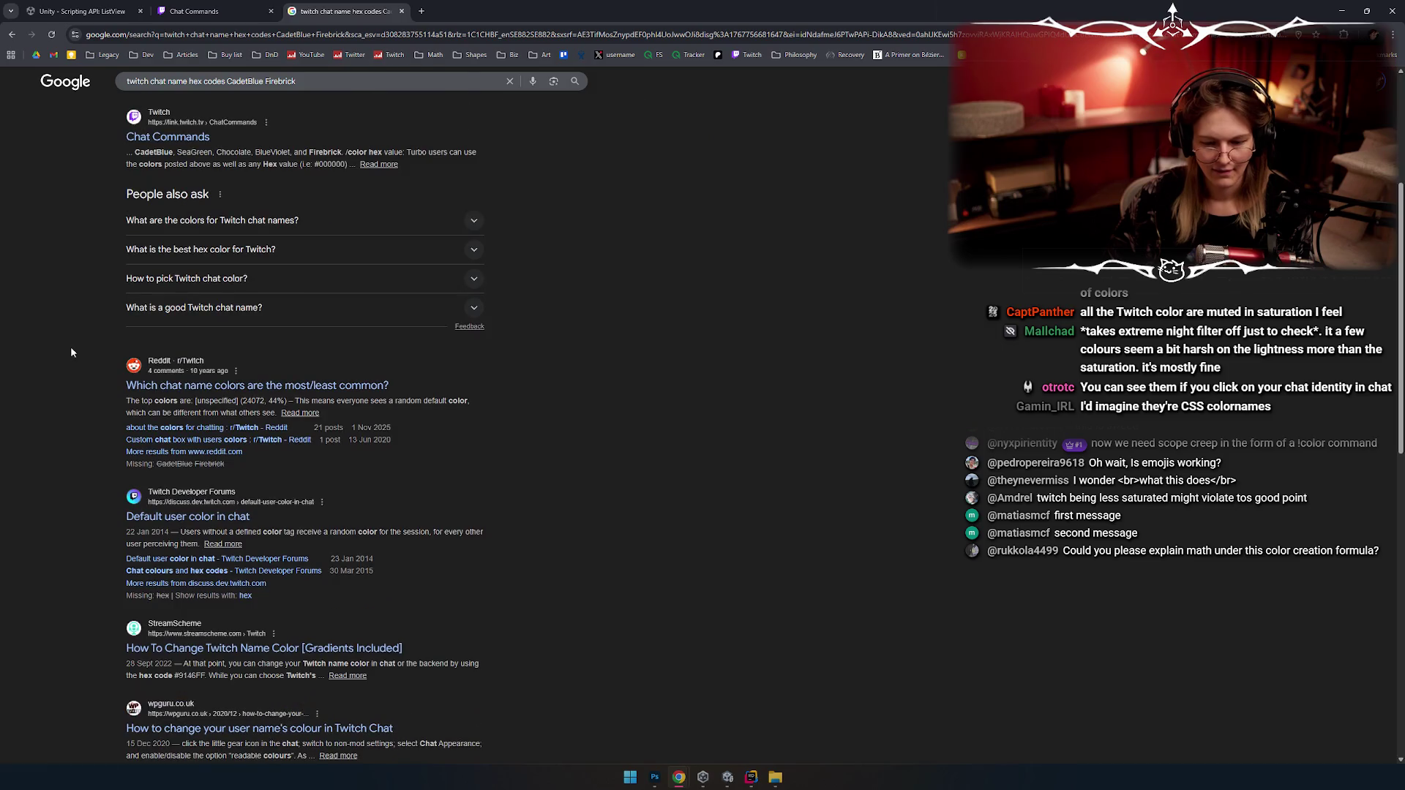
scroll(64, 340, "down", 2)
left_click(304, 278)
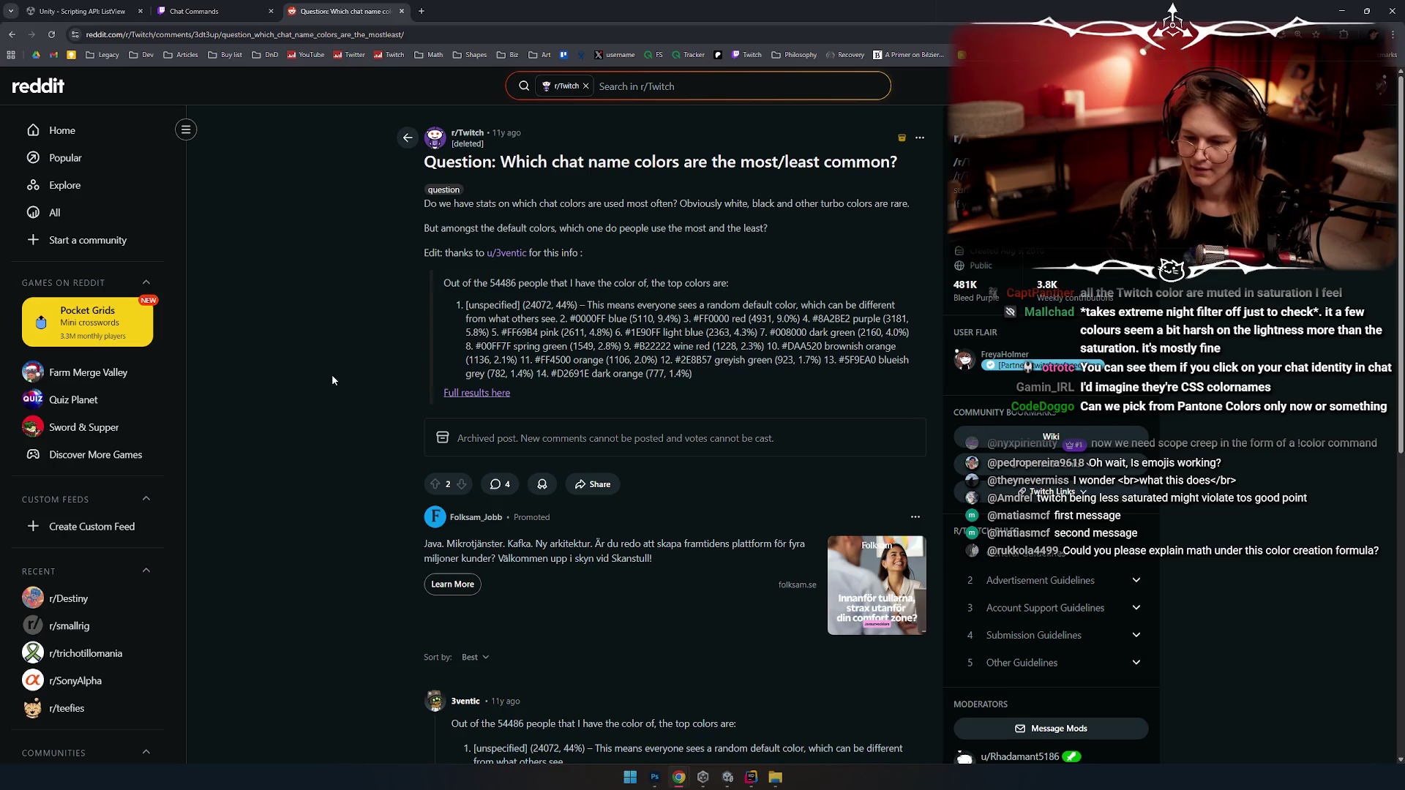
Step: Follow the post's 'Full results here' link, then close the 404 page
scroll(333, 375, "down", 3)
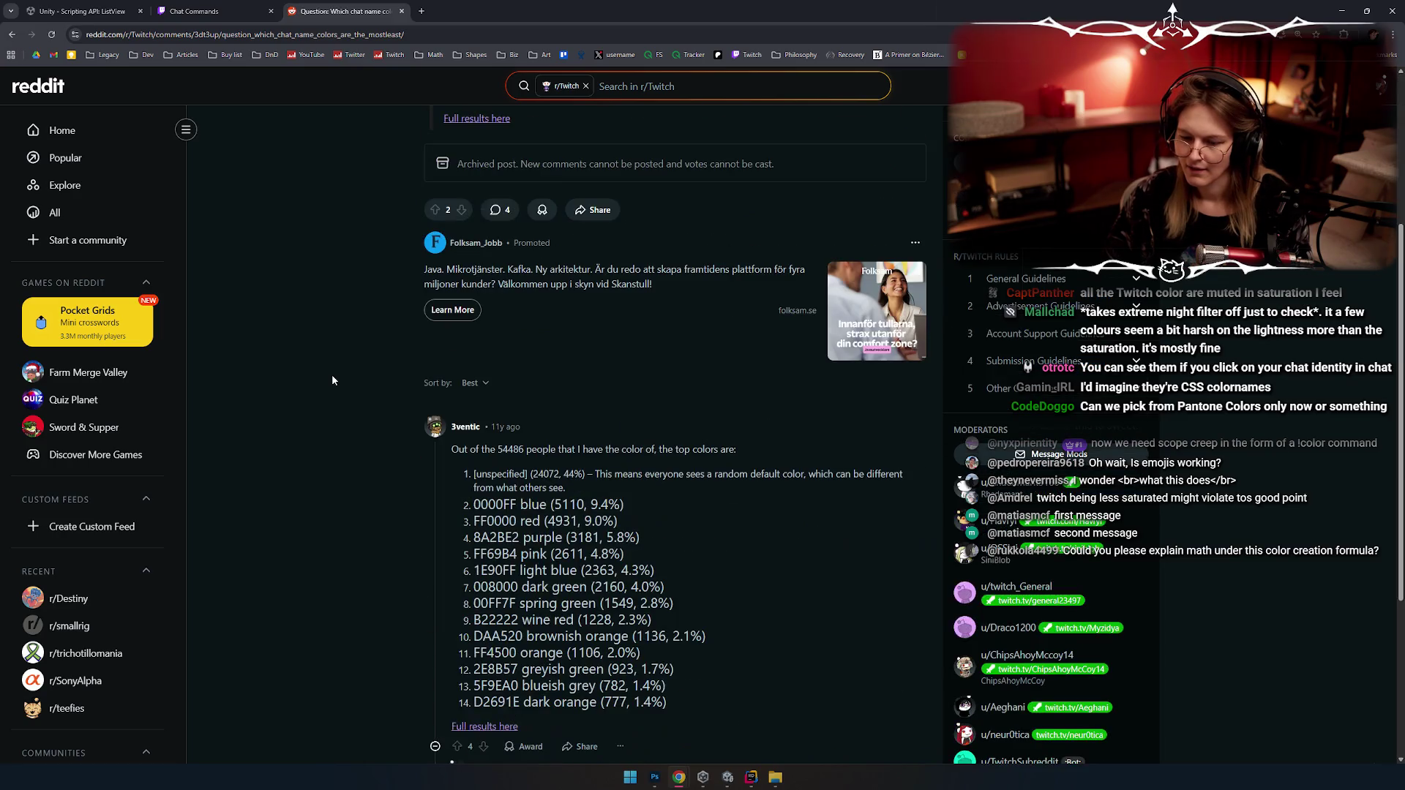
scroll(331, 378, "down", 3)
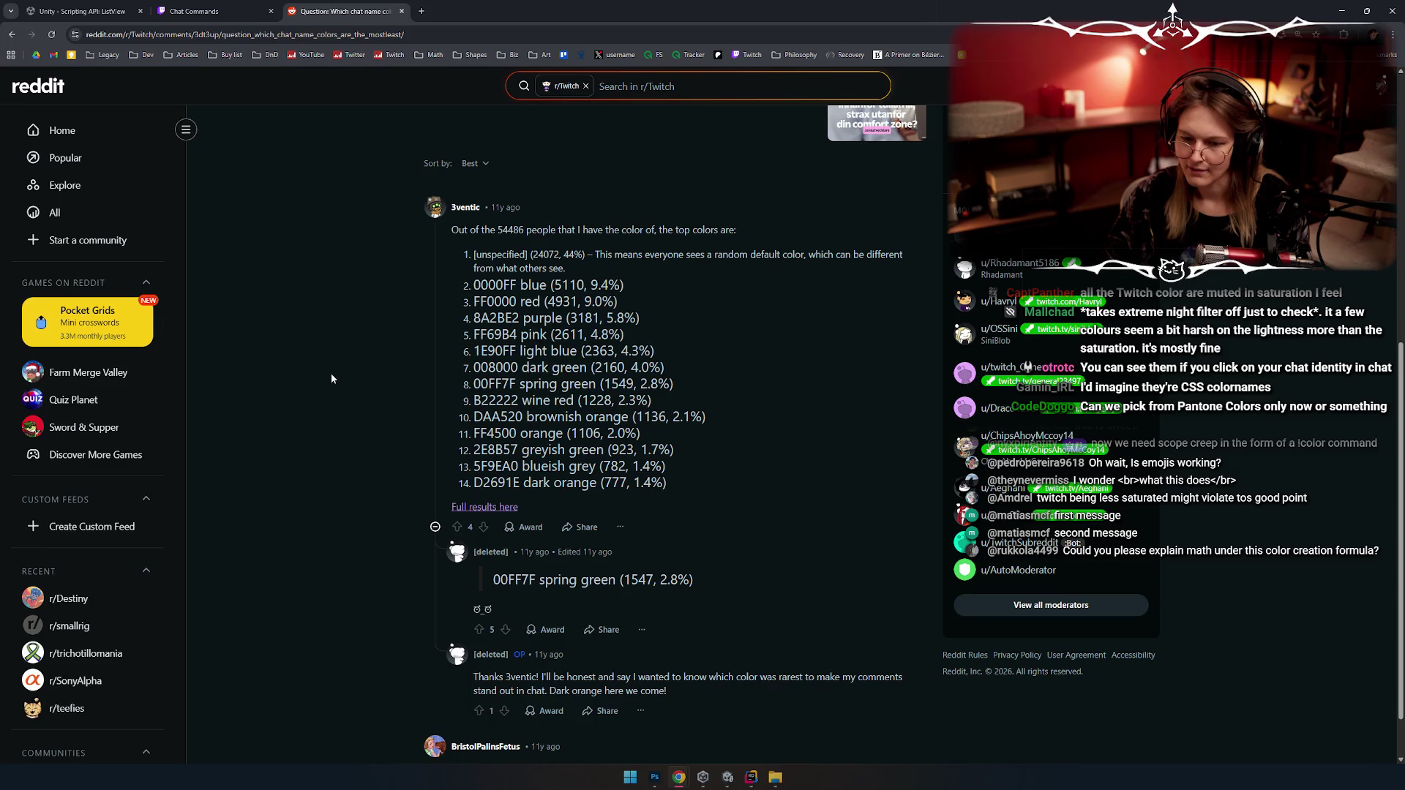
left_click(497, 508)
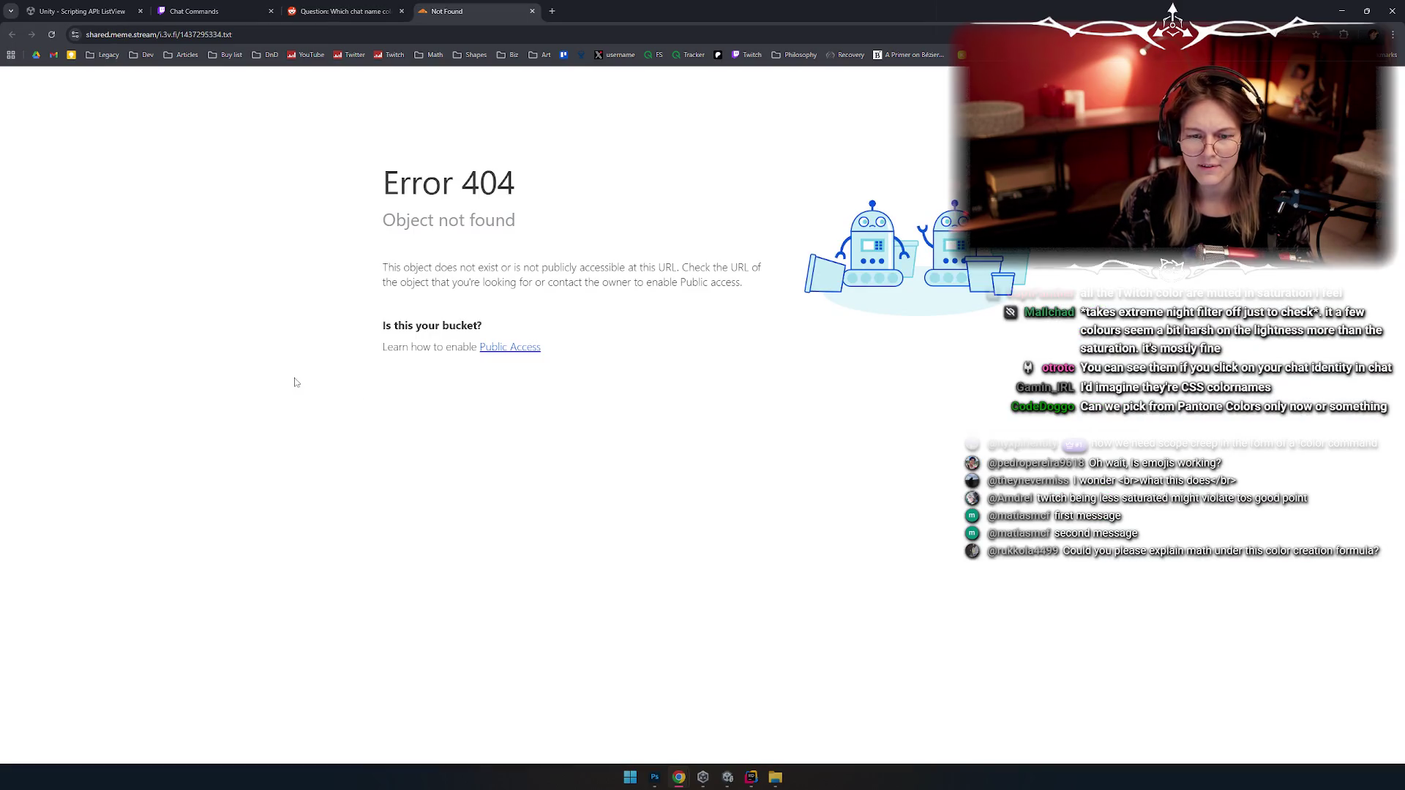
key("ctrl+w")
Step: Read through the thread's list of chat name colours and hex codes
scroll(483, 344, "up", 3)
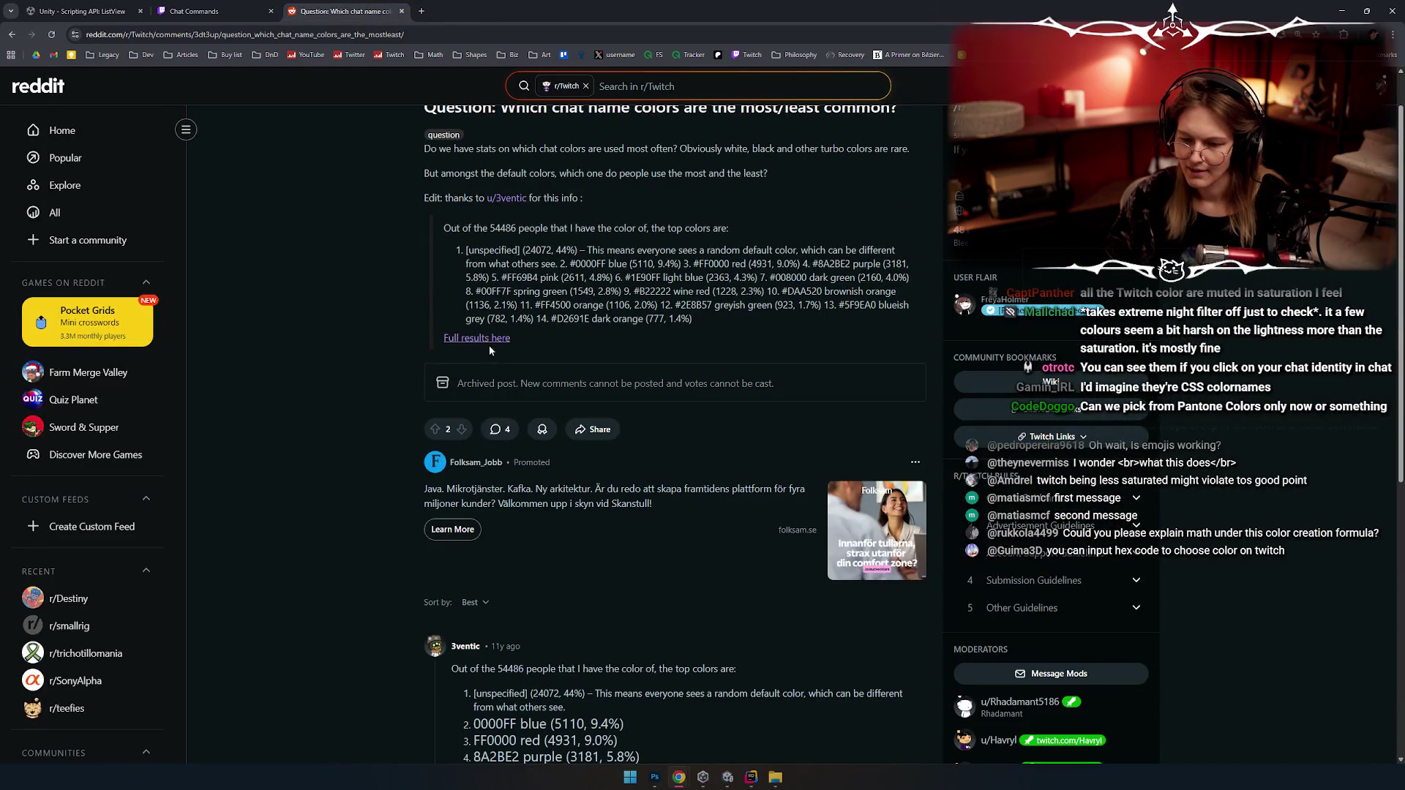
scroll(483, 345, "up", 1)
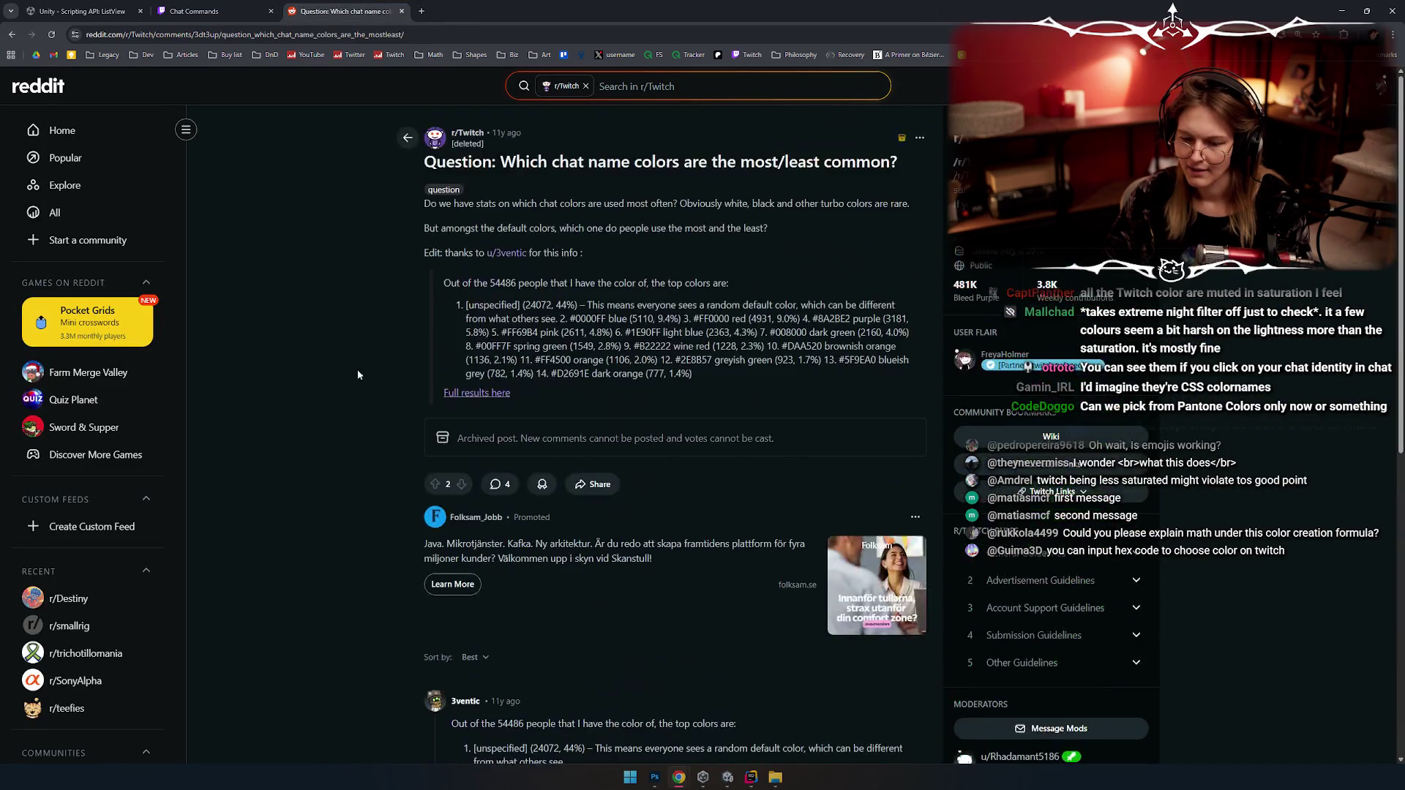
scroll(356, 368, "down", 8)
mouse_move(594, 387)
left_mouse_down()
mouse_move(666, 420)
mouse_move(585, 167)
left_mouse_up()
left_click(661, 320)
scroll(628, 316, "up", 2)
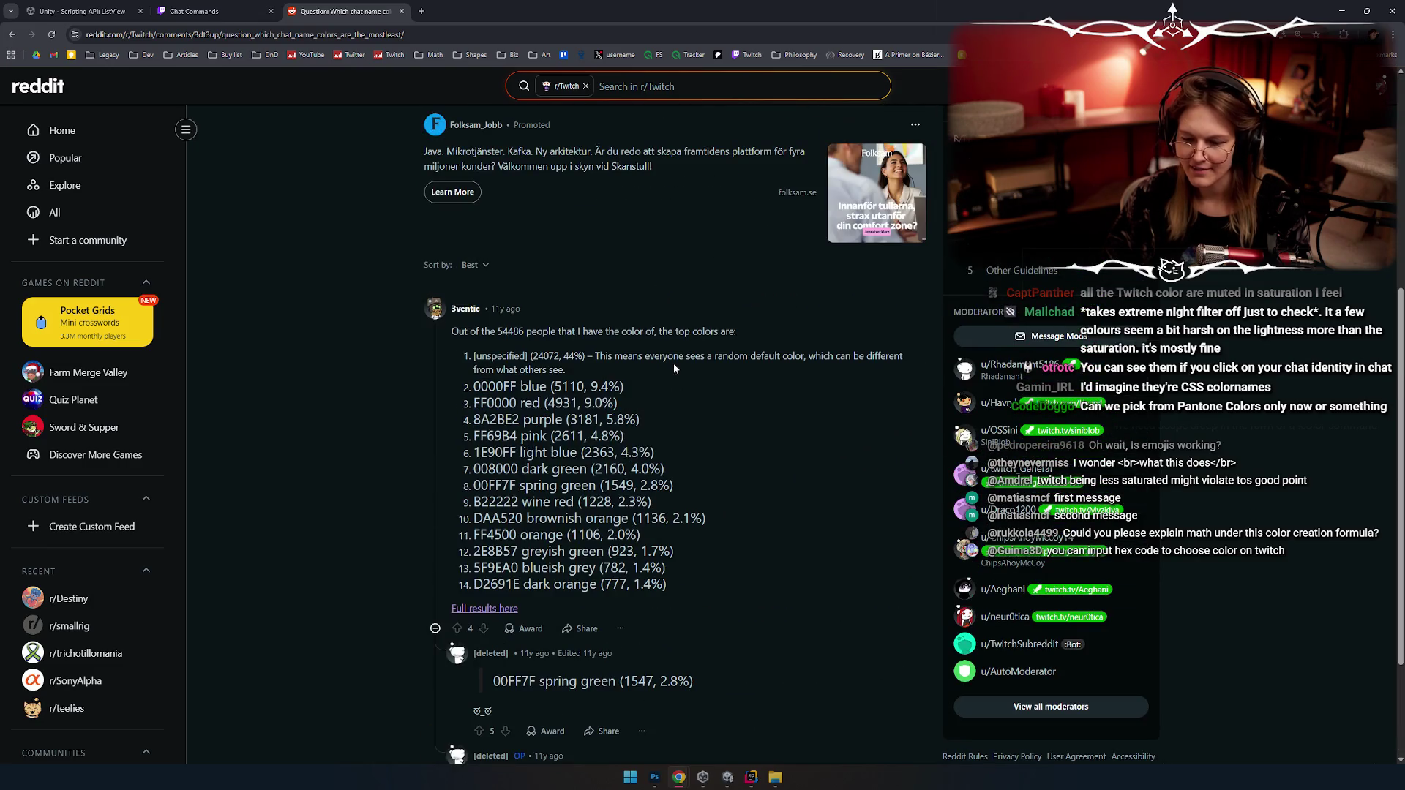
Step: Go back to the Unity ListView documentation example
left_click(194, 11)
scroll(300, 293, "down", 2)
left_click(82, 11)
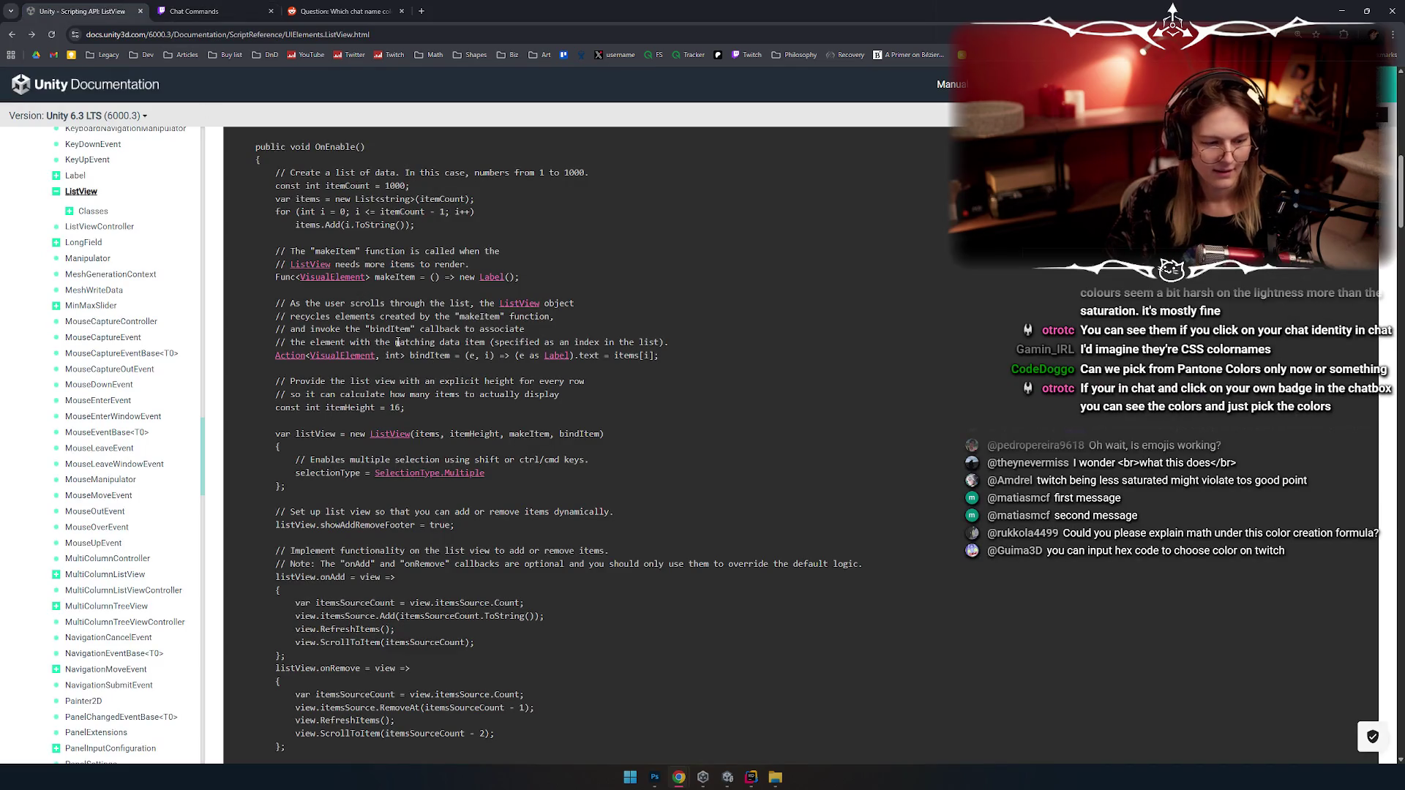
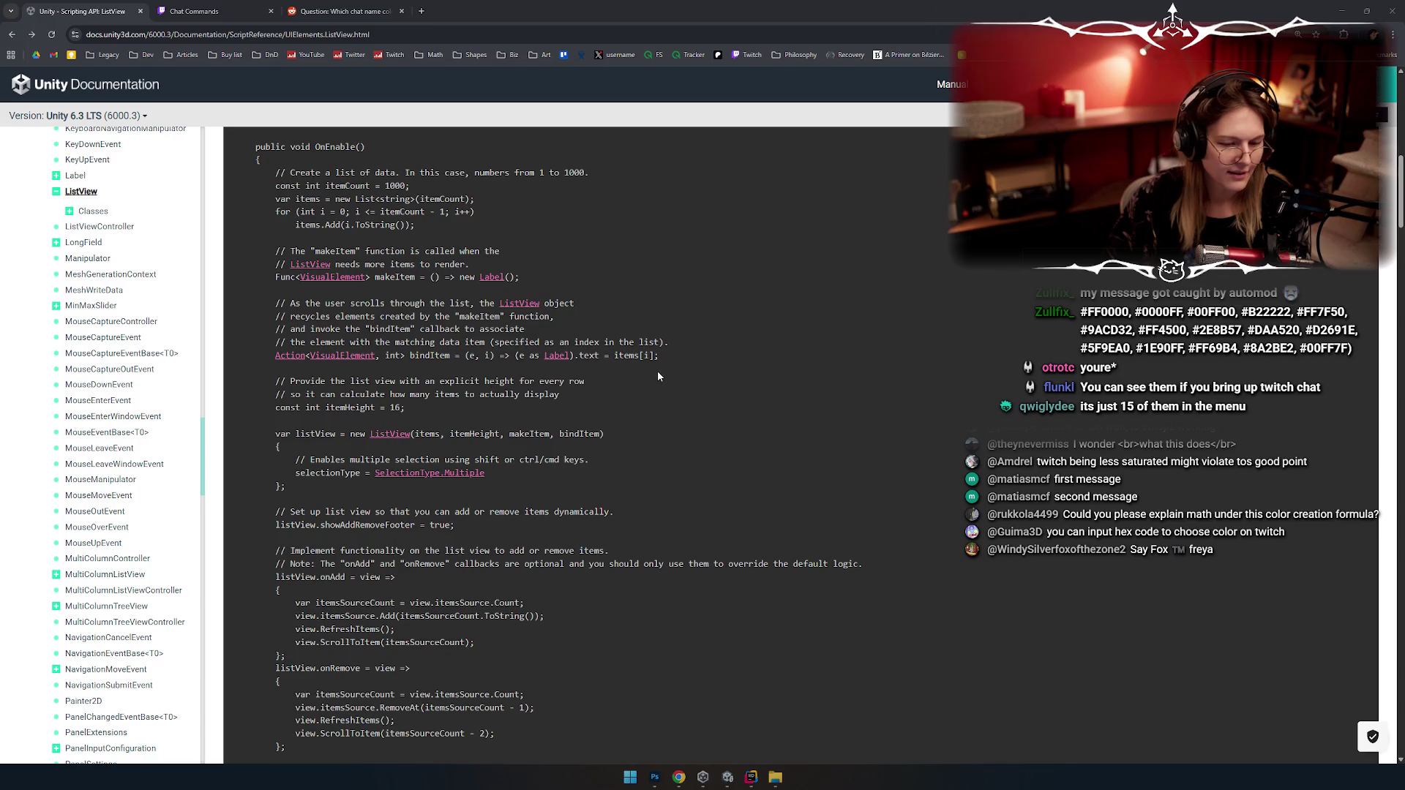
Step: Switch from the Chrome ListView docs to the Rider 'Stream Overlay' project and start a file search
key("alt+Tab")
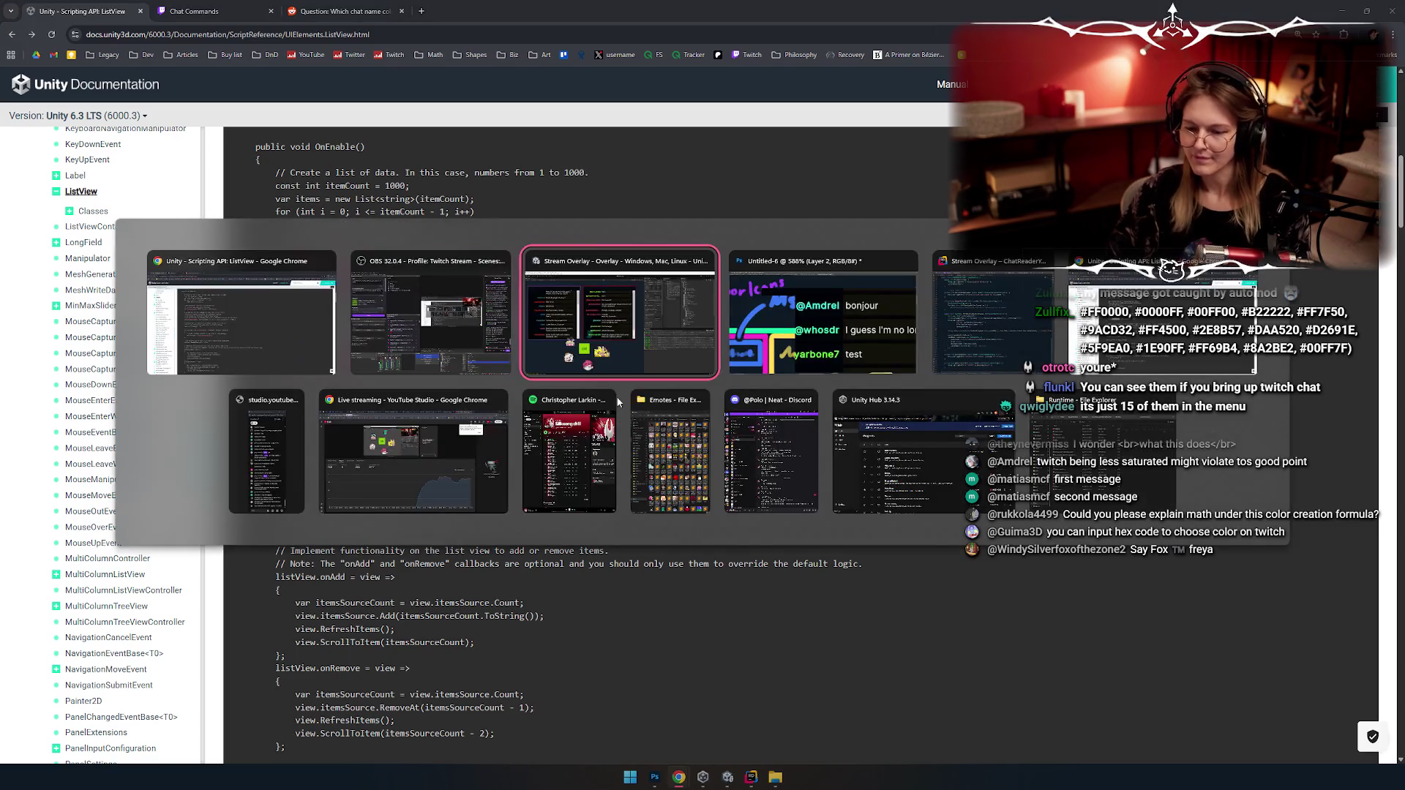
key("Tab")
key("Tab")
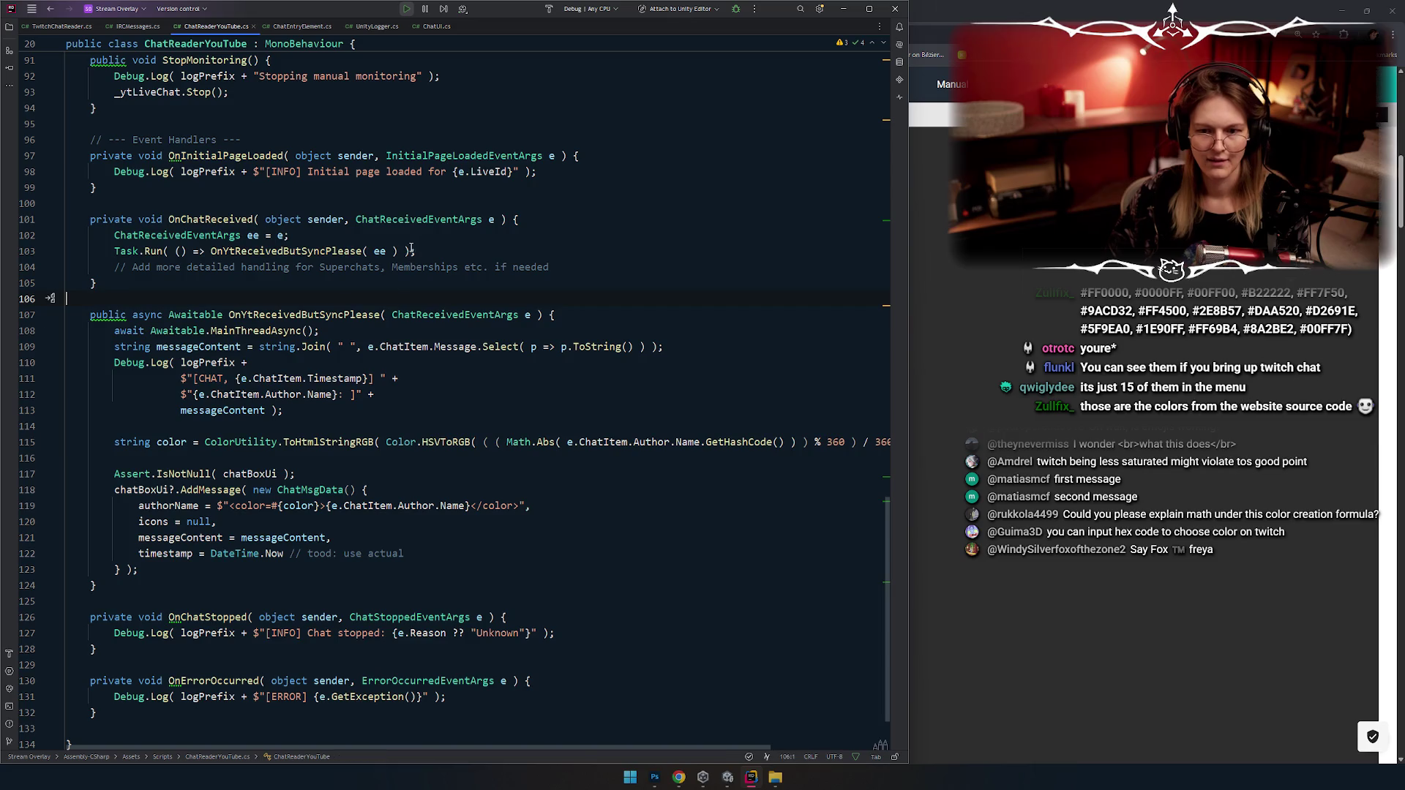
key("ctrl+t")
Step: Open Colors.cs and add a blank line after the brand colours
type("colors")
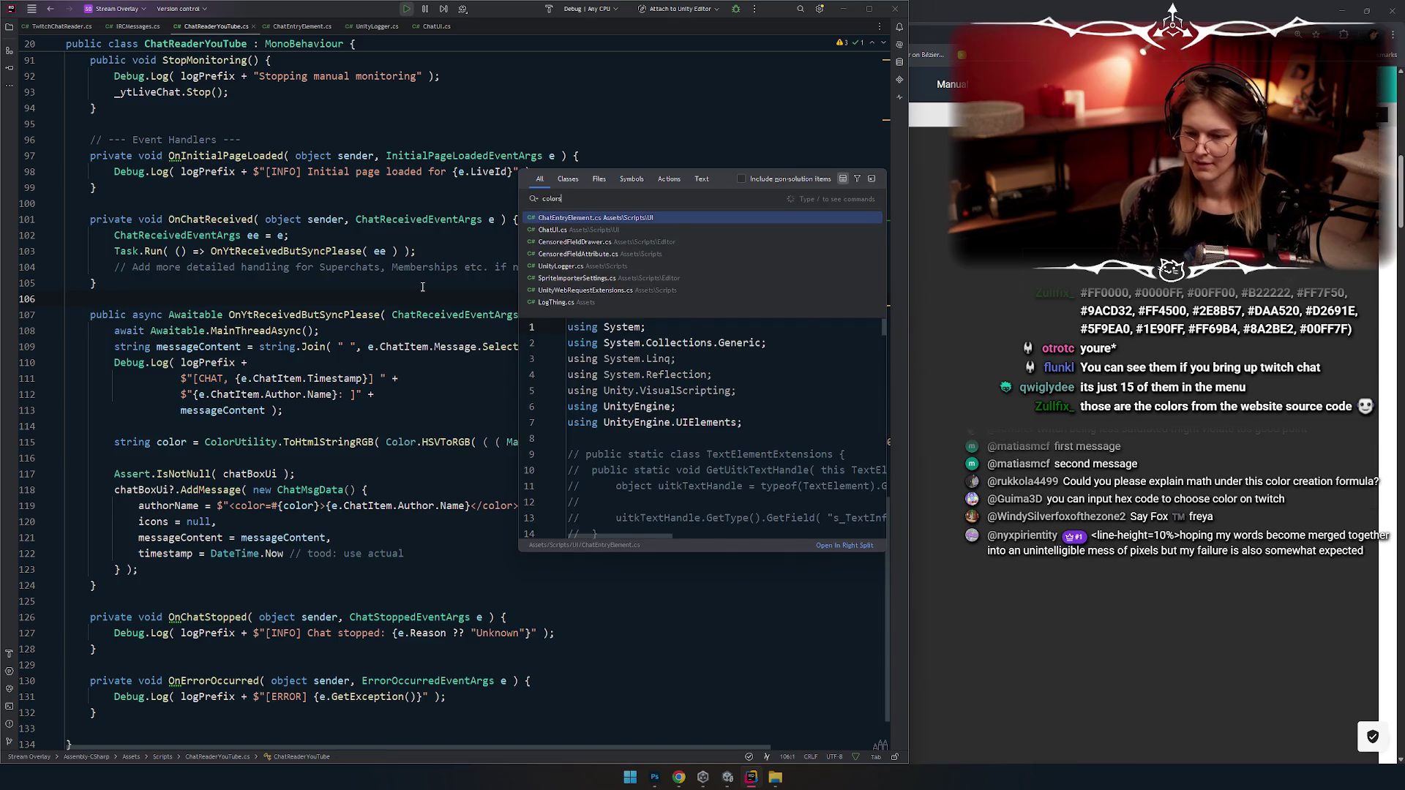
key("Return")
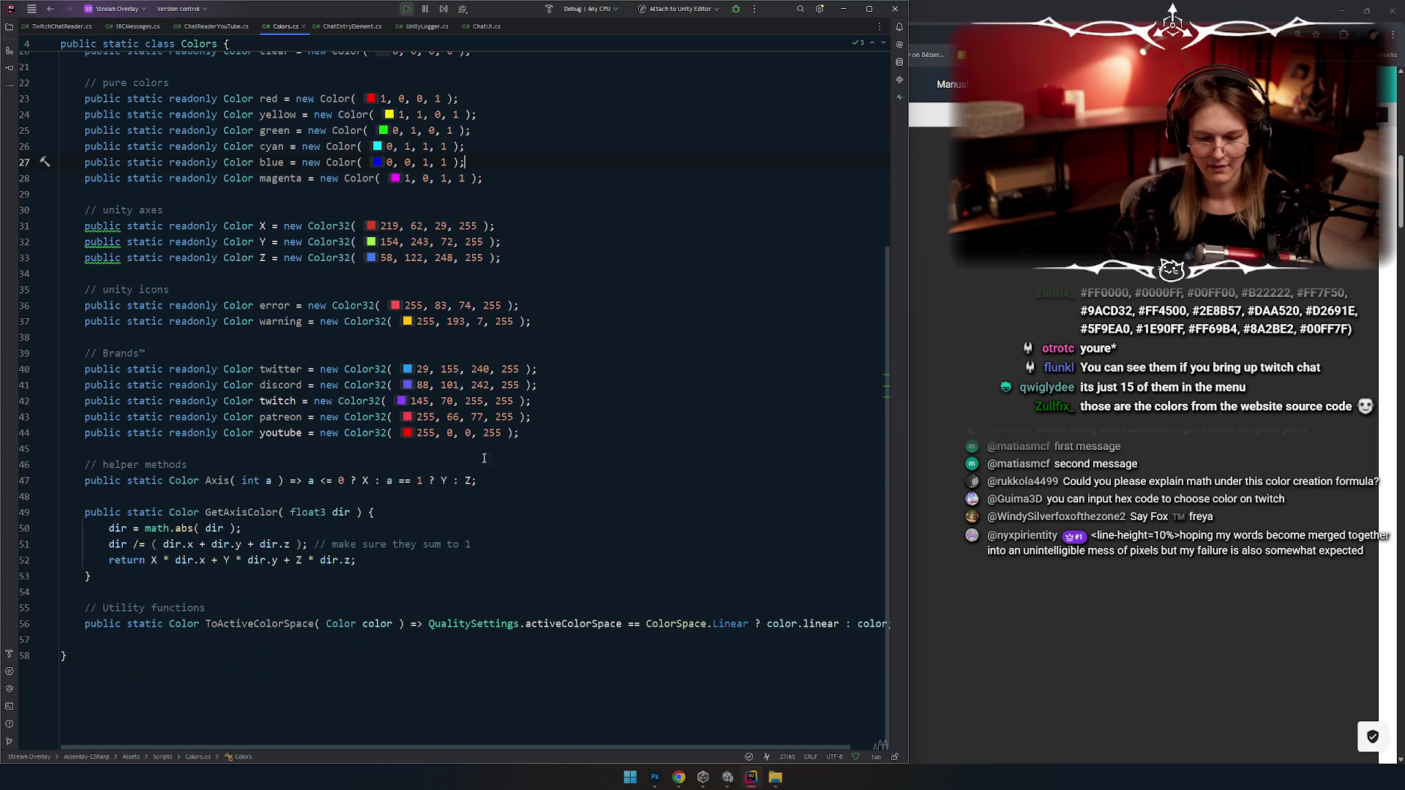
key("Return")
key("Return")
key("Return")
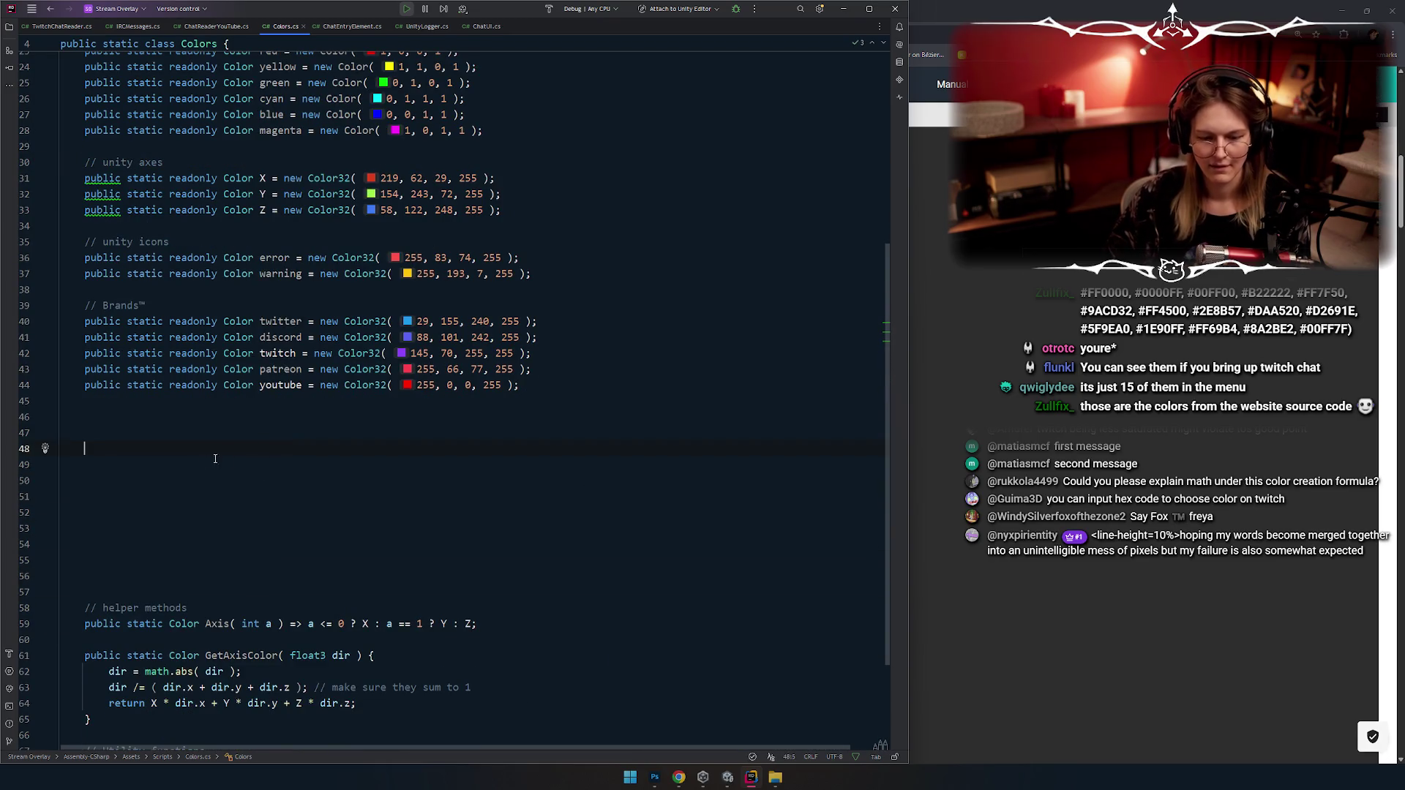
Step: Begin the declaration 'public static Color[]' for the Twitch username colours, fixing the typo
scroll(228, 457, "down", 2)
key("Up")
scroll(336, 445, "up", 3, "ctrl")
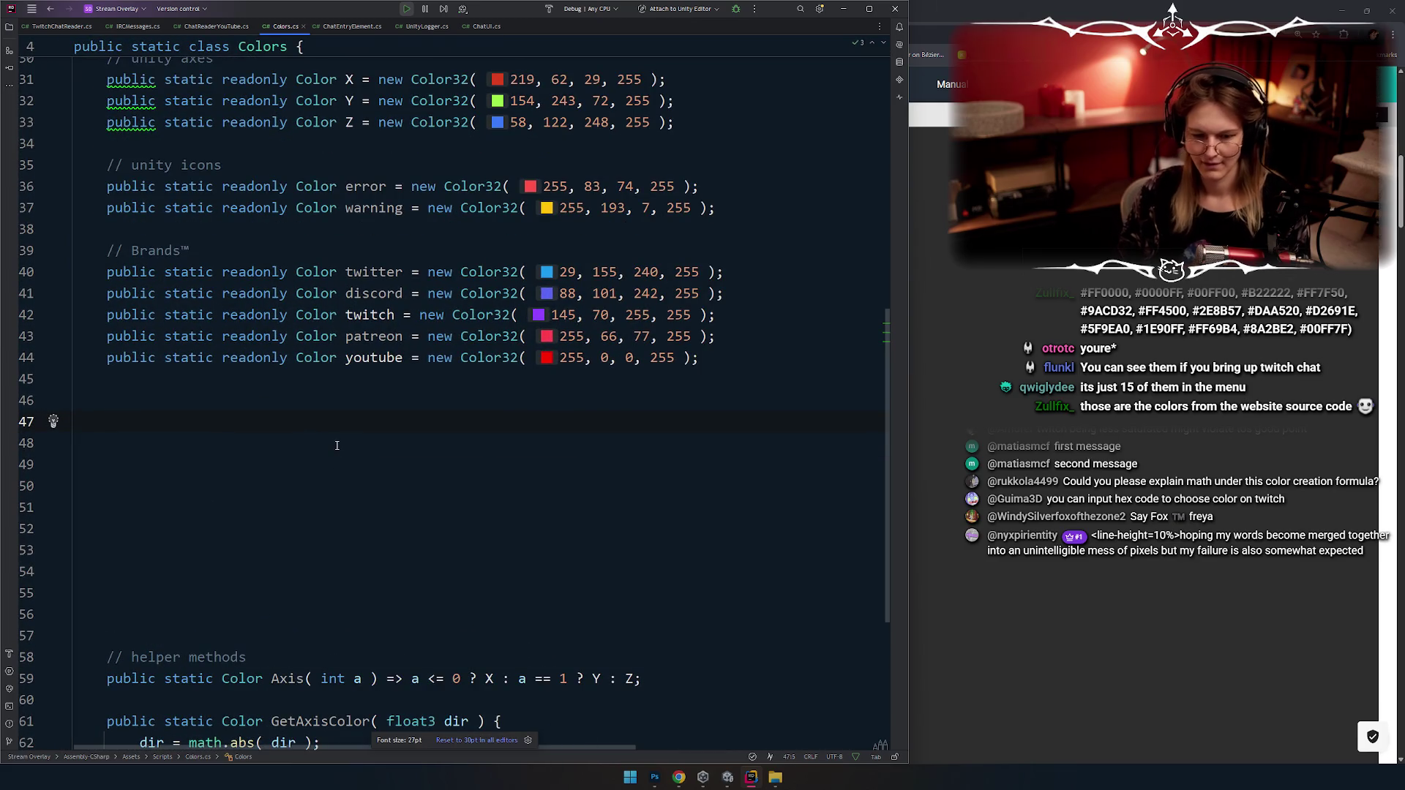
type("poublic")
key("ctrl+shift+Left")
type("public static Colorp[] twitchUsername")
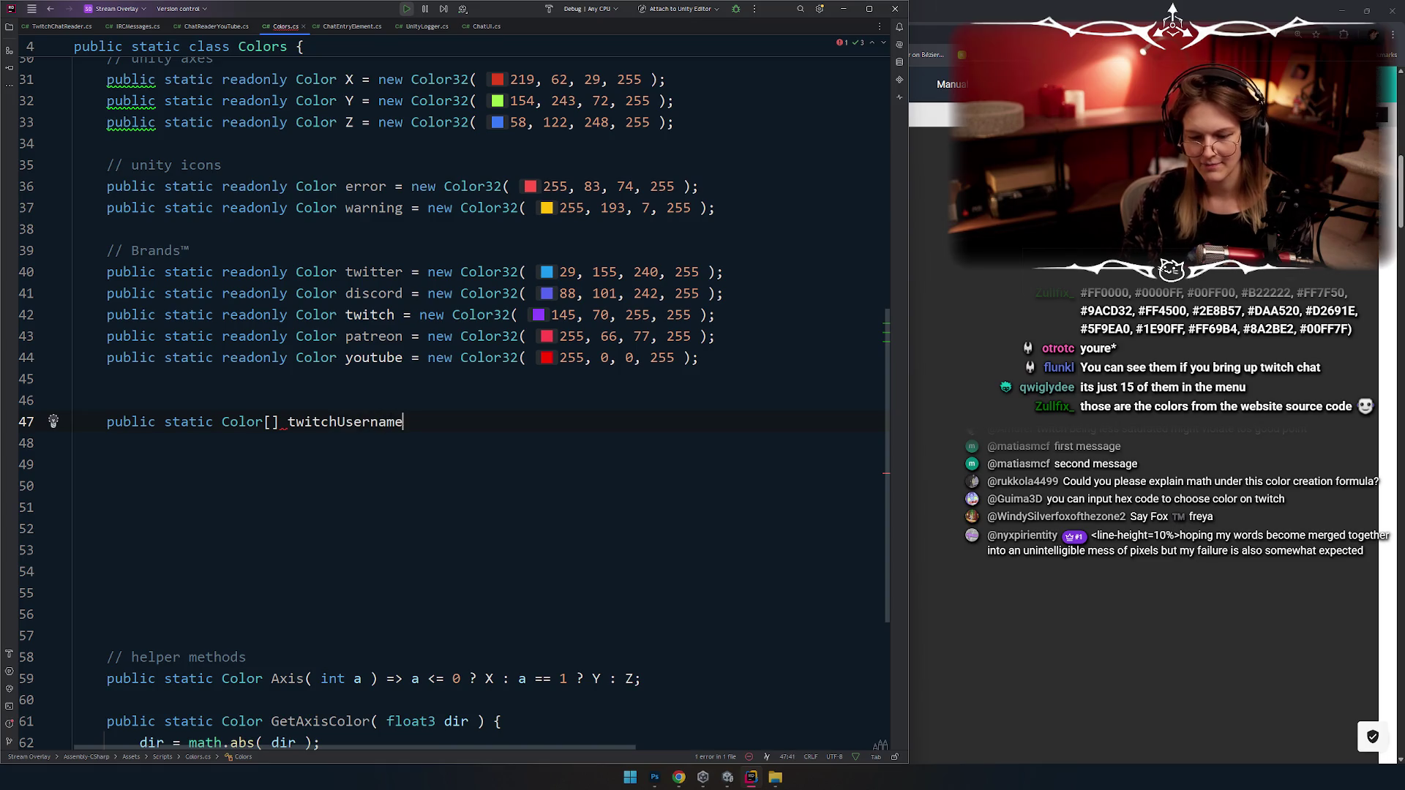
Step: Complete the array with an empty '= new[] { };' initializer split across lines
type("=")
key("Down")
key("Down")
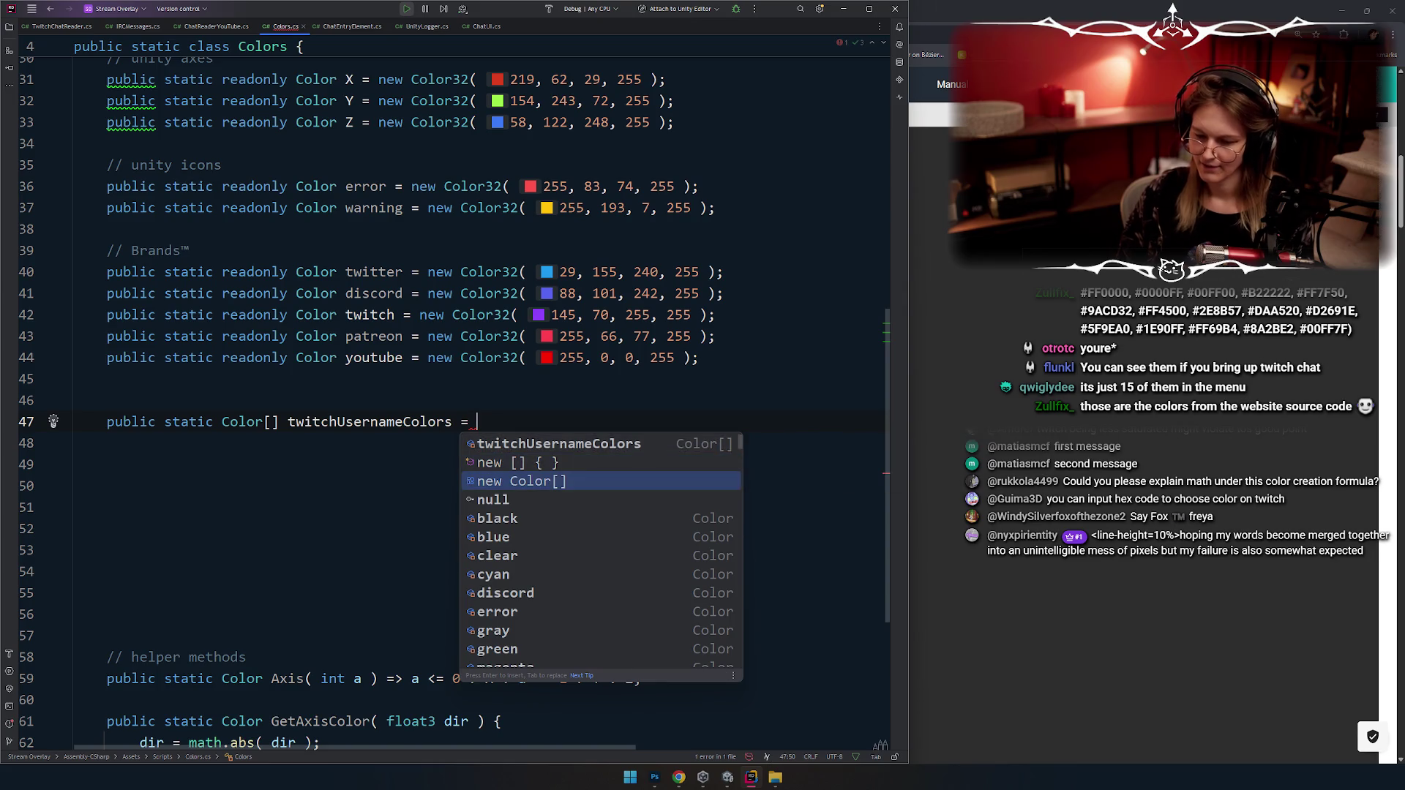
key("Up")
key("Return")
key("Return")
key("Down")
type("';")
key("ctrl+z")
key("ctrl+z")
key("ctrl+z")
type(";")
key("Return")
Step: Paste the chat's list of 15 Twitch hex colours into the array
key("ctrl+v")
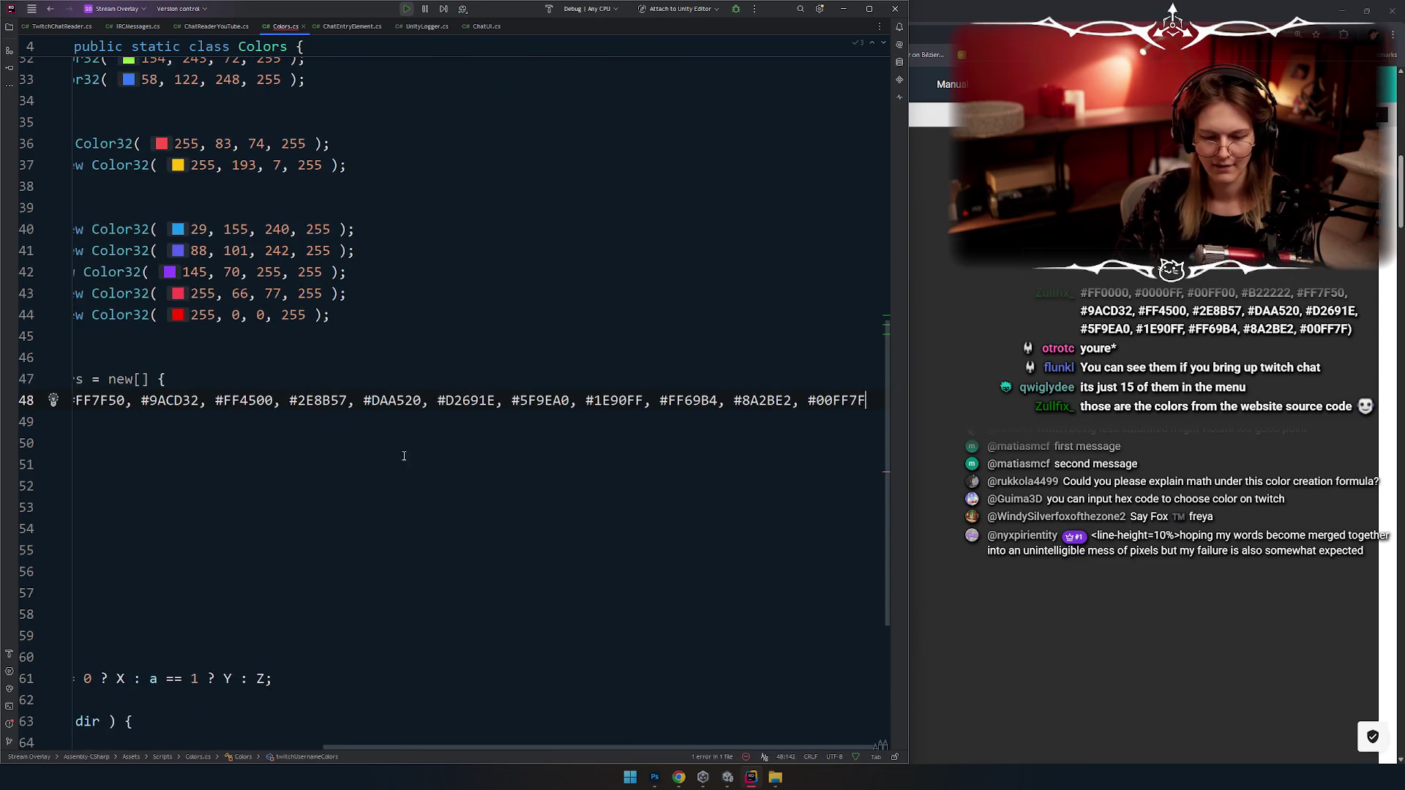
left_click(280, 447)
scroll(280, 447, "down", 1)
left_click(218, 491)
Step: Select every '#' with multi-caret and break the hex colours onto separate lines
left_click_drag(144, 403, 135, 402)
key("alt+j")
key("alt+j")
key("alt+j")
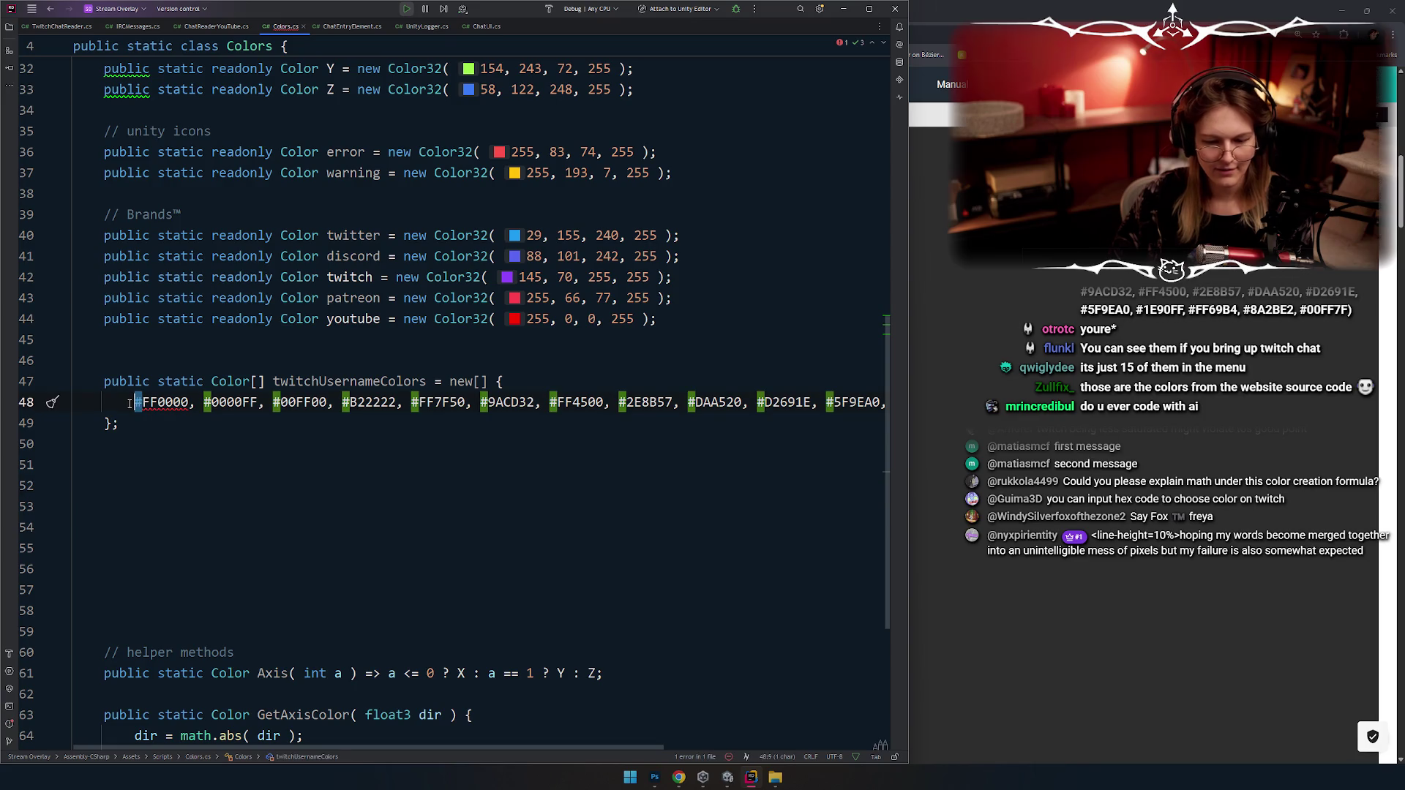
key("alt+j")
key("alt+j")
key("alt+j")
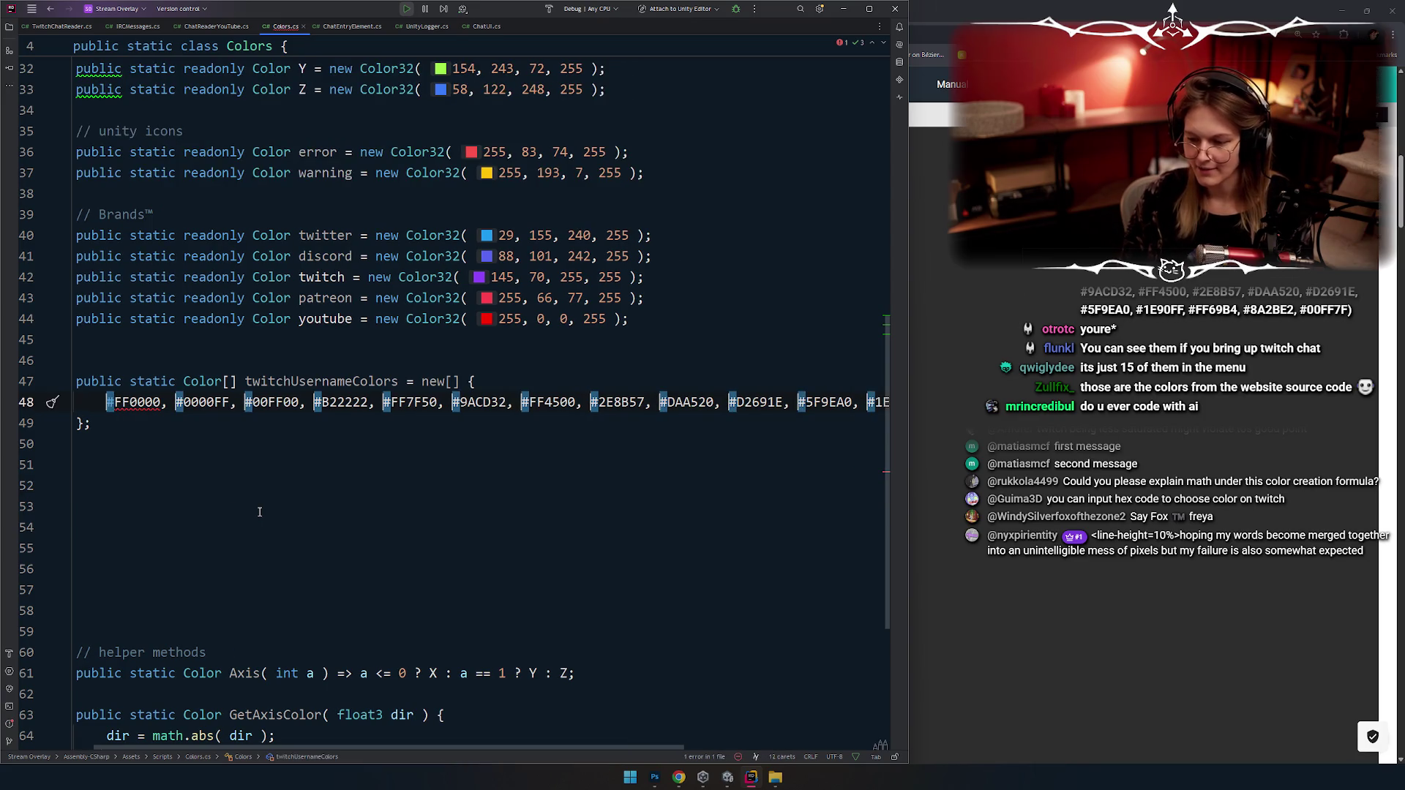
key("Left")
key("Return")
scroll(408, 628, "down", 3)
left_click(171, 452)
Step: Split the last colours still sharing a line and reformat the array
left_click_drag(185, 464, 175, 464)
key("alt+j")
key("alt+j")
key("Left")
key("Return")
left_click(222, 515)
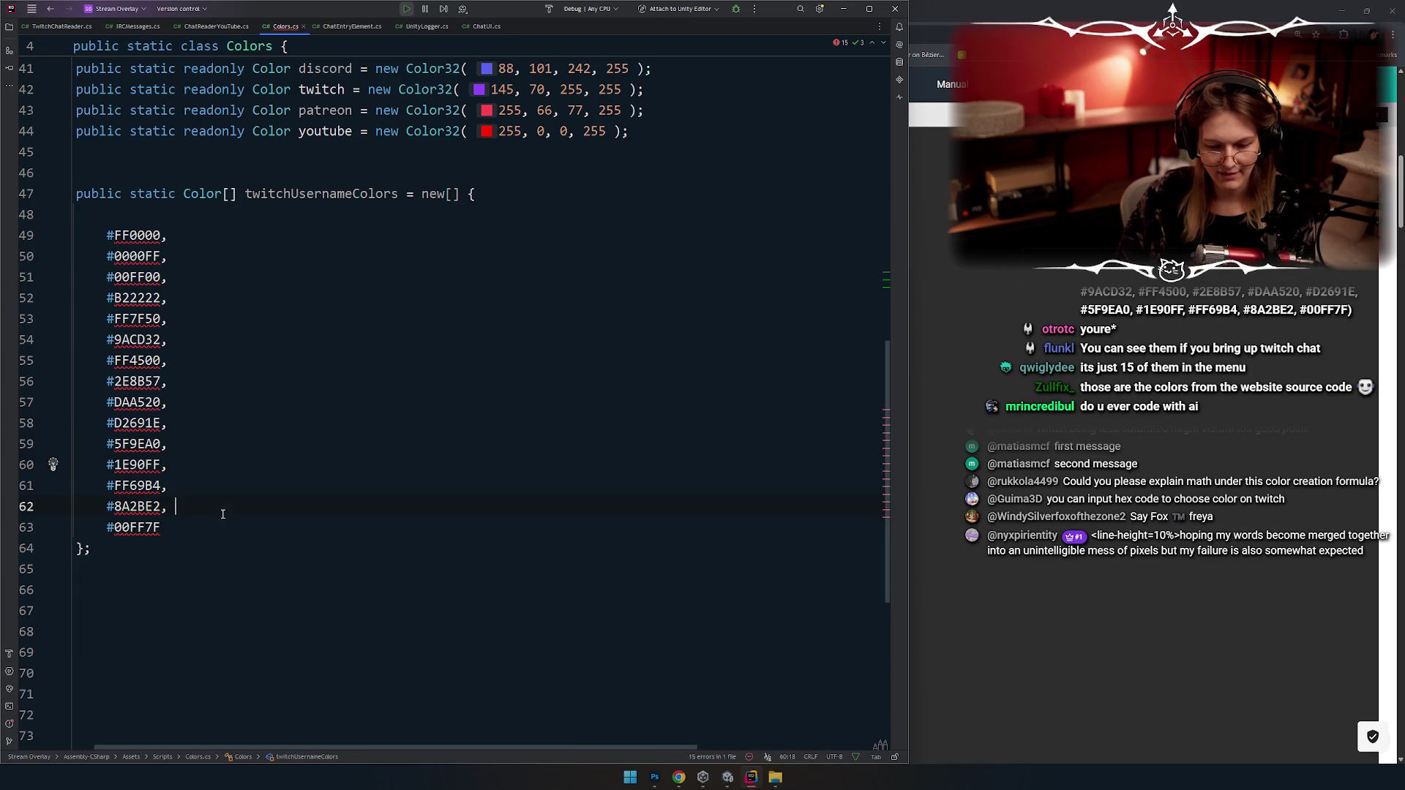
key("ctrl+alt+l")
Step: Delete the empty line after the array's opening brace
left_click(512, 194)
key("ctrl+Delete")
key("ctrl+z")
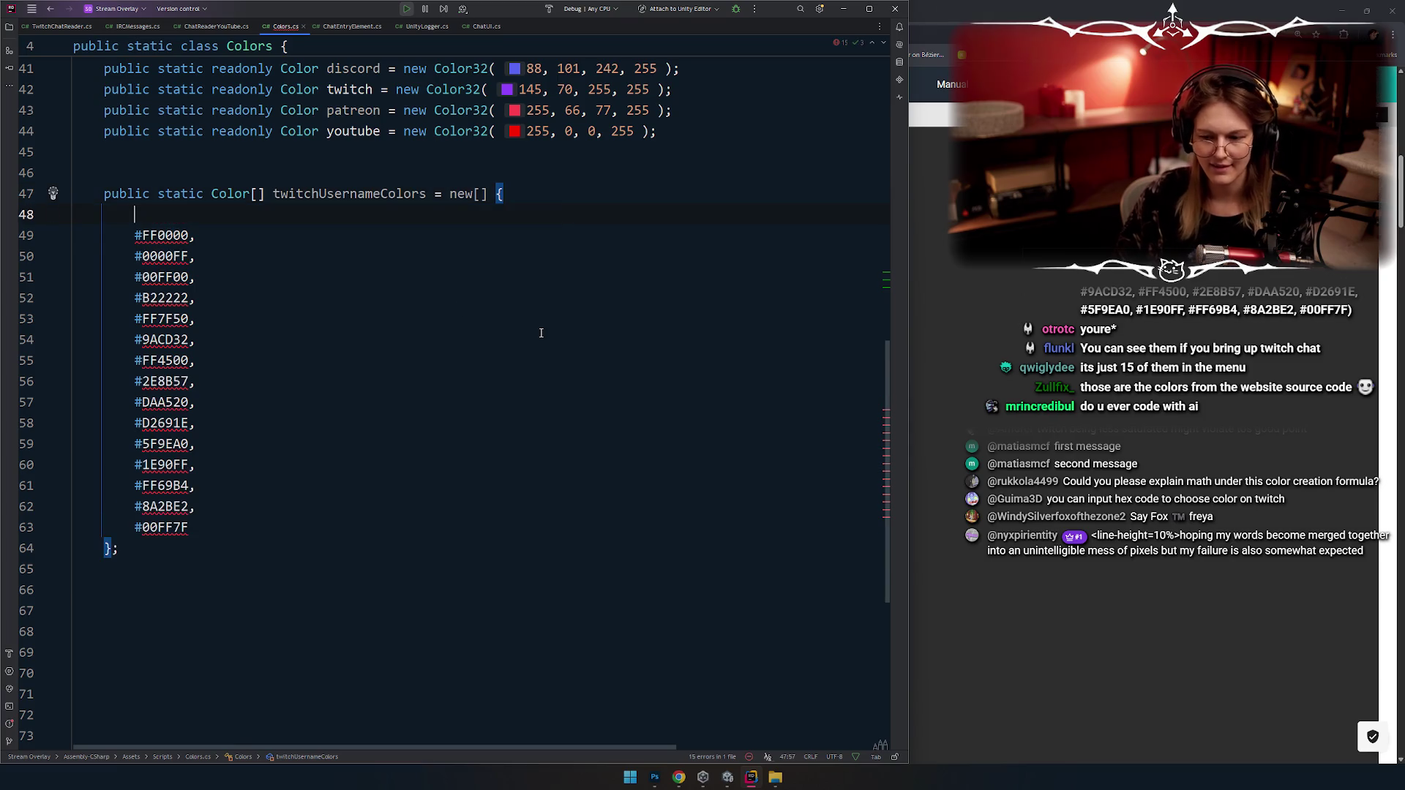
key("ctrl+Delete")
left_click(285, 358)
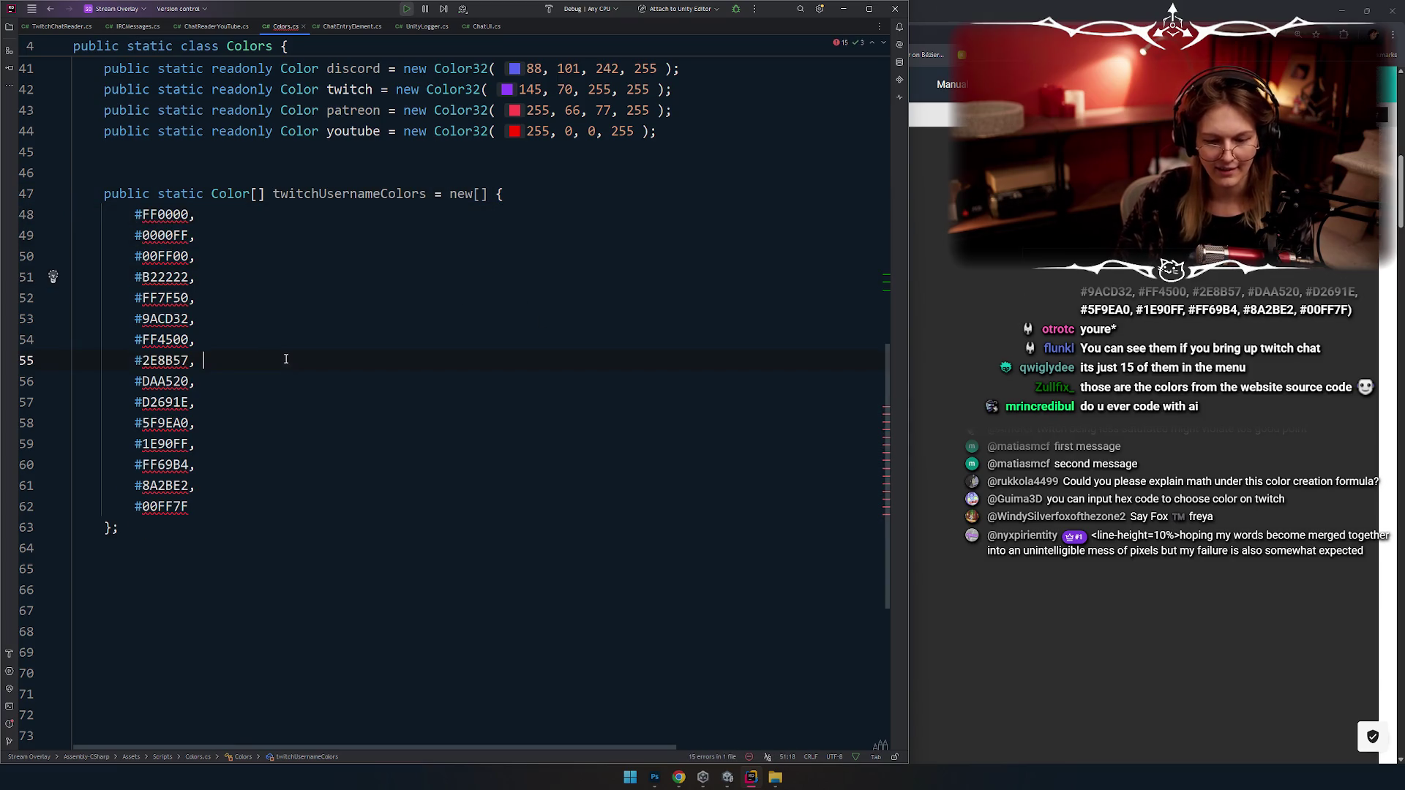
Step: Select the leading '#' on all fifteen colour lines, then return to a single caret on line 48
left_click(141, 215)
key("alt+shift+Down")
key("alt+shift+Down")
key("alt+shift+Down")
scroll(246, 392, "up", 3)
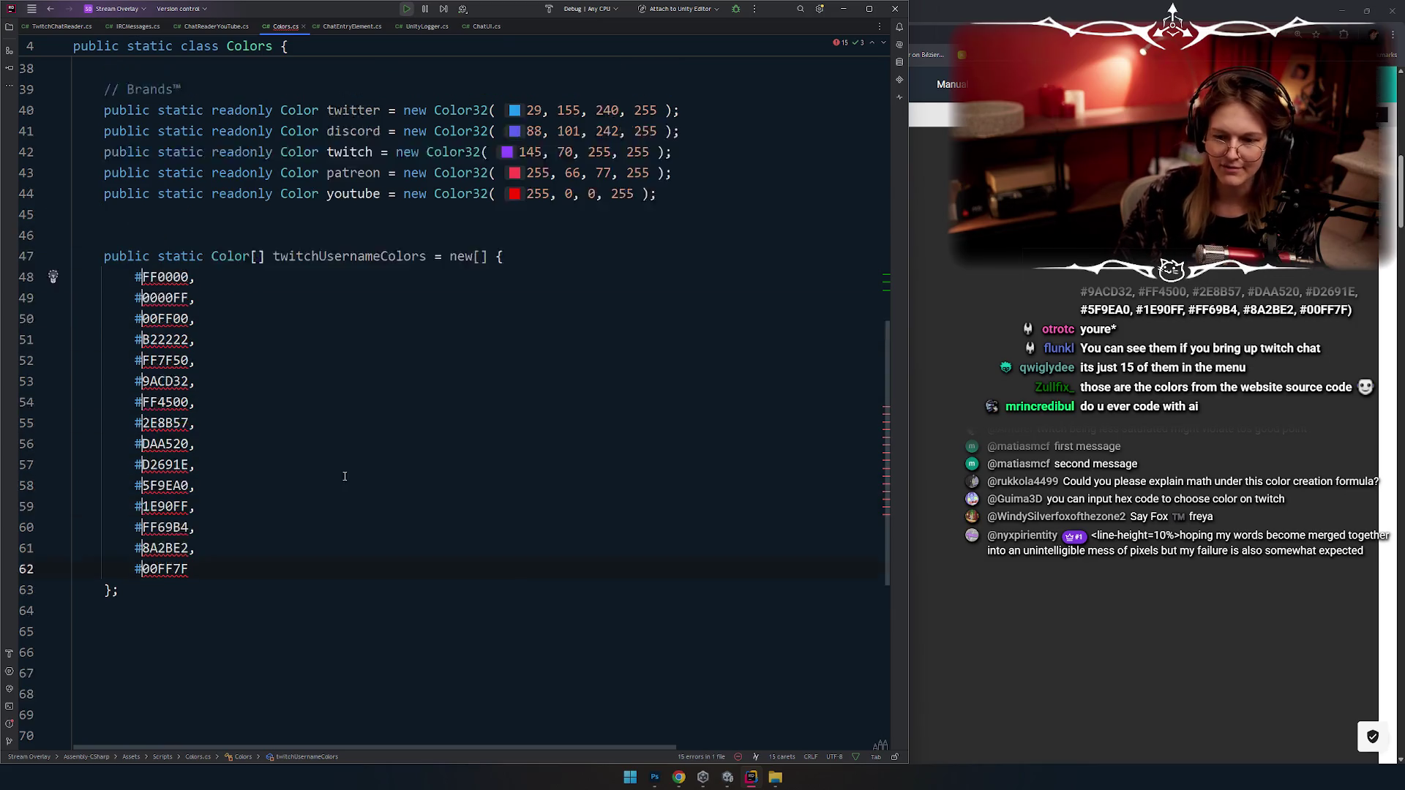
scroll(564, 460, "down", 3)
key("shift+Left")
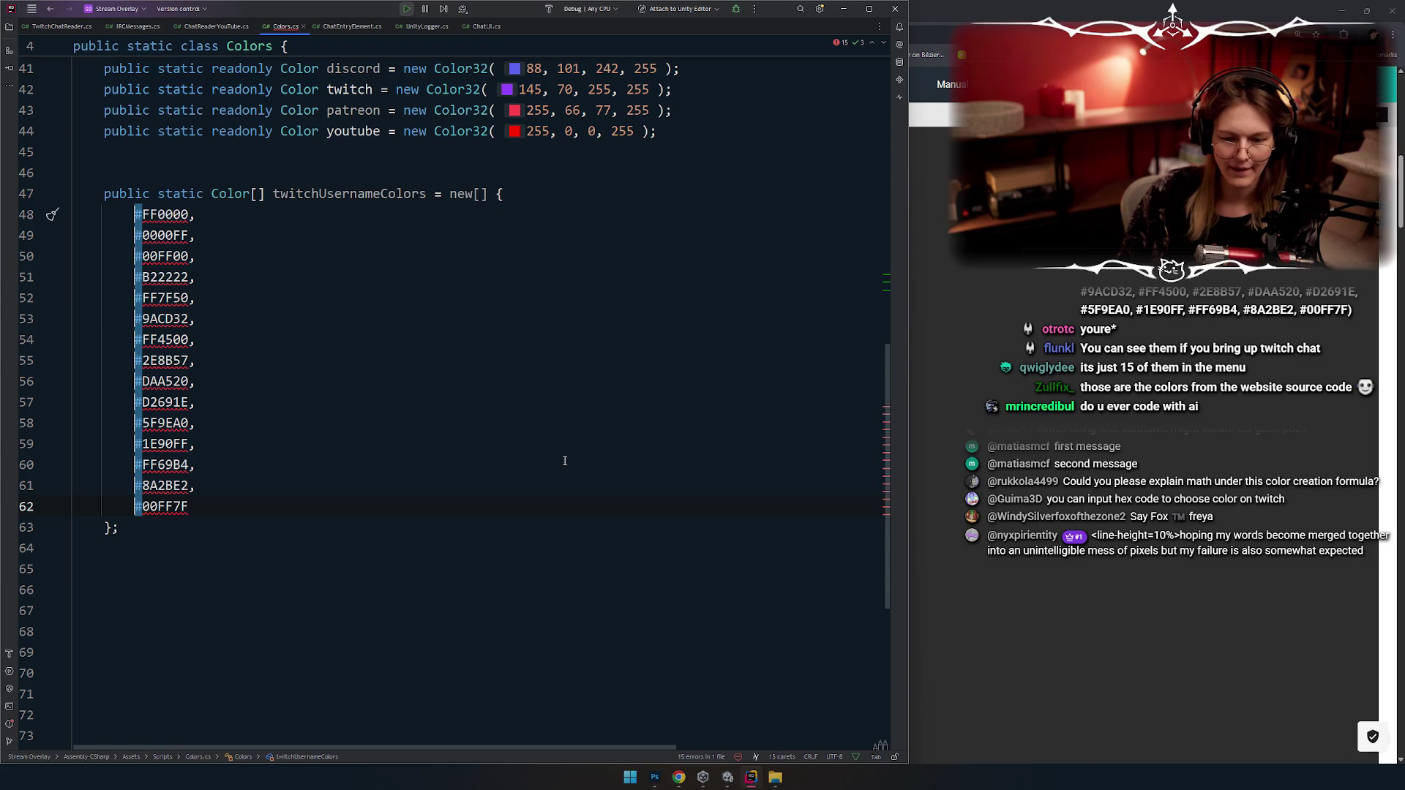
scroll(564, 461, "up", 5)
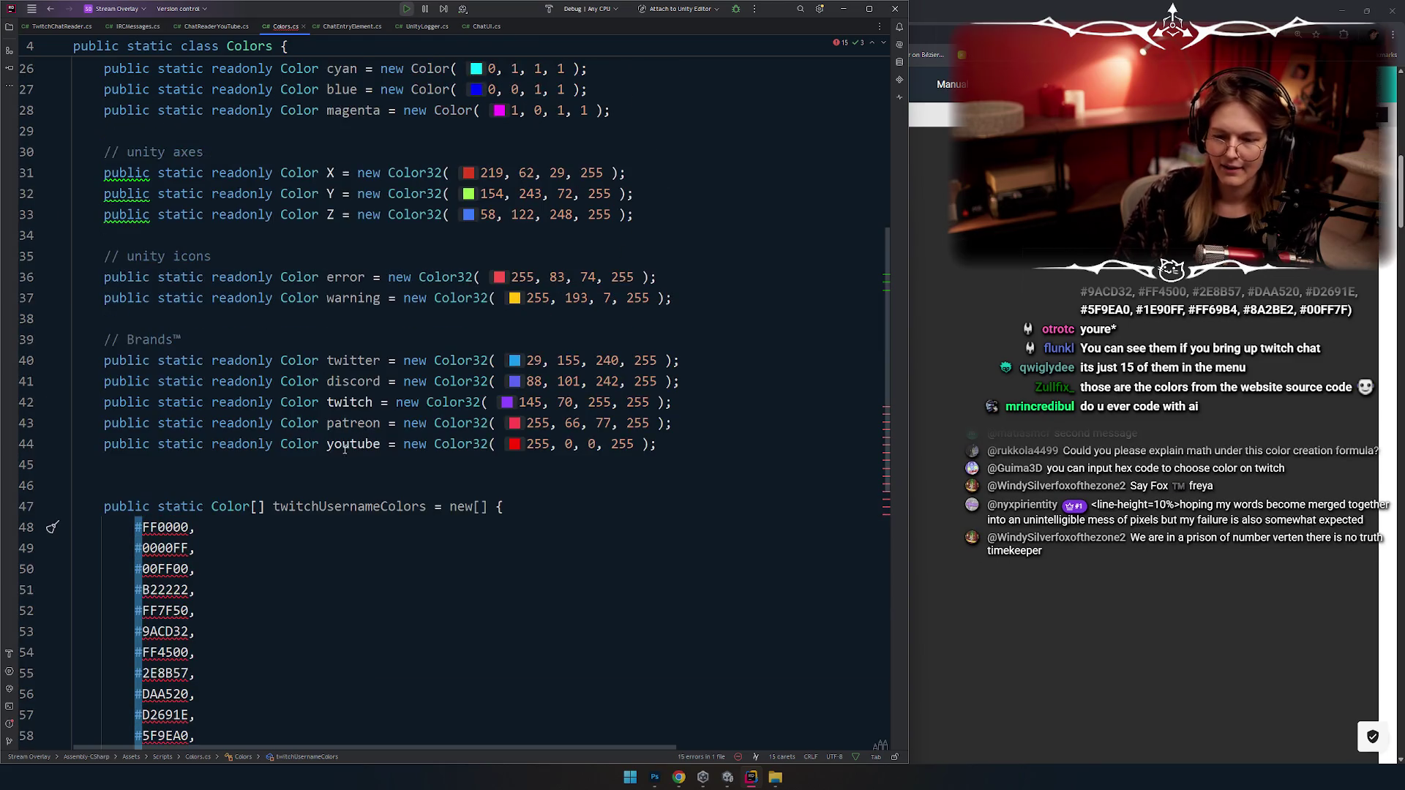
scroll(299, 461, "down", 3)
left_click(299, 458)
left_click(203, 360)
key("Left")
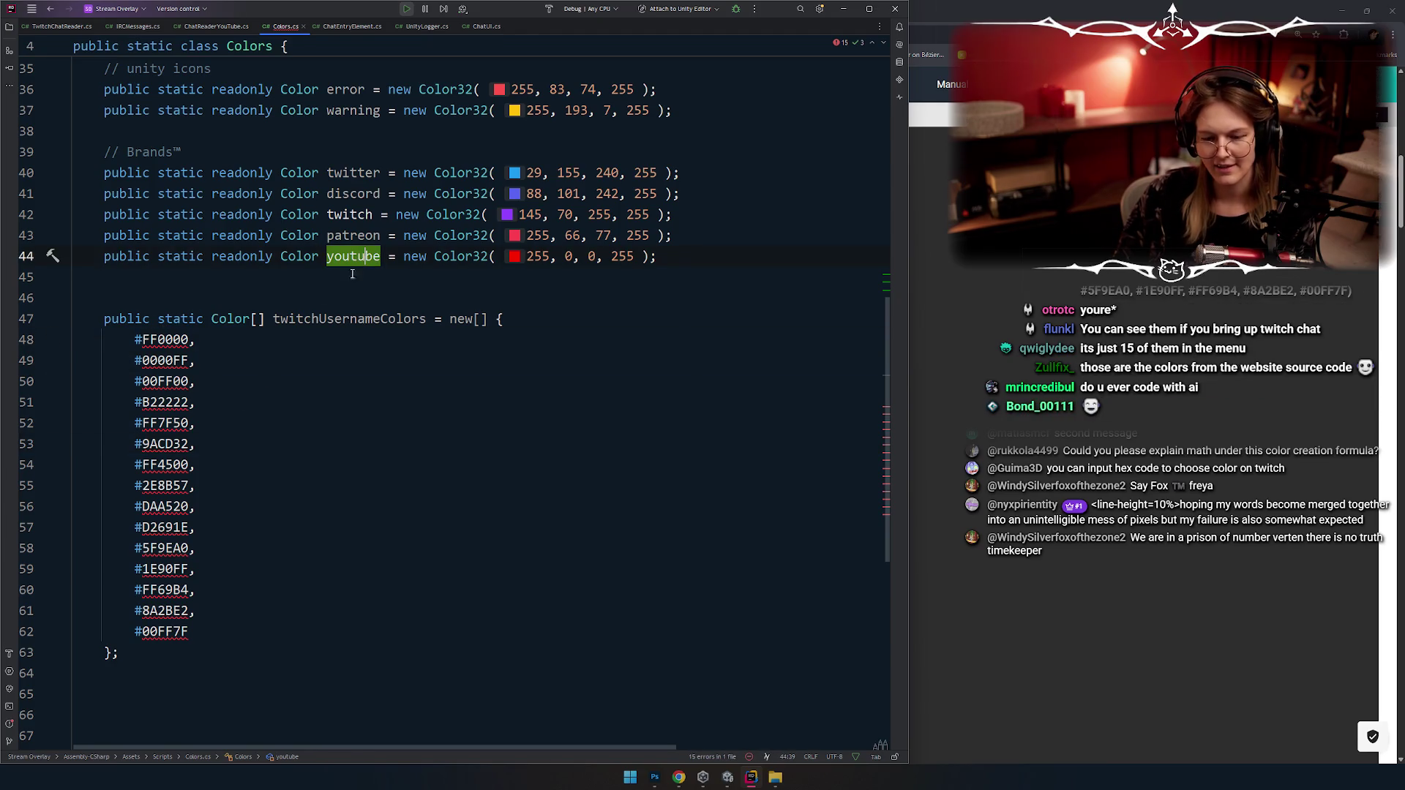
type("c")
key("BackSpace")
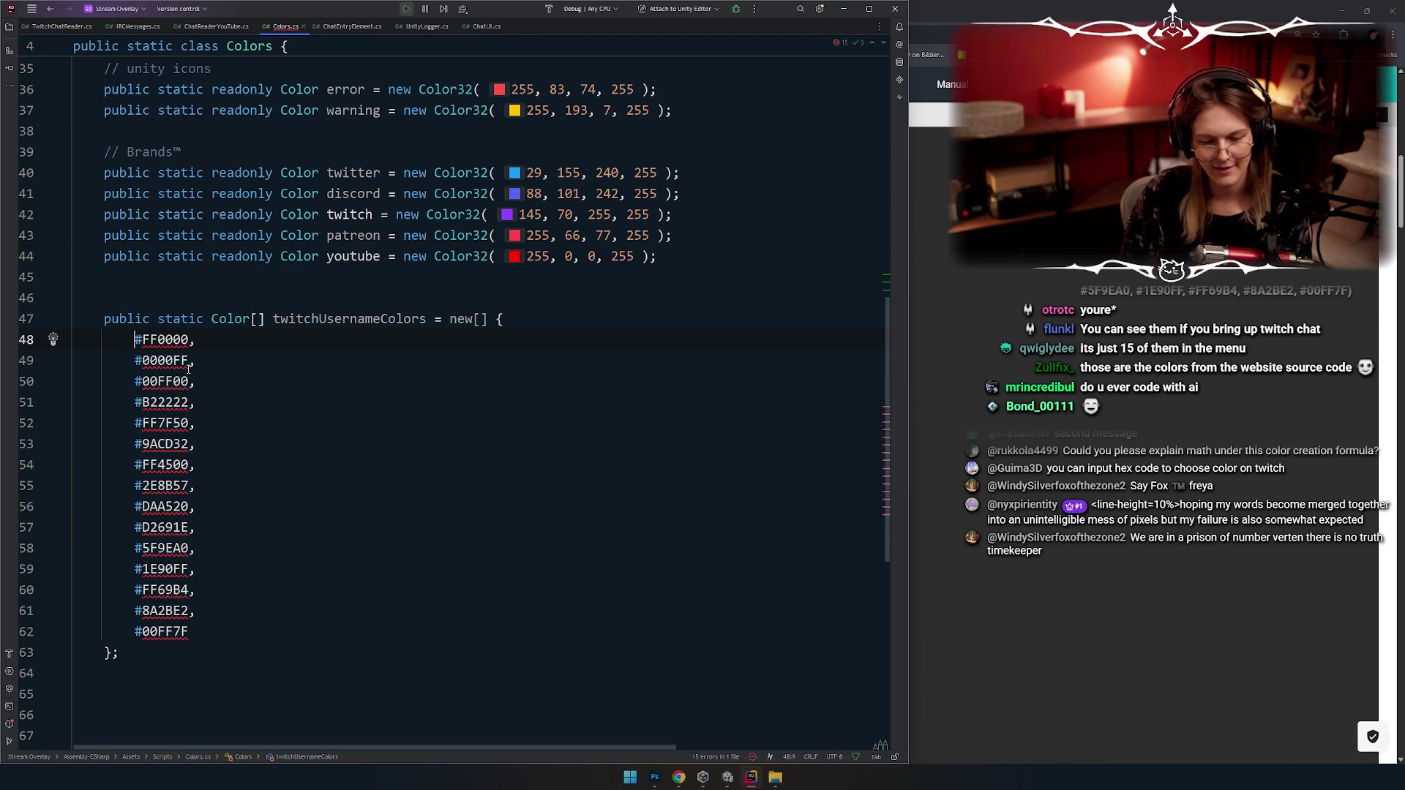
Step: Start wrapping #FF0000 in a Color32 call, correcting the misspelled type name
type("color")
key("ctrl+BackSpace")
type("Cooor")
key("Escape")
key("ctrl+shift+Left")
type("Color32(")
Step: Prefix it with 'new', check the Color32 parameter hints, then delete 'new Color32()'
key("Home")
type("new")
key("ctrl+z")
type("b")
key("BackSpace")
type("new")
key("Return")
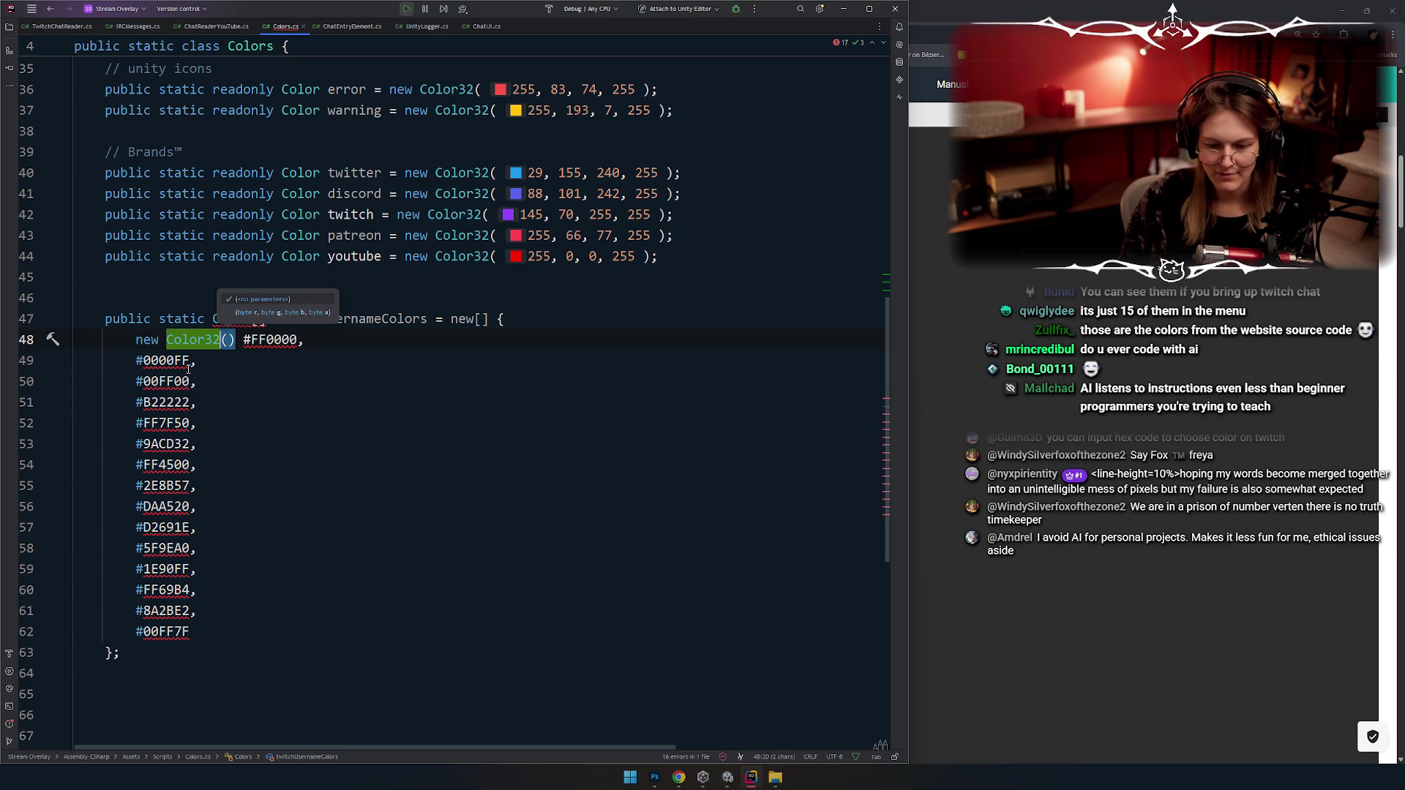
key("ctrl+w")
key("BackSpace")
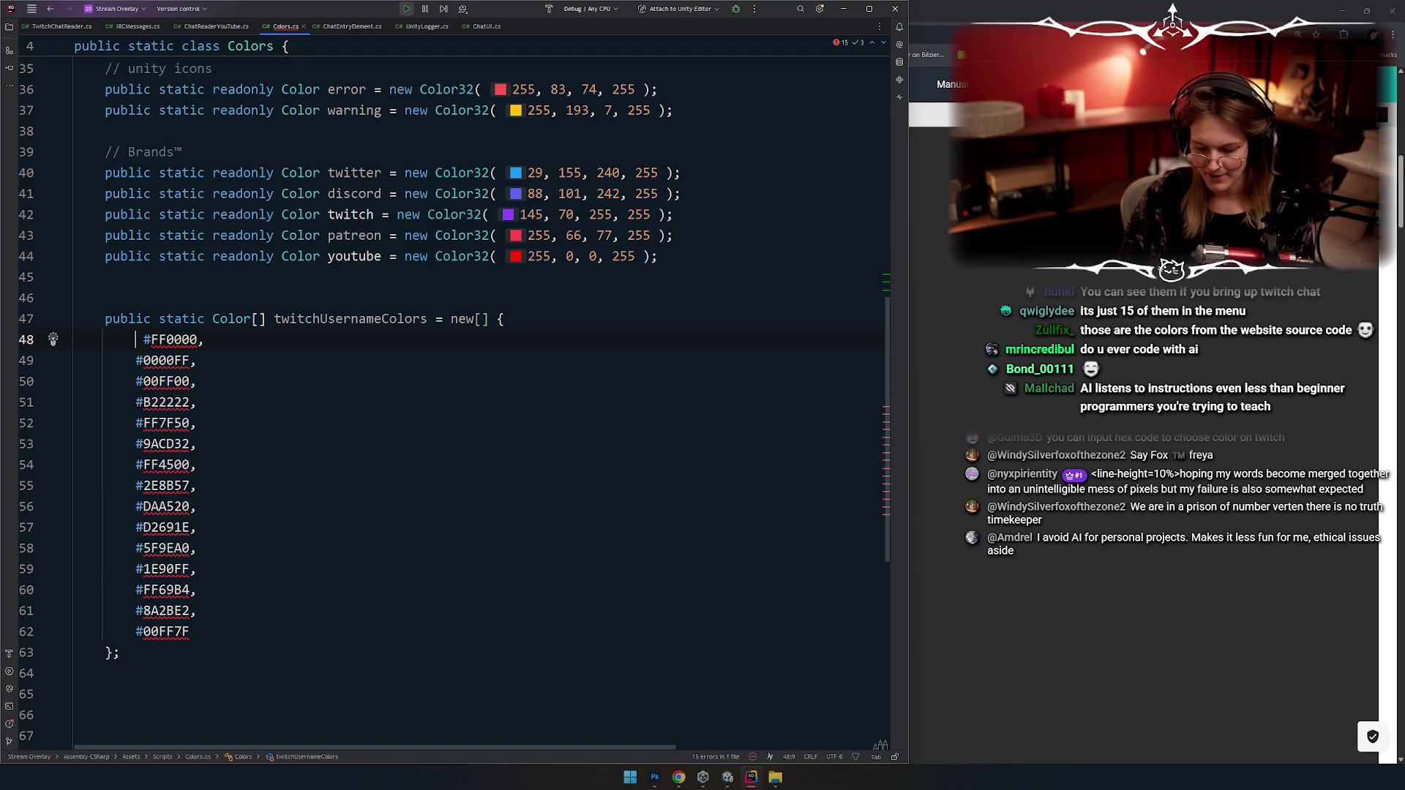
Step: Type 'ColorUtility.' before #FF0000 and browse its conversion methods such as TryParseHtmlString
type("ColorUtility.")
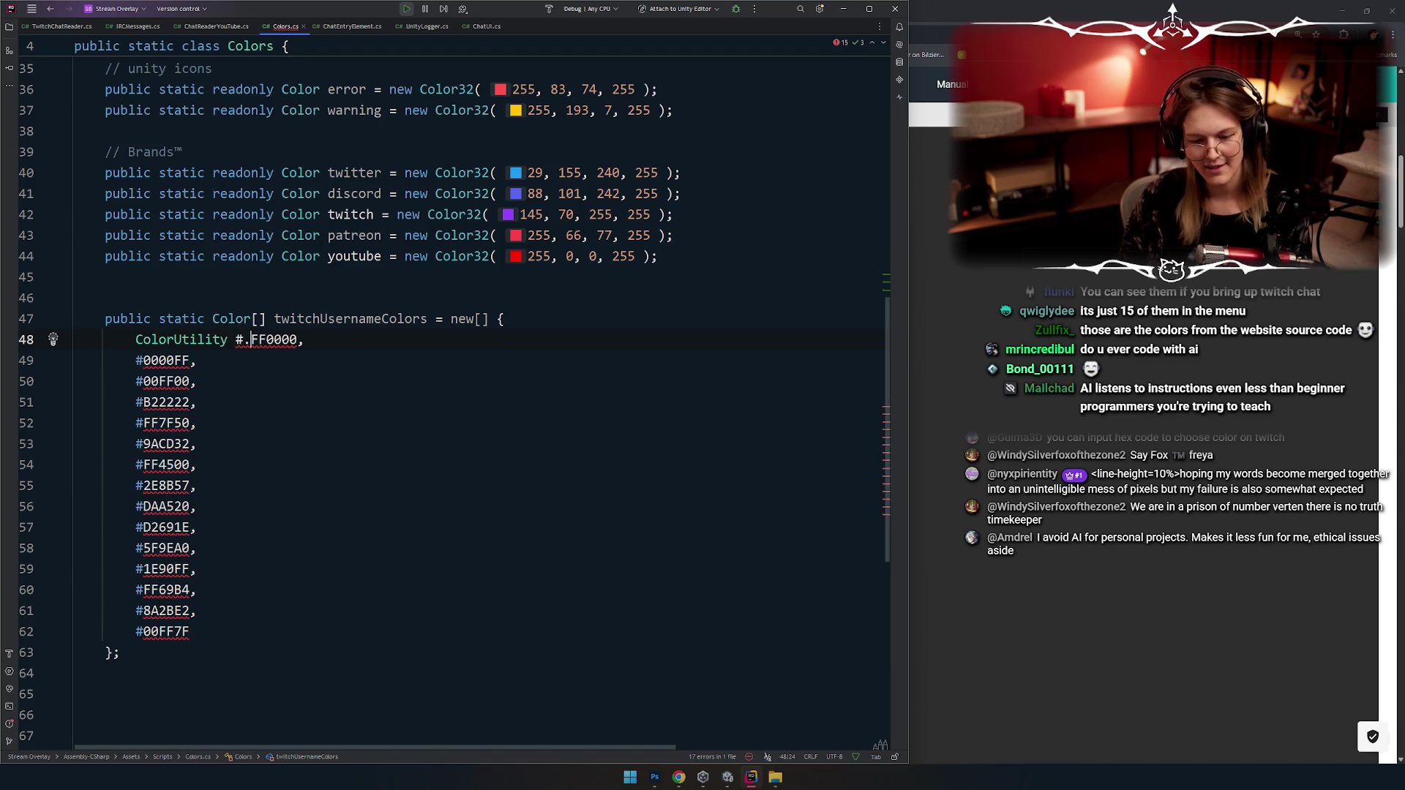
type(".he")
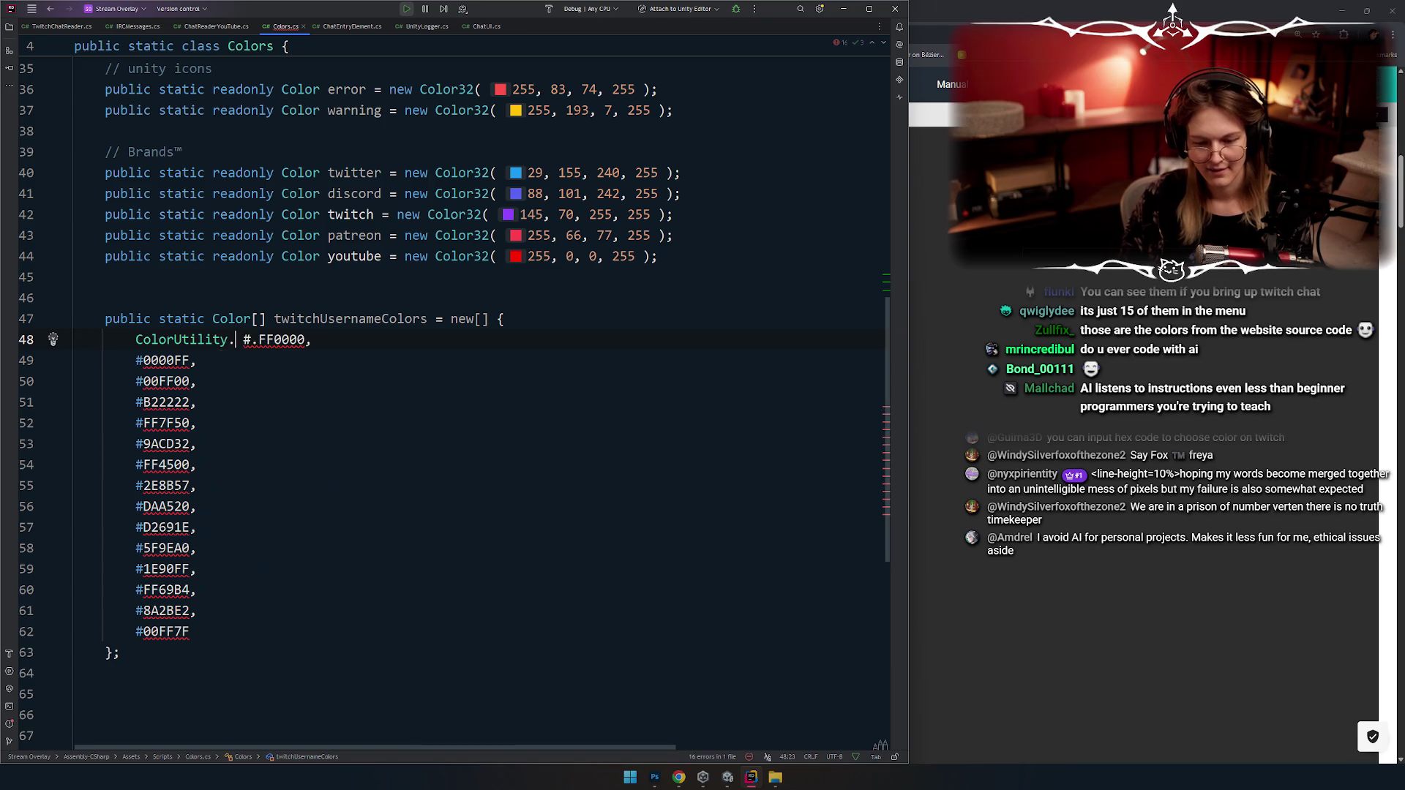
key("BackSpace")
key("BackSpace")
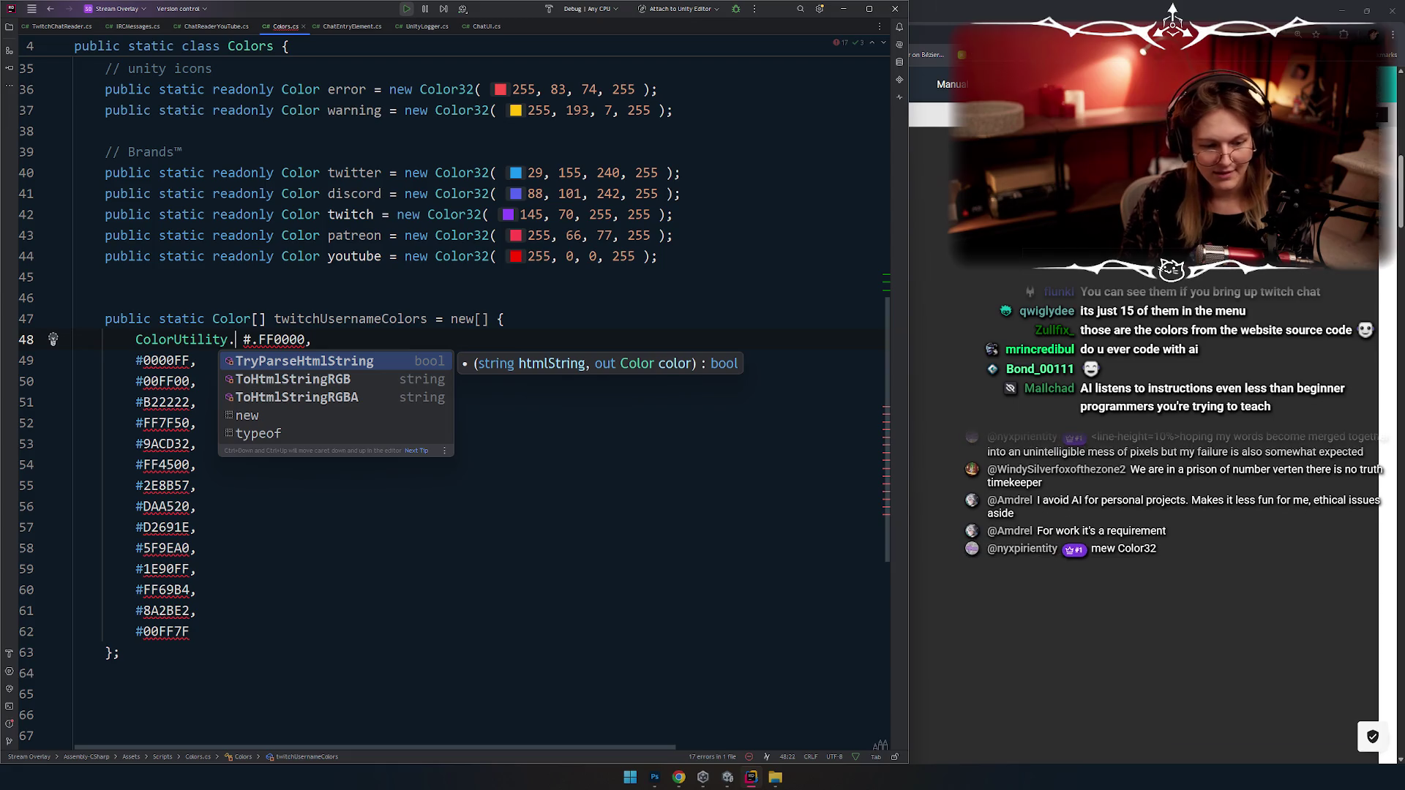
key("Escape")
left_click(496, 256)
Step: Add blank lines between the brand colours and the colour array
key("Down")
key("Return")
key("Return")
key("Return")
key("Up")
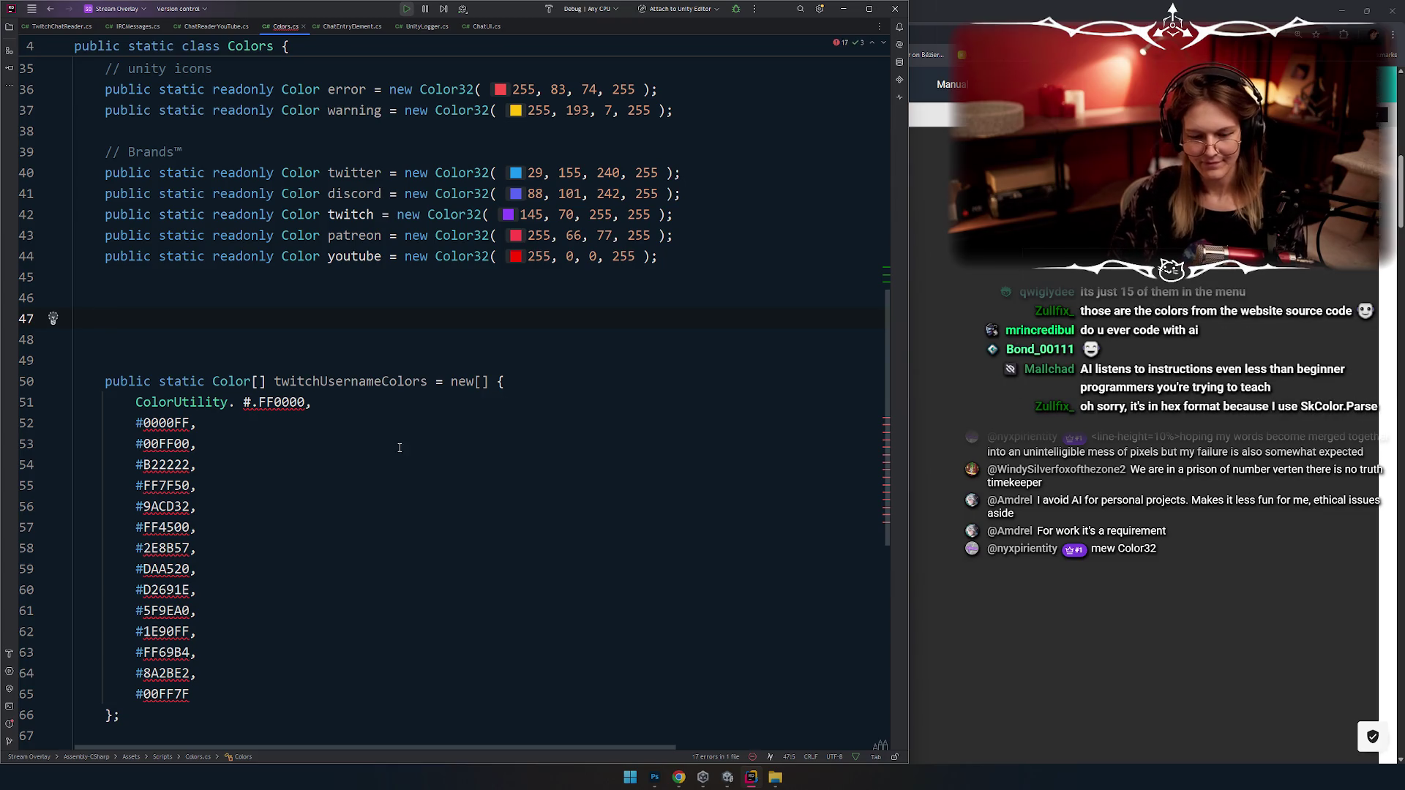
Step: Declare a 'Color HexToColor(string hex)' method with an open body
type("COlor")
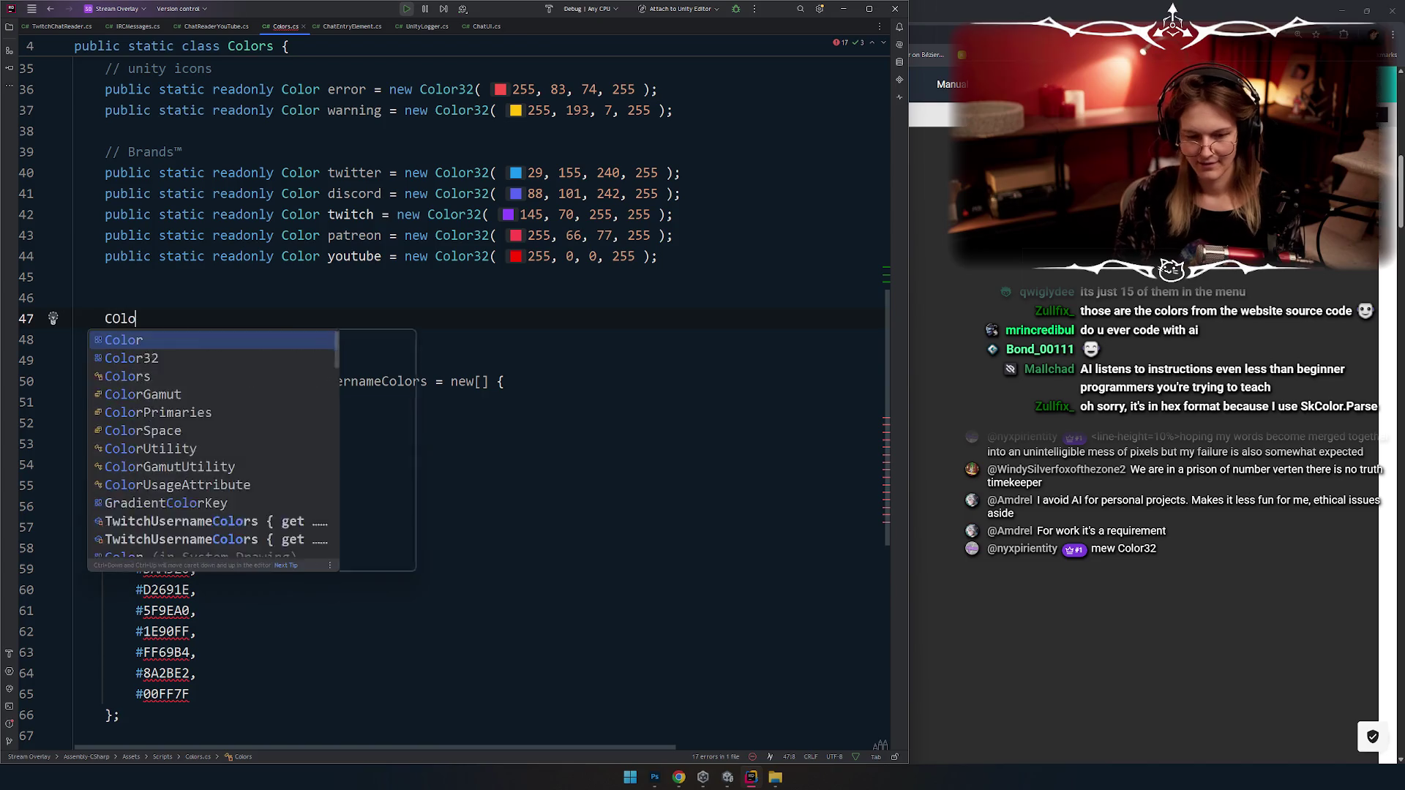
key("BackSpace")
key("BackSpace")
key("BackSpace")
type("lor")
key("BackSpace")
key("BackSpace")
key("BackSpace")
type("olor HexTo")
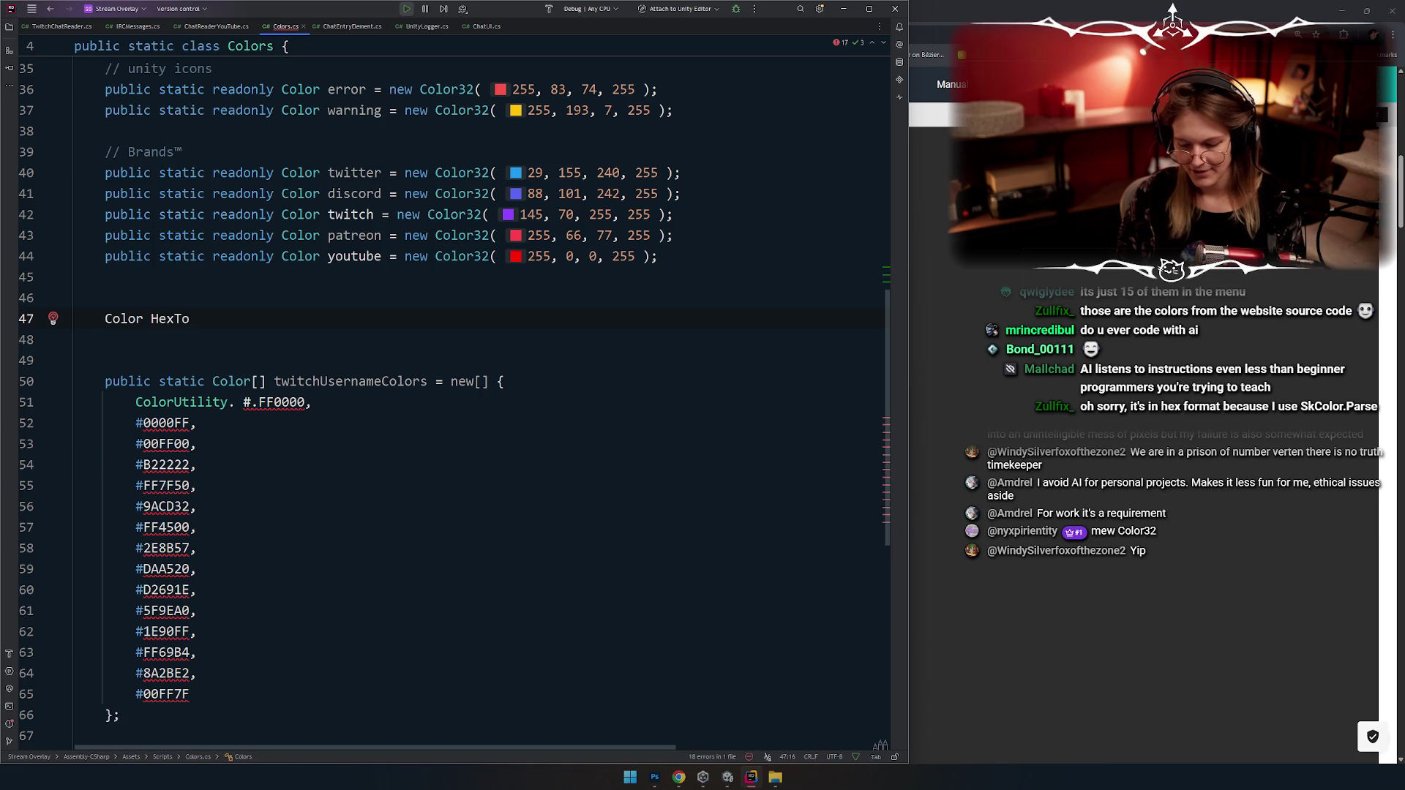
type("Color() {")
key("Return")
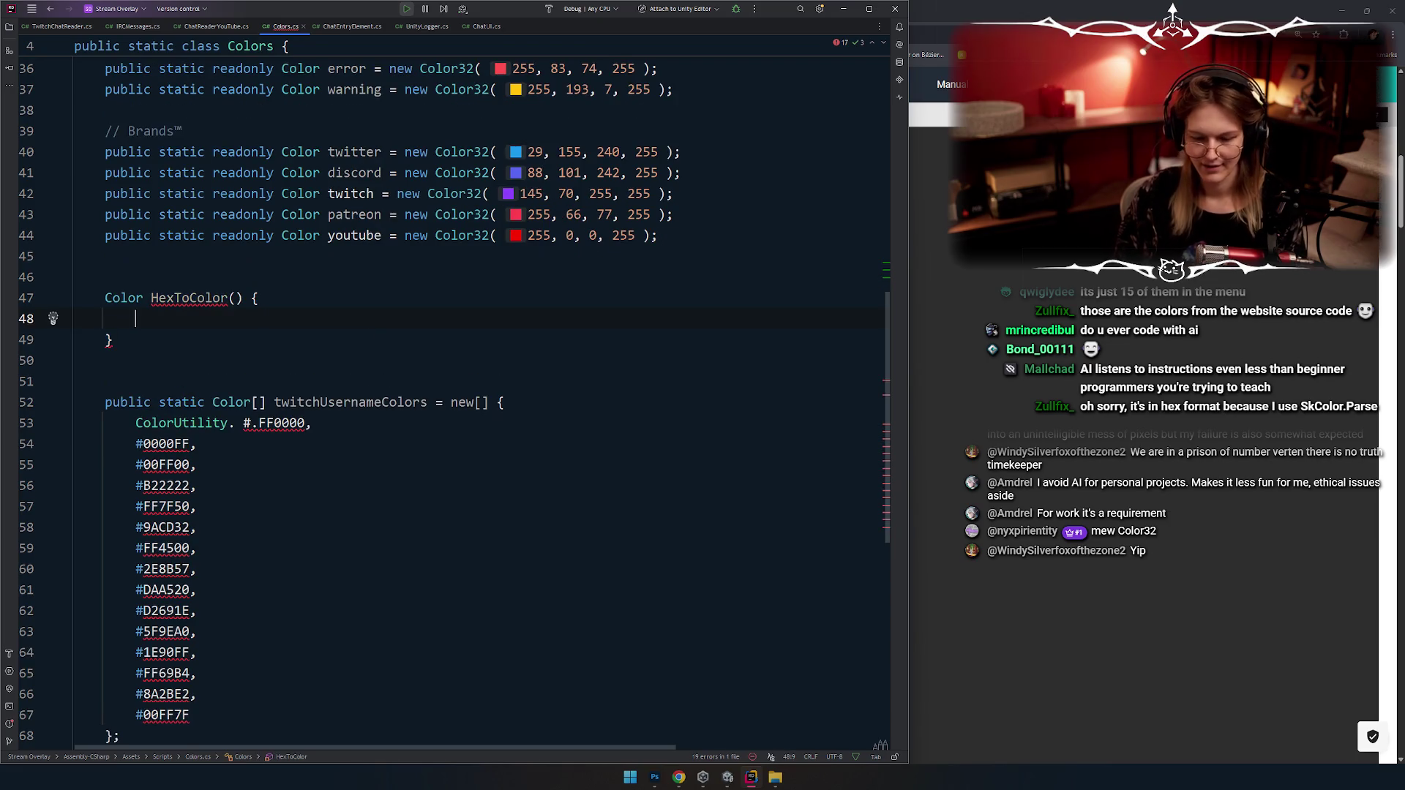
key("Up")
key("End")
key("Left")
key("Left")
key("Left")
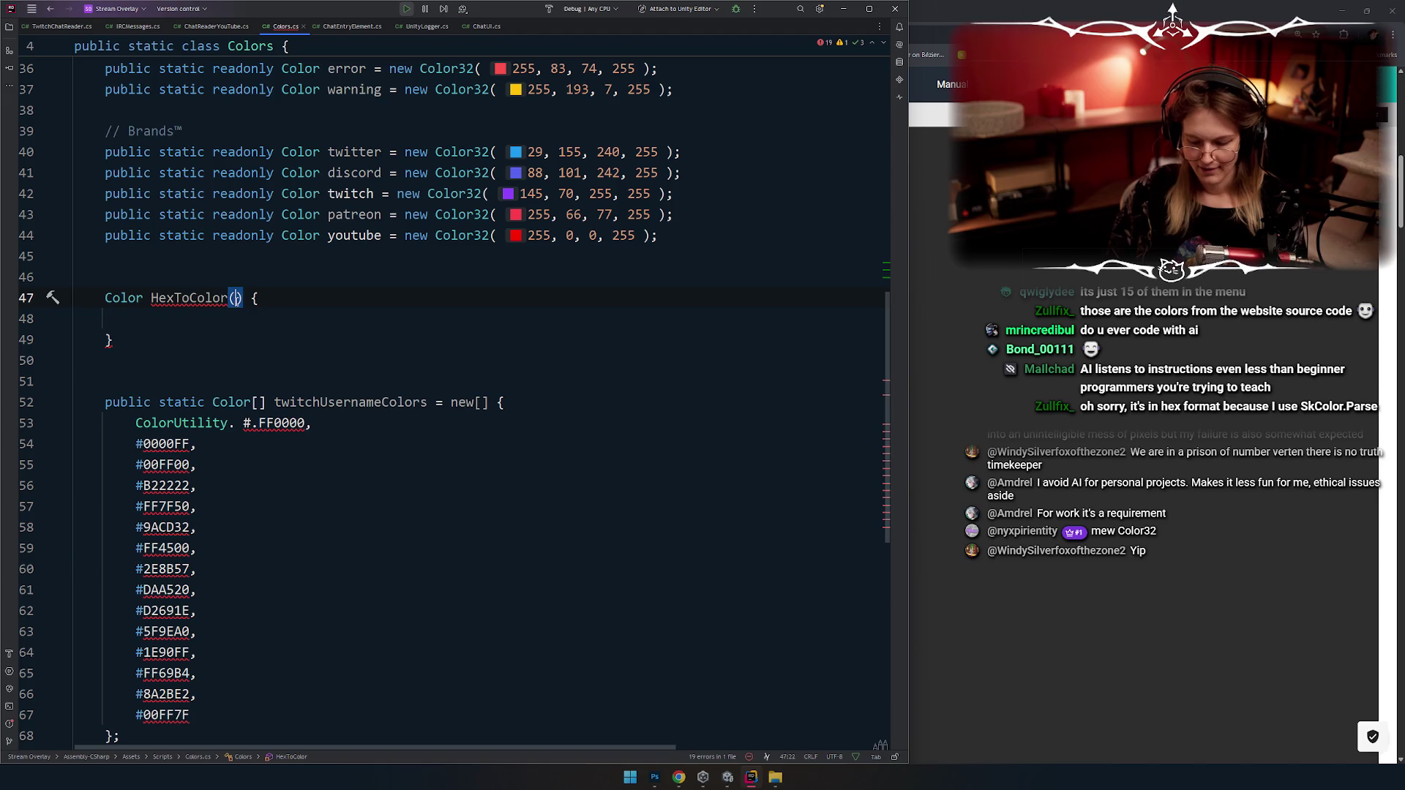
type("string e")
key("BackSpace")
type("hex")
Step: Add an if on ColorUtility.TryParseHtmlString(hex, out Color color)
key("Down")
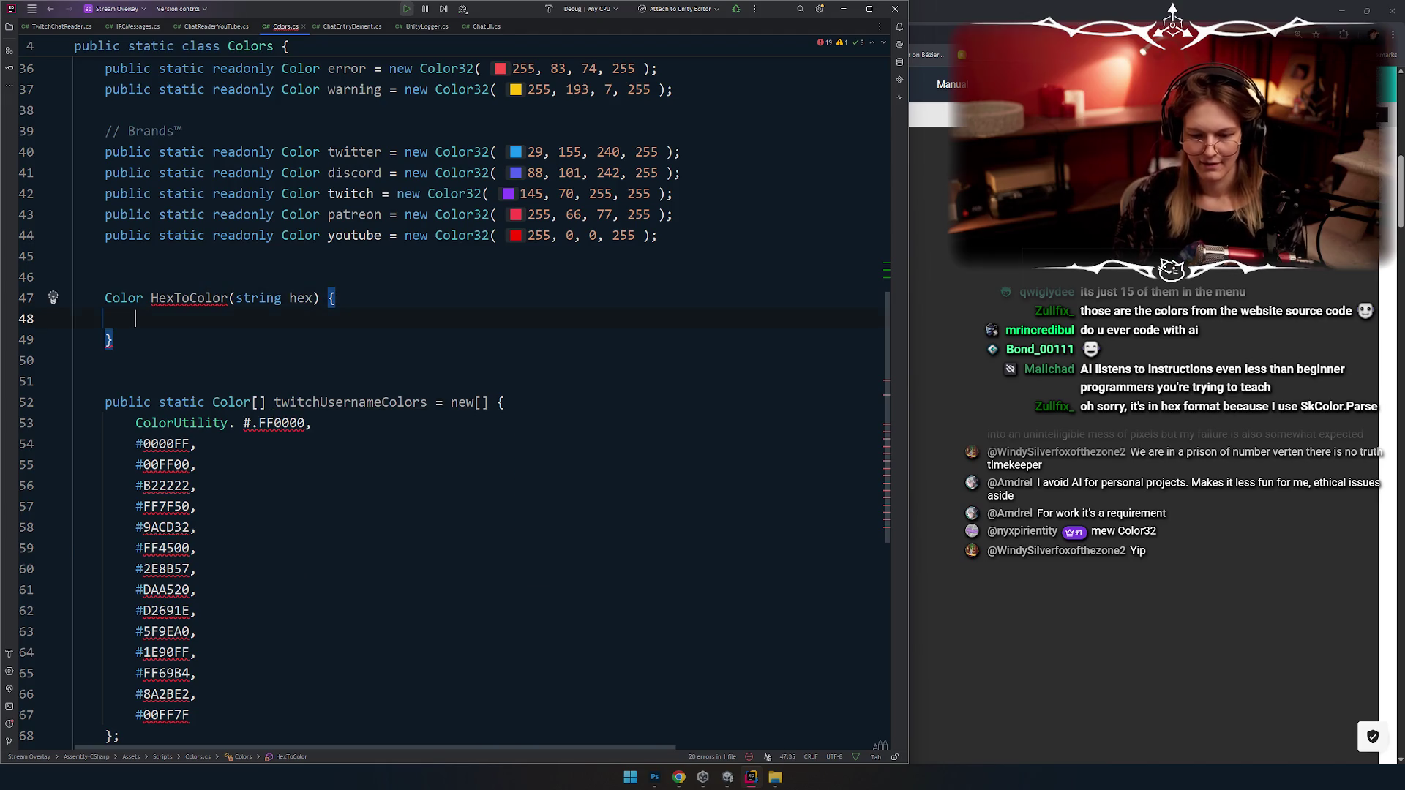
type("return")
key("BackSpace")
key("BackSpace")
key("BackSpace")
type("if(")
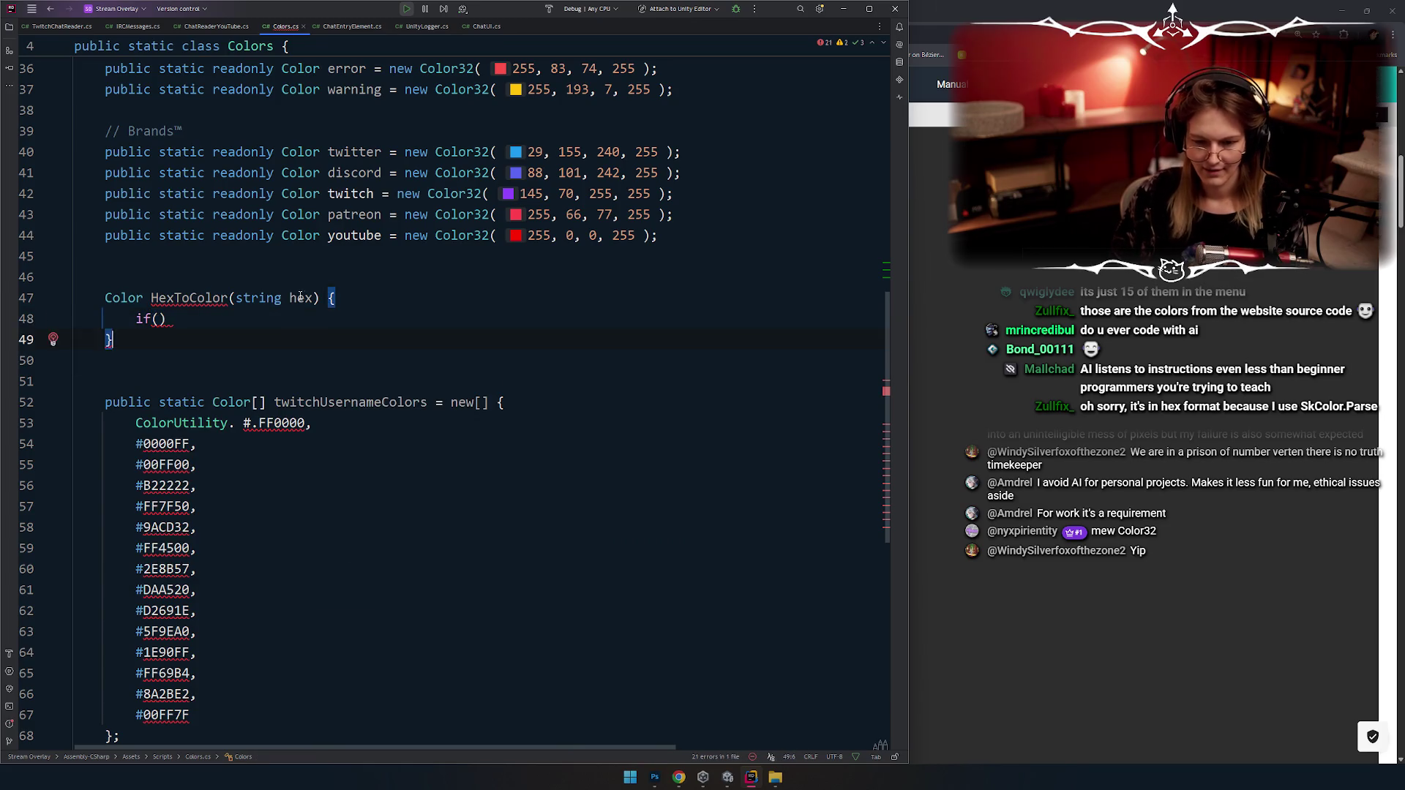
left_click_drag(136, 319, 168, 322)
left_click(159, 319)
type("ColorUtility.")
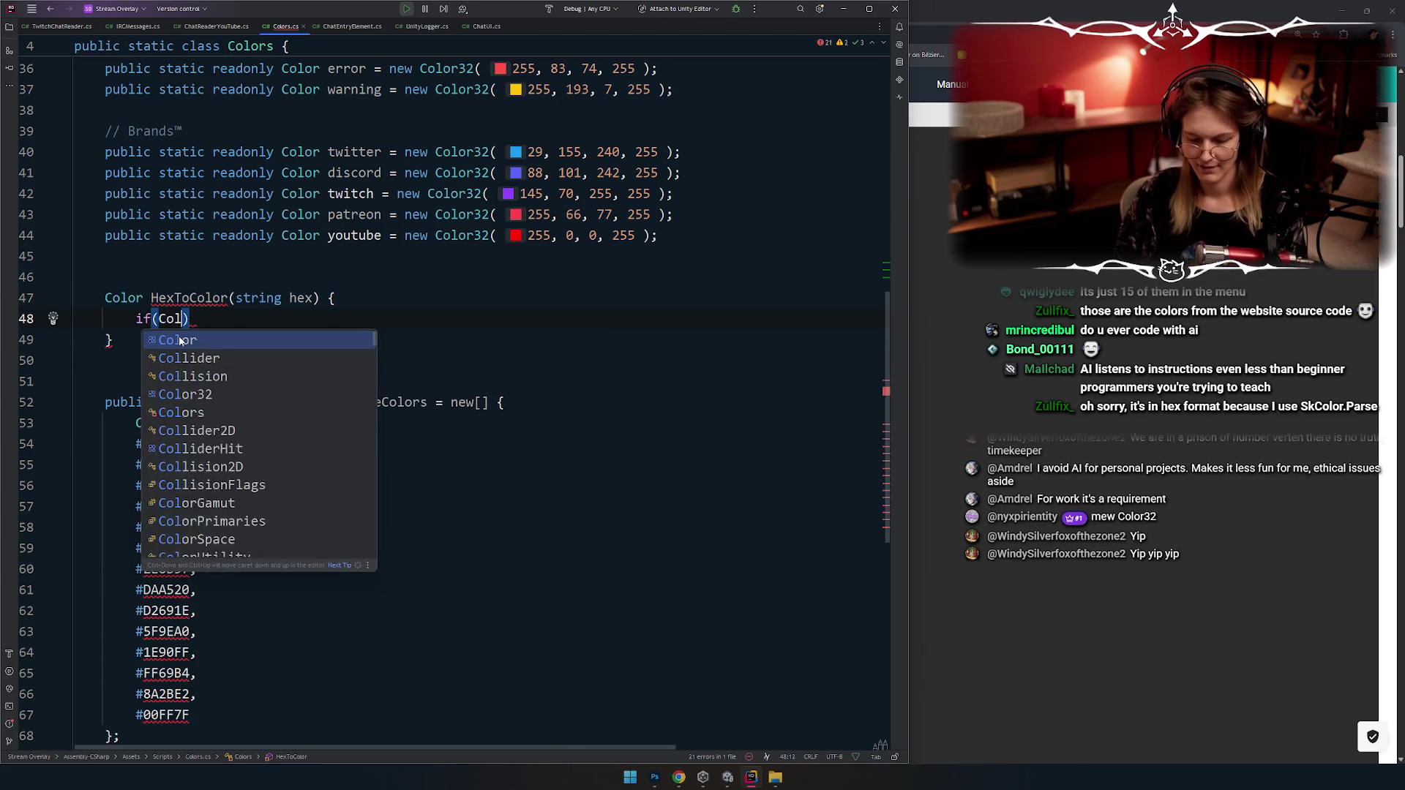
key("Return")
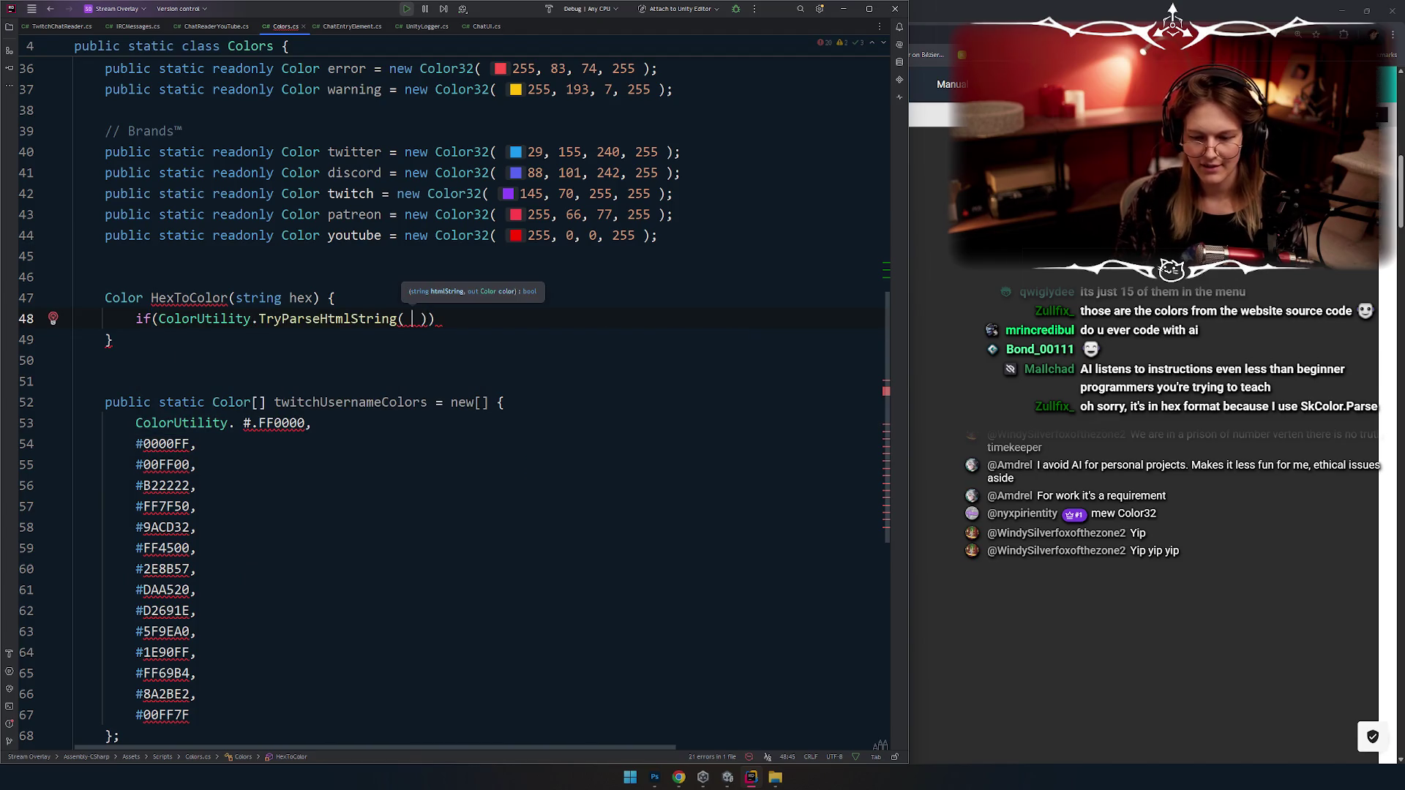
type("hex, out ")
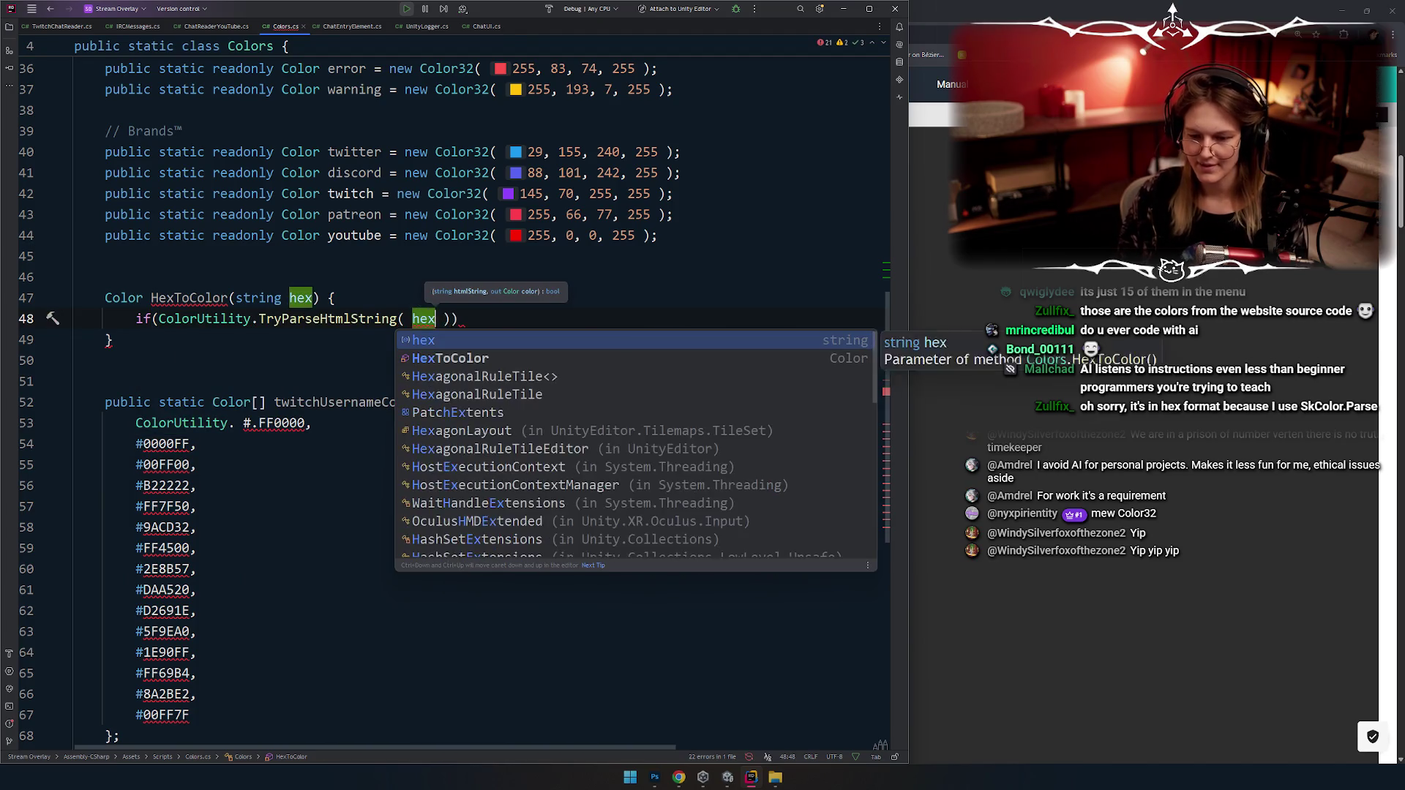
type("COlor colopr")
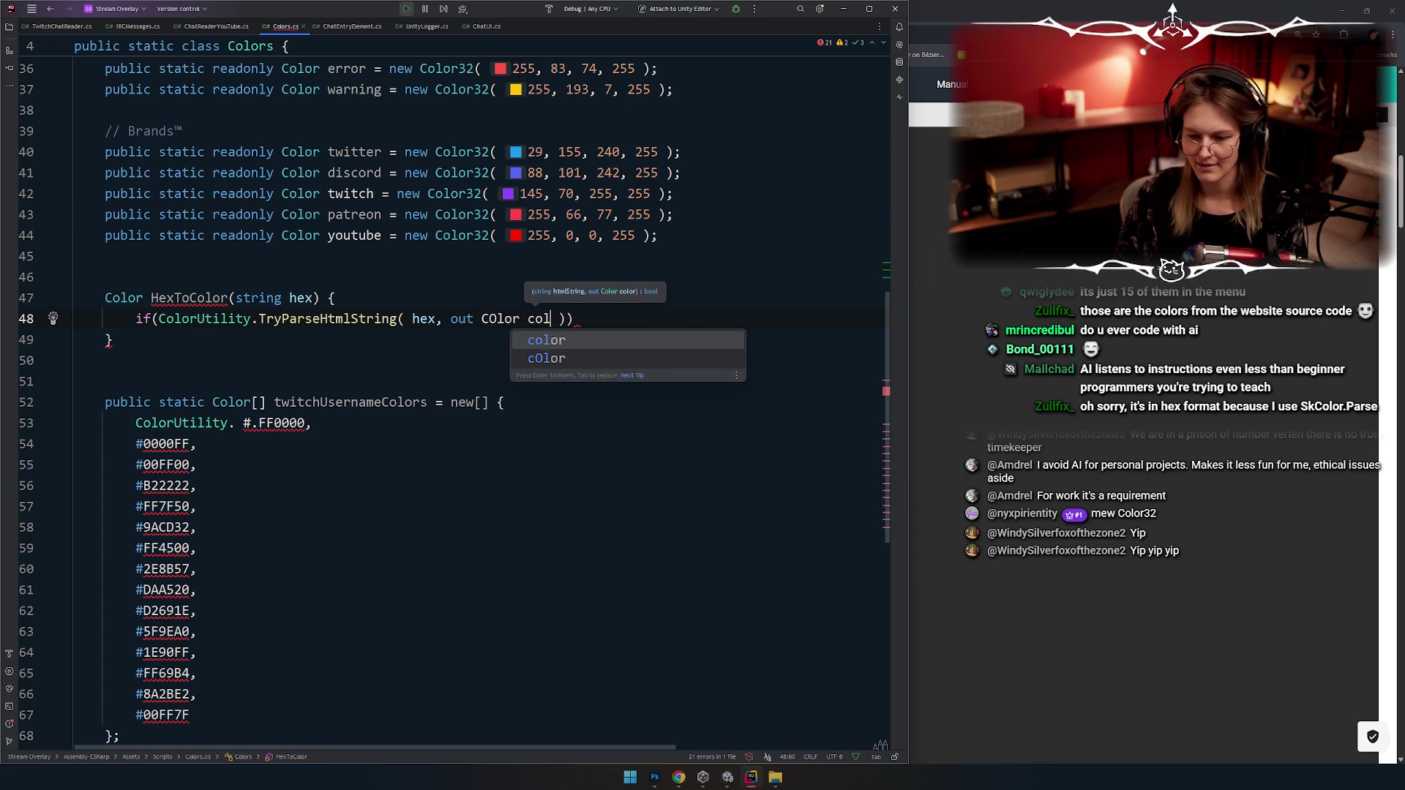
key("alt+Return")
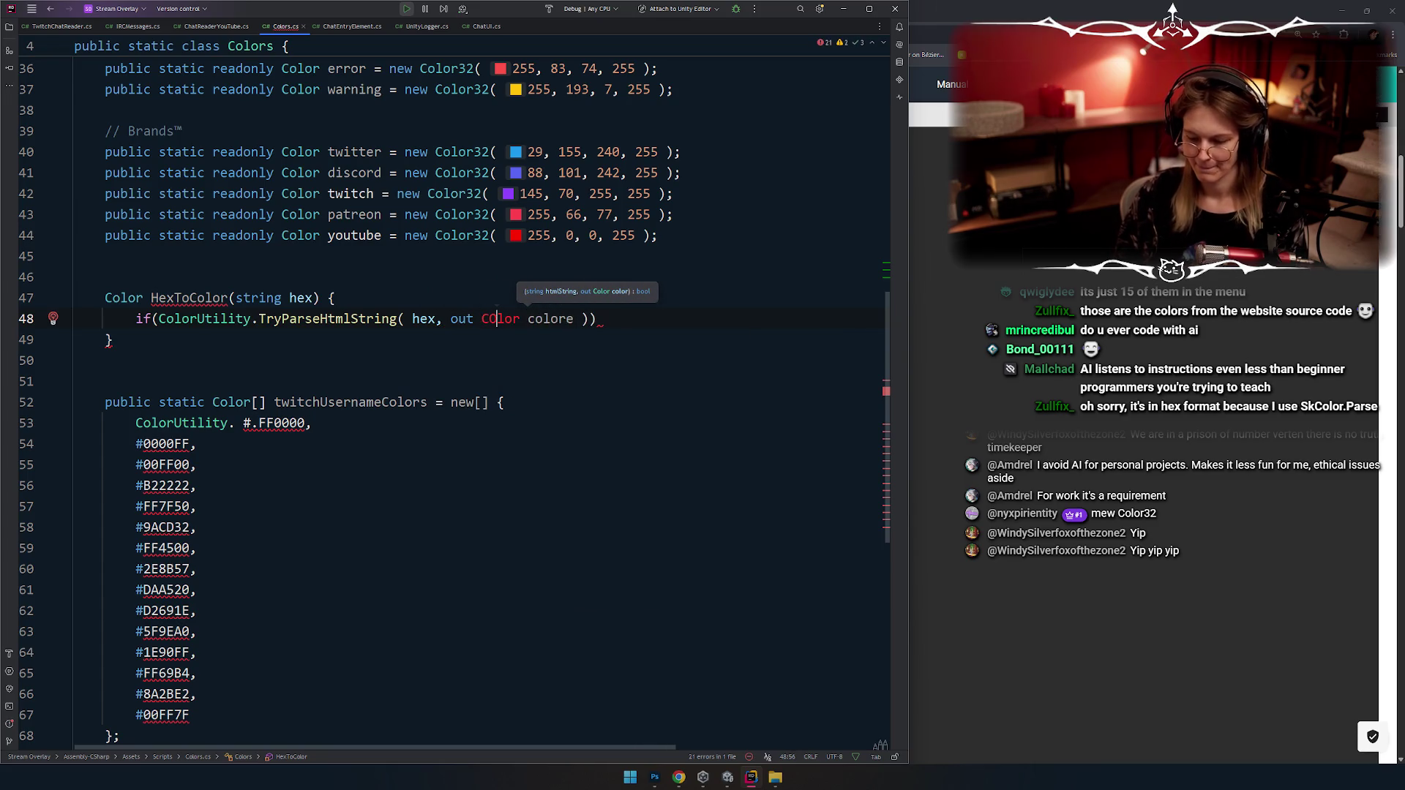
key("BackSpace")
Step: Return color when the hex string parses successfully
key("End")
key("Return")
type("color")
key("ctrl+w")
type("return color;")
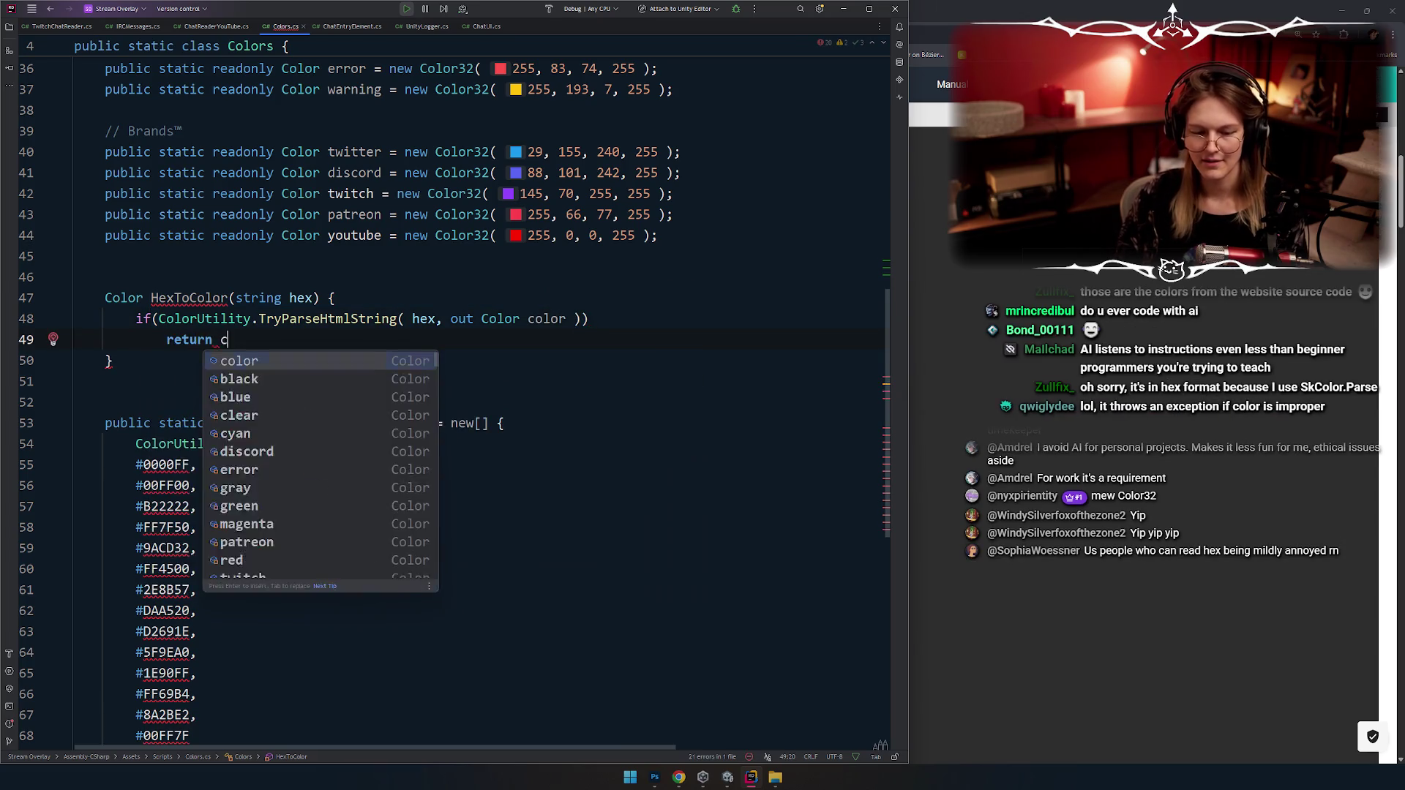
key("Return")
Step: Add 'return Color.white;' as the fallback, replacing the mistaken aquamarine and wheat
type("retyr")
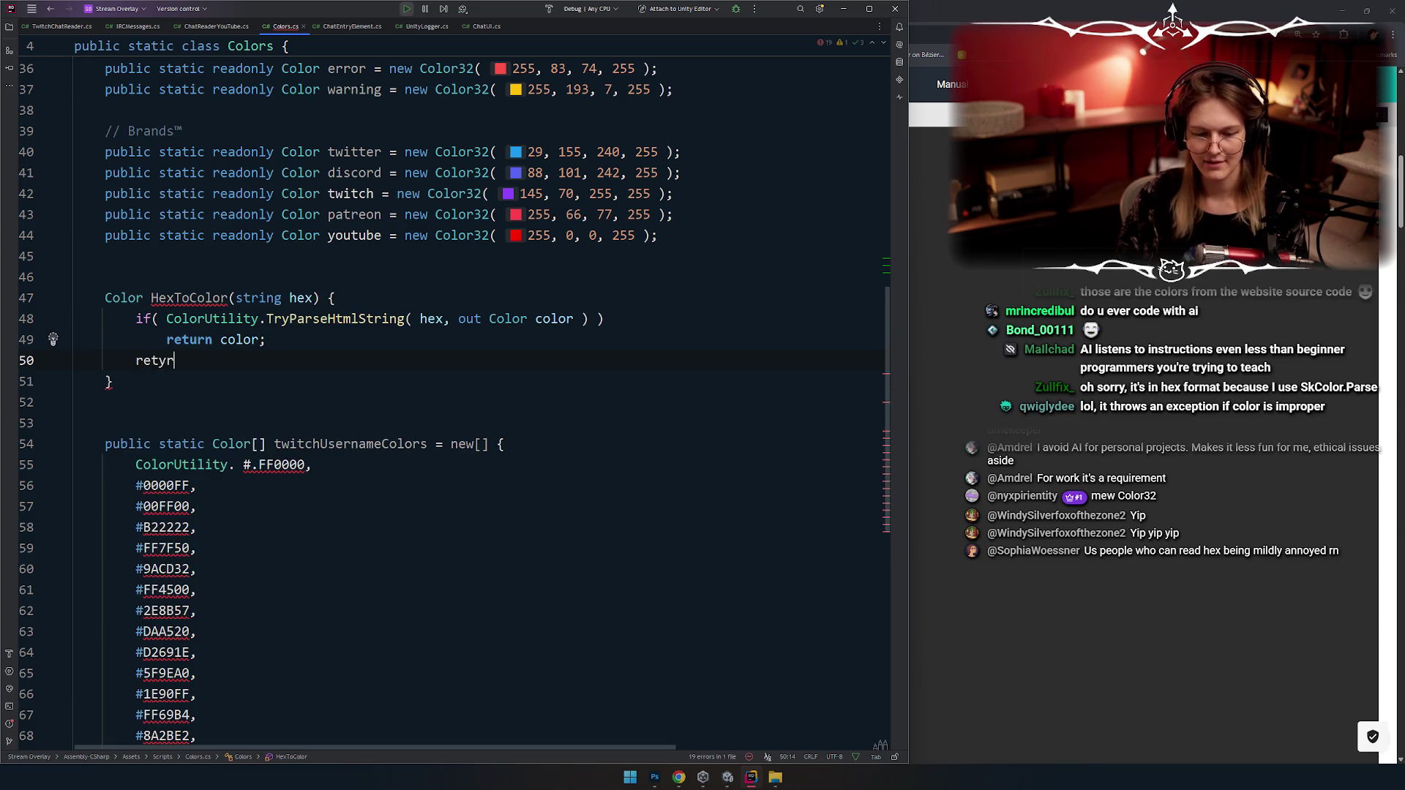
type("urn Color.aquamarine,")
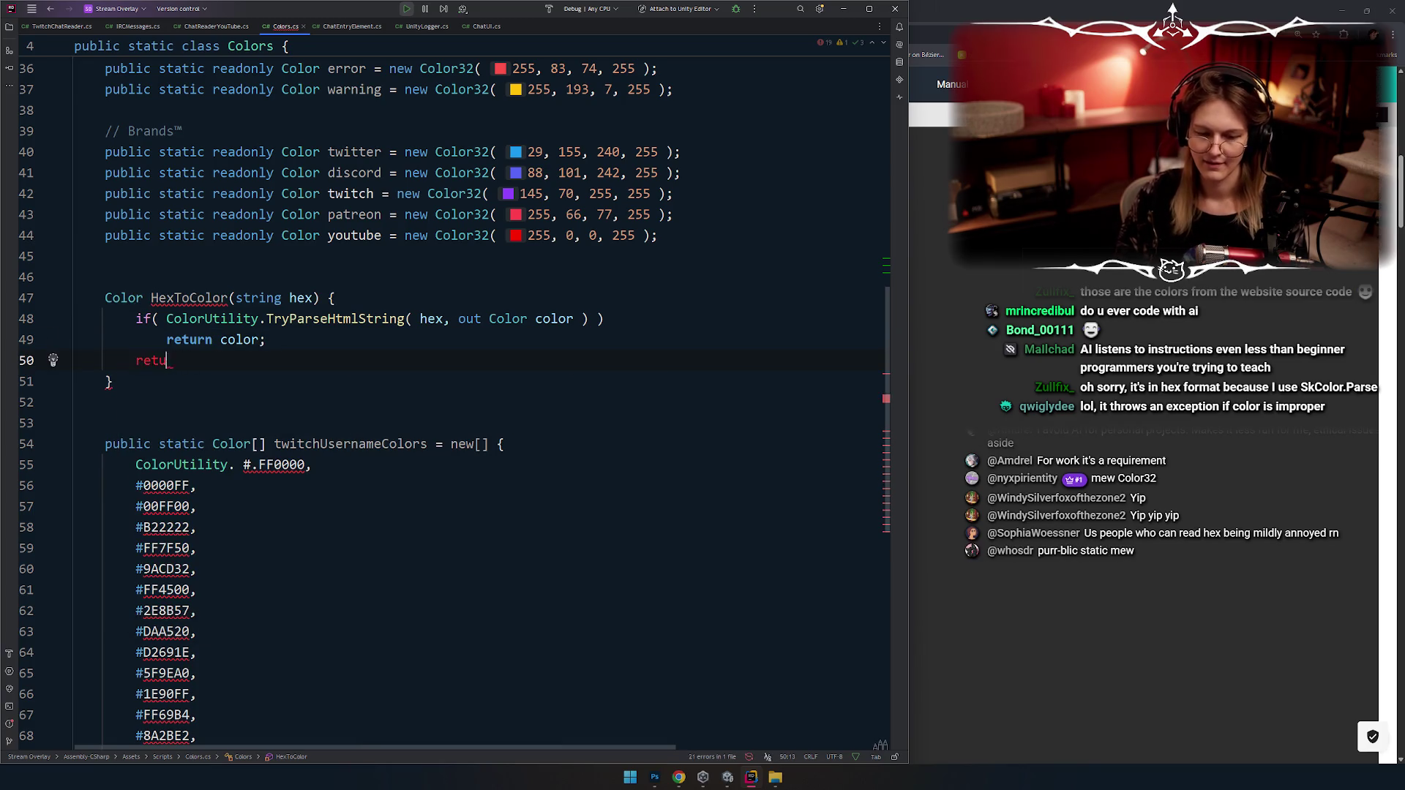
key("shift+Left")
key("ctrl+shift+Left")
key("BackSpace")
type("wh")
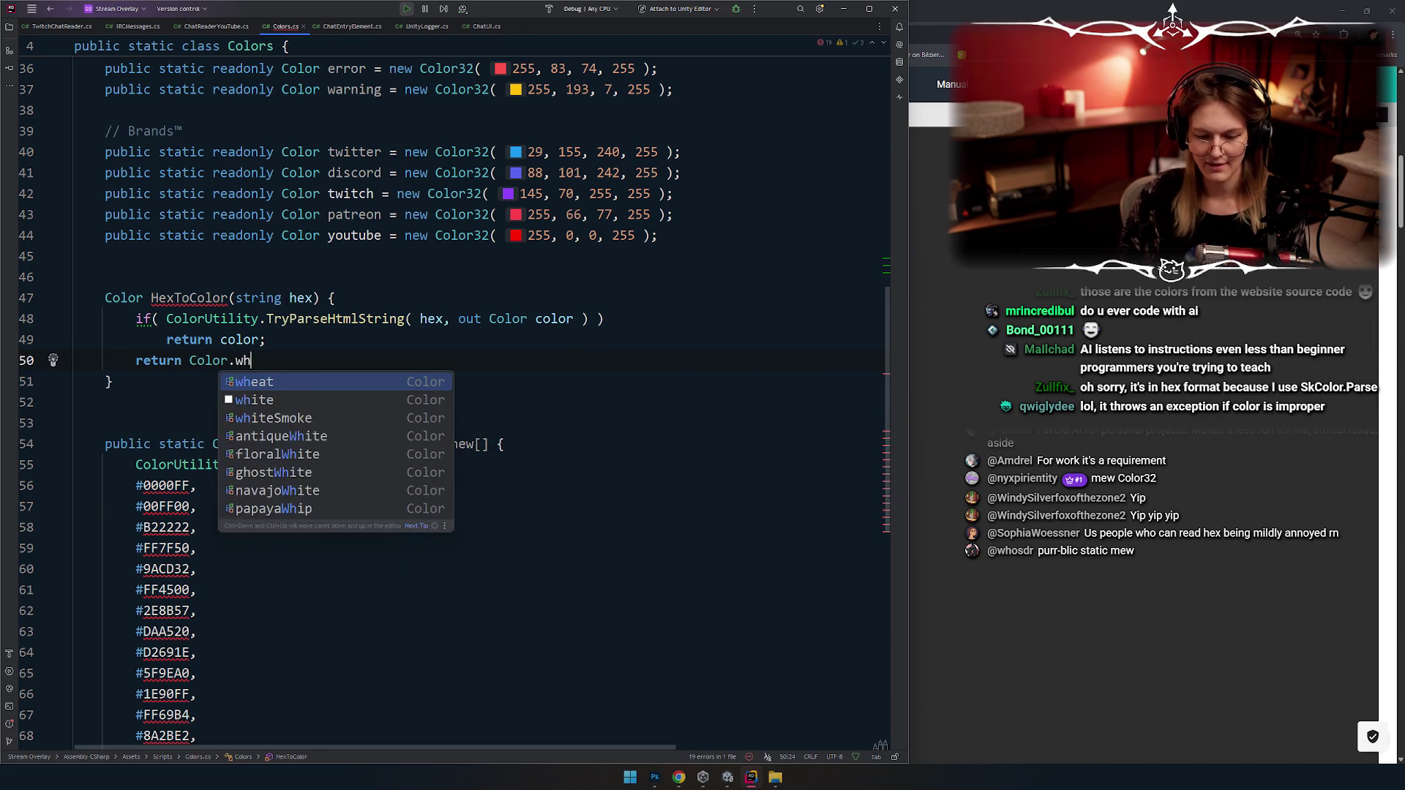
key("Return")
key("BackSpace")
key("BackSpace")
key("BackSpace")
key("Return")
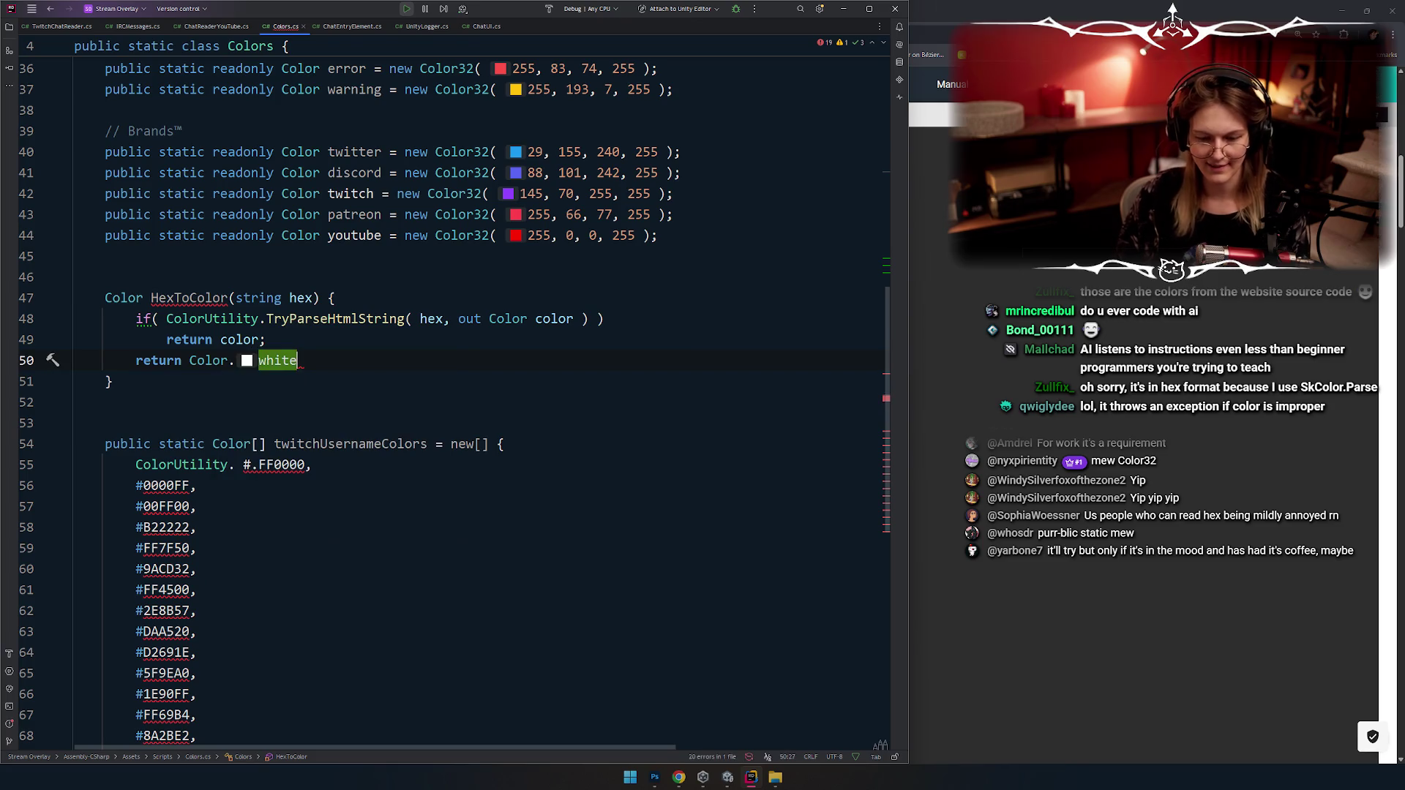
type(";")
left_click(339, 384)
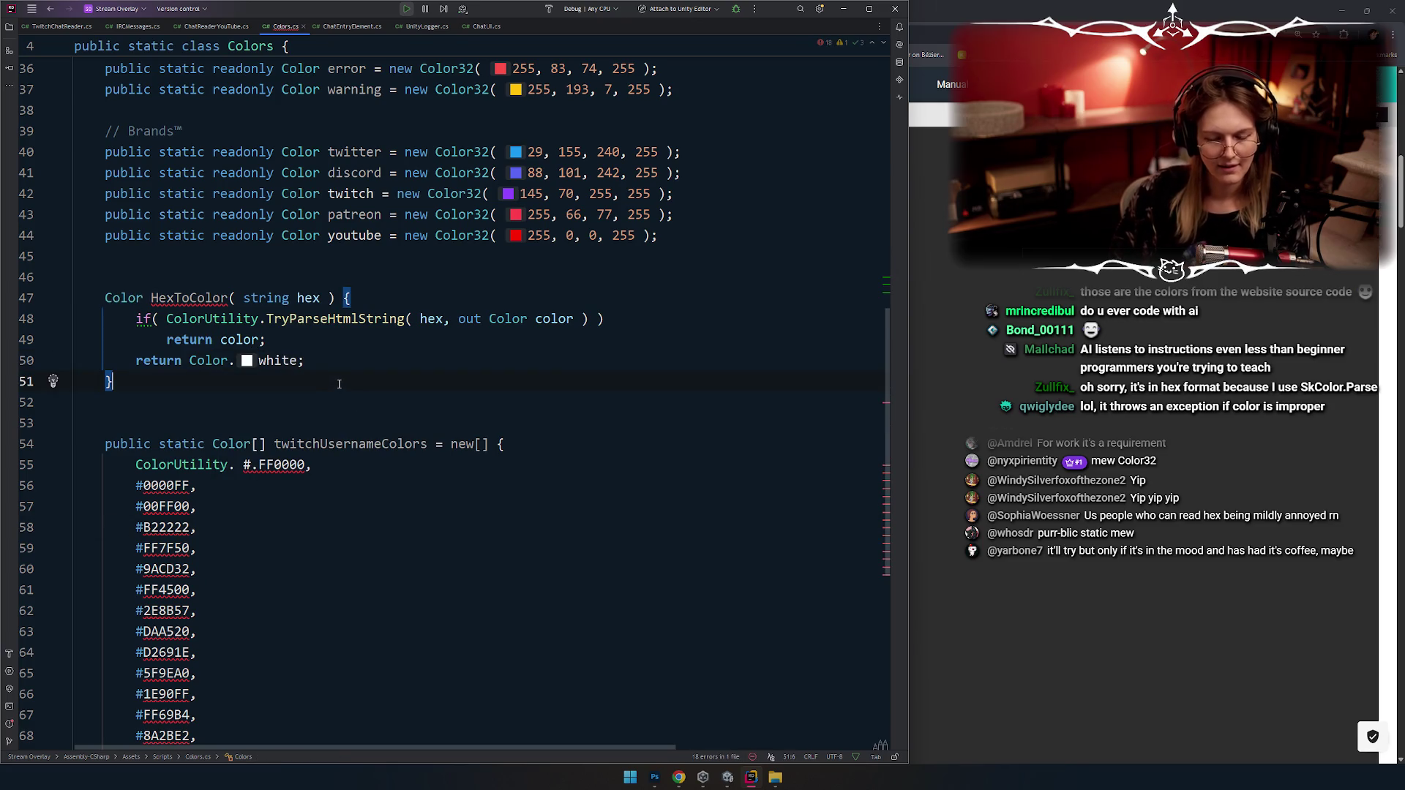
Step: Make HexToColor public static and select its method name
left_click(189, 297)
key("Home")
type("public static")
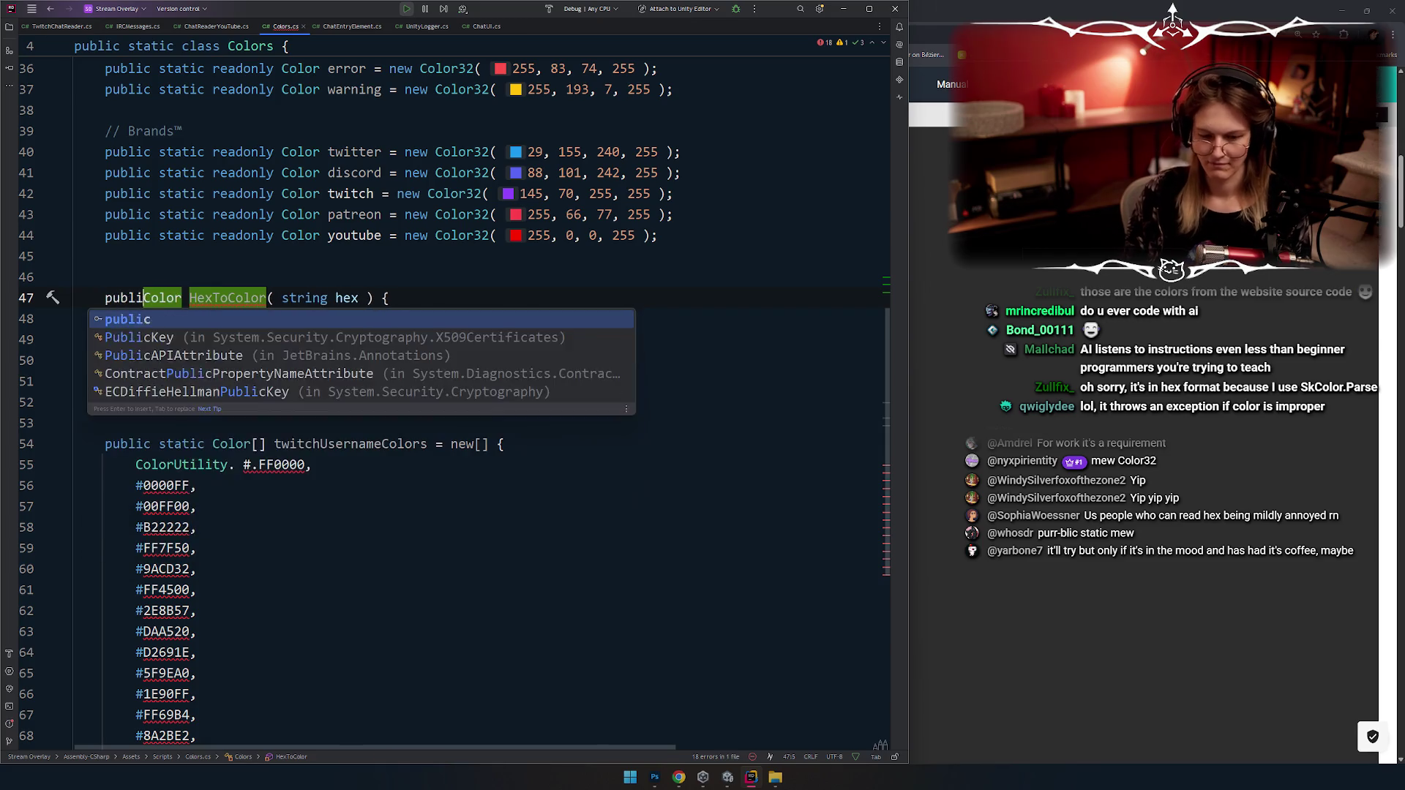
double_click(296, 297)
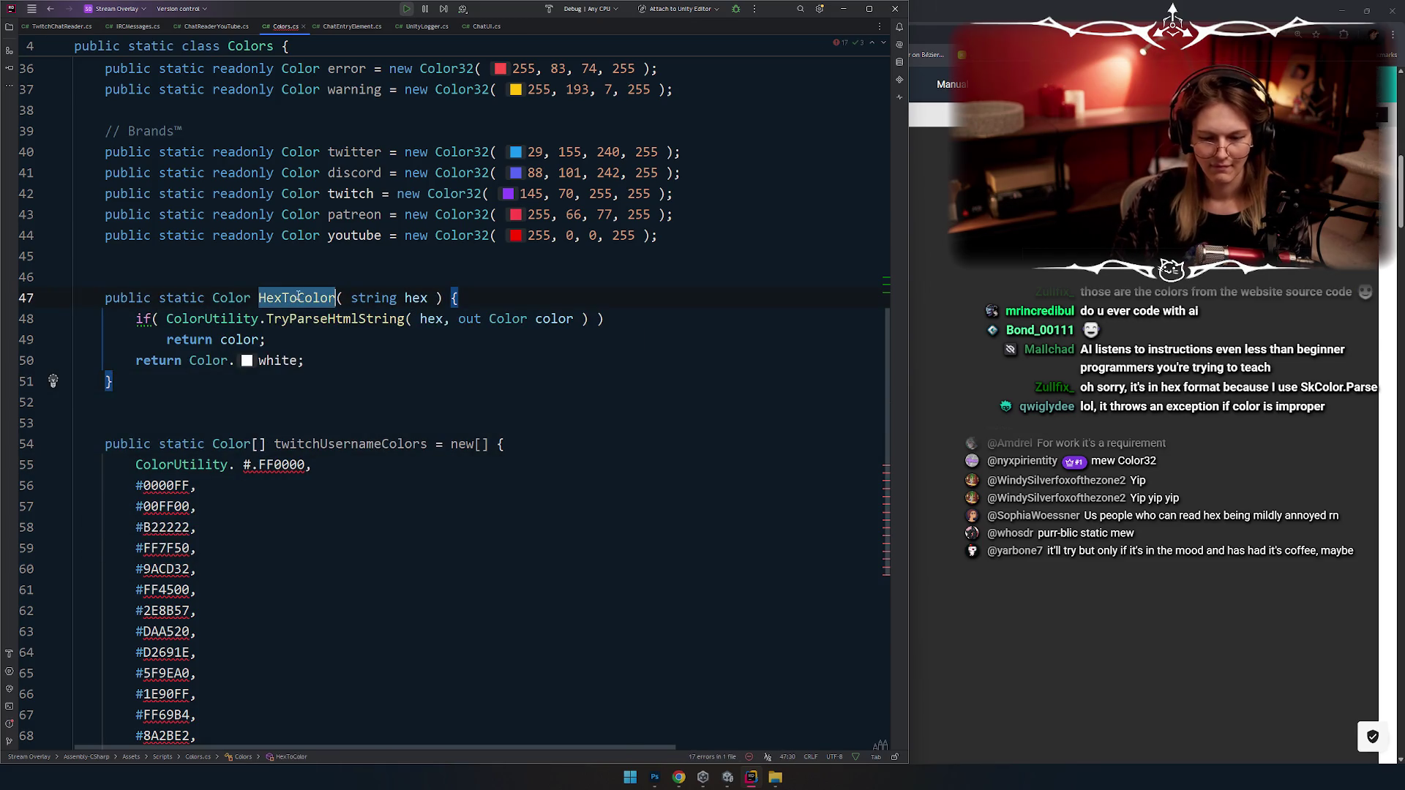
scroll(344, 444, "down", 2)
Step: Strip the leftover prefix and the '#' from every hex value, with carets on all hex lines
left_click_drag(257, 339, 142, 339)
key("BackSpace")
left_click(290, 437)
left_click(139, 360)
key("alt+shift+Down")
key("alt+shift+Down")
key("alt+shift+Down")
key("alt+shift+Down")
key("alt+shift+Down")
key("Delete")
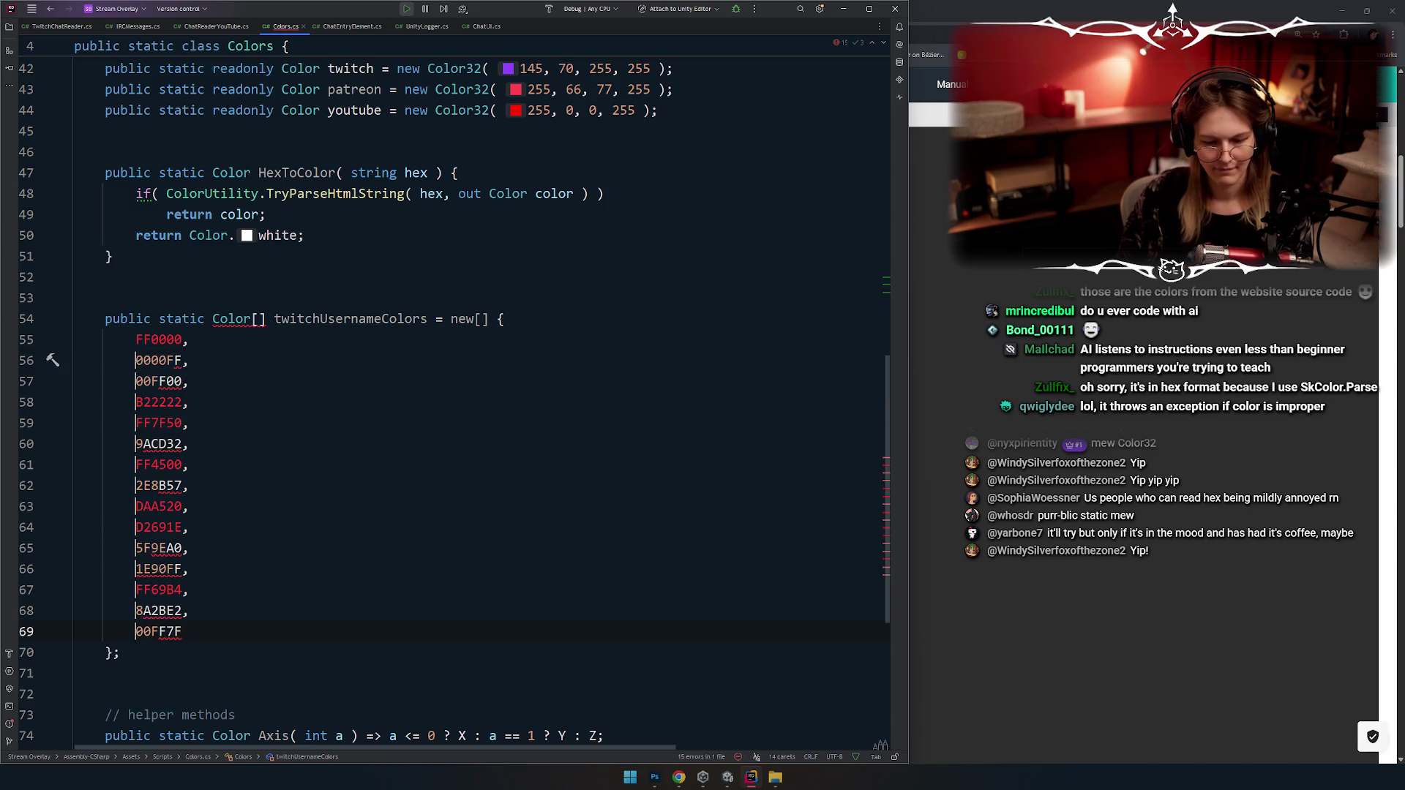
key("Up")
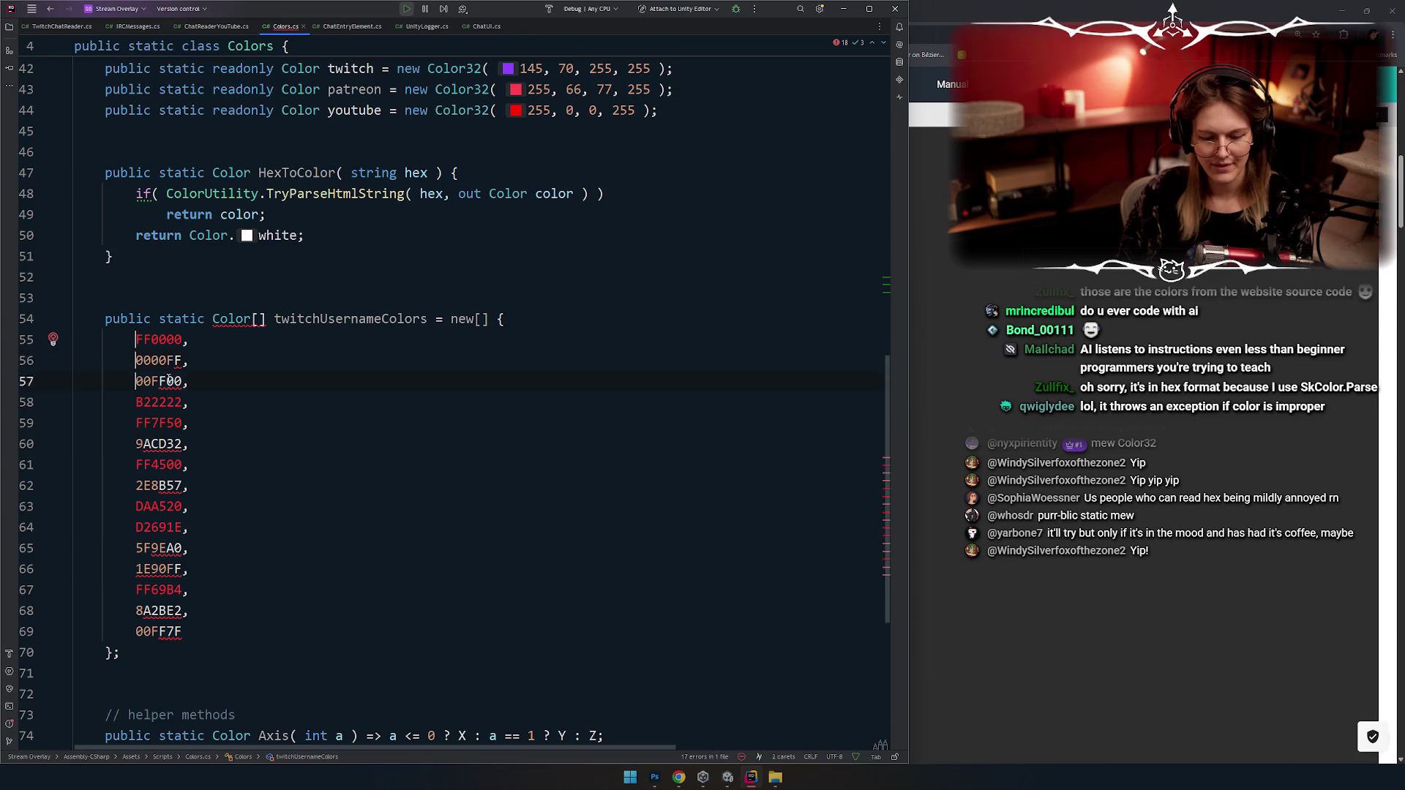
Step: Wrap each hex value as HexToColor("…") and reformat the twitchUsernameColors array
type("HexToColor")
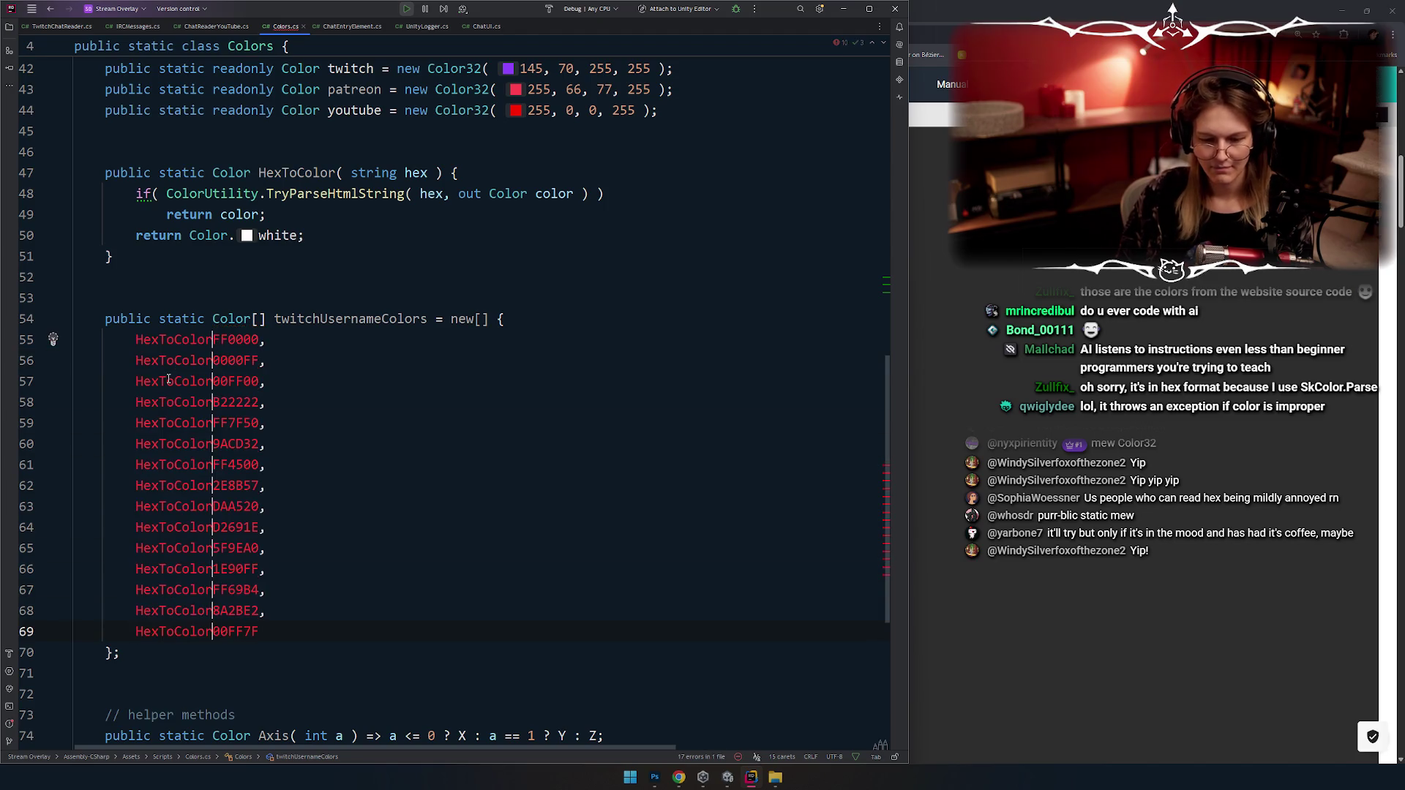
type("\"")
type("(")
key("ctrl+Right")
type("')")
key("Left")
key("BackSpace")
type("\"")
key("Right")
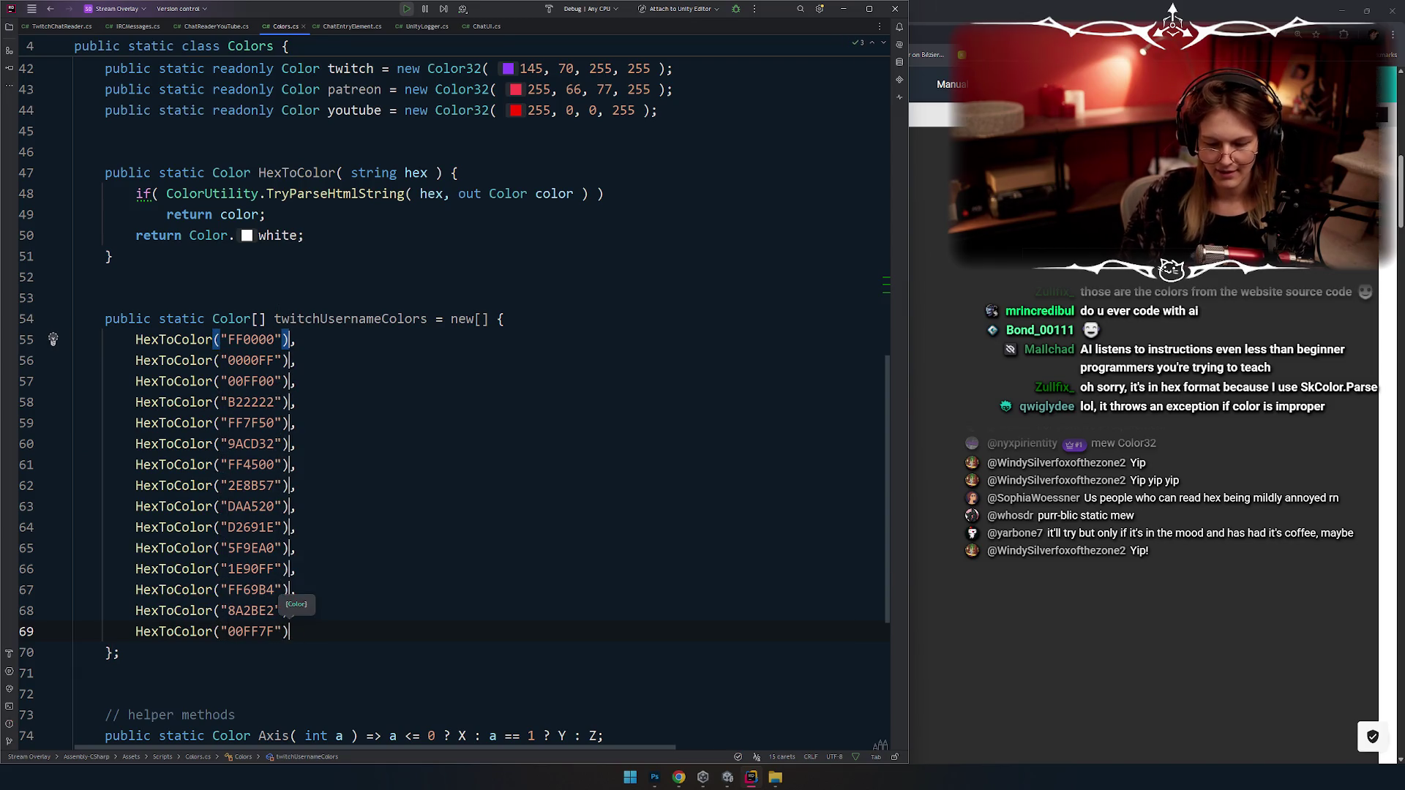
key("ctrl+alt+l")
Step: Review the reformatted colour entries and select the first two
left_click(410, 548)
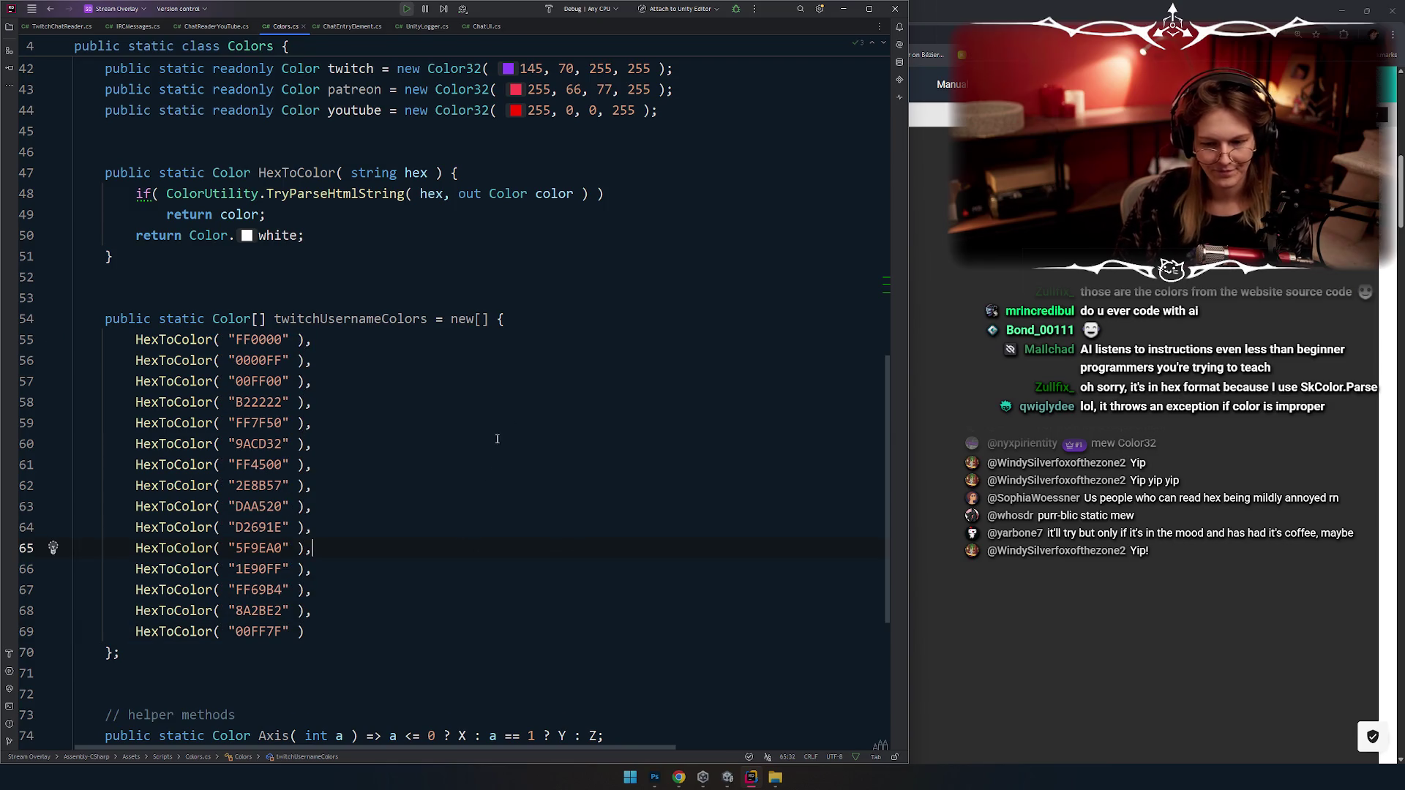
left_click(409, 373)
left_click(434, 425)
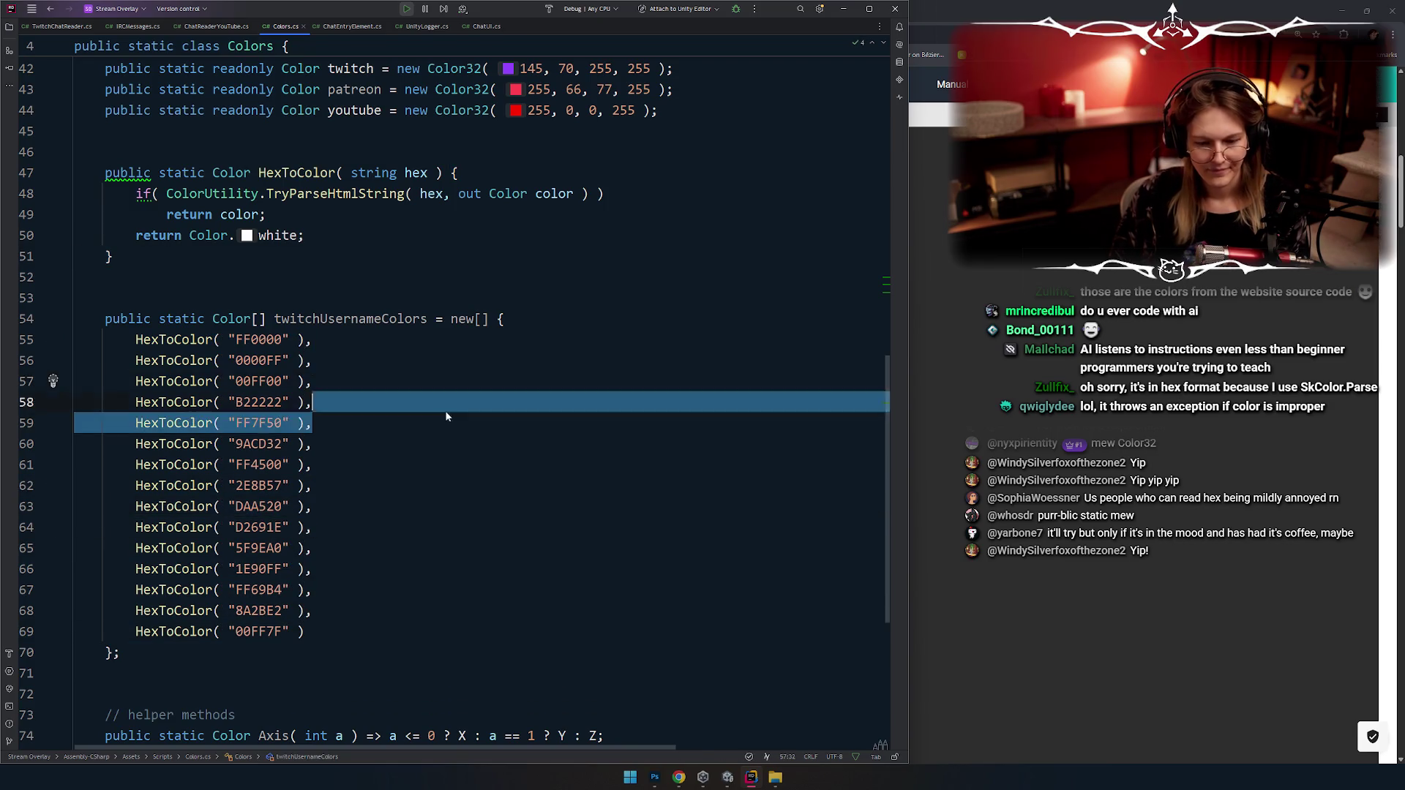
scroll(410, 403, "down", 2)
left_click(402, 341)
scroll(401, 379, "up", 1)
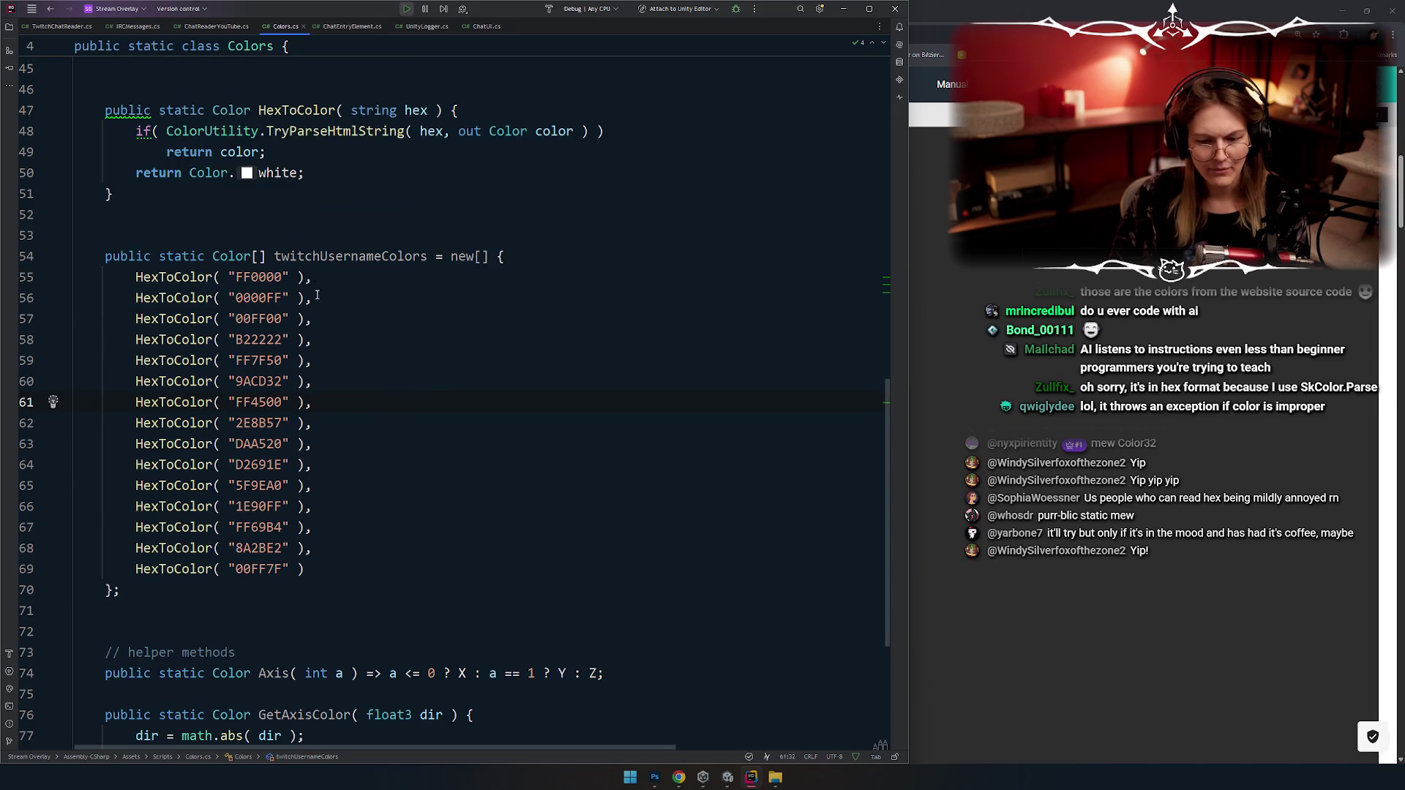
left_click_drag(317, 296, 75, 278)
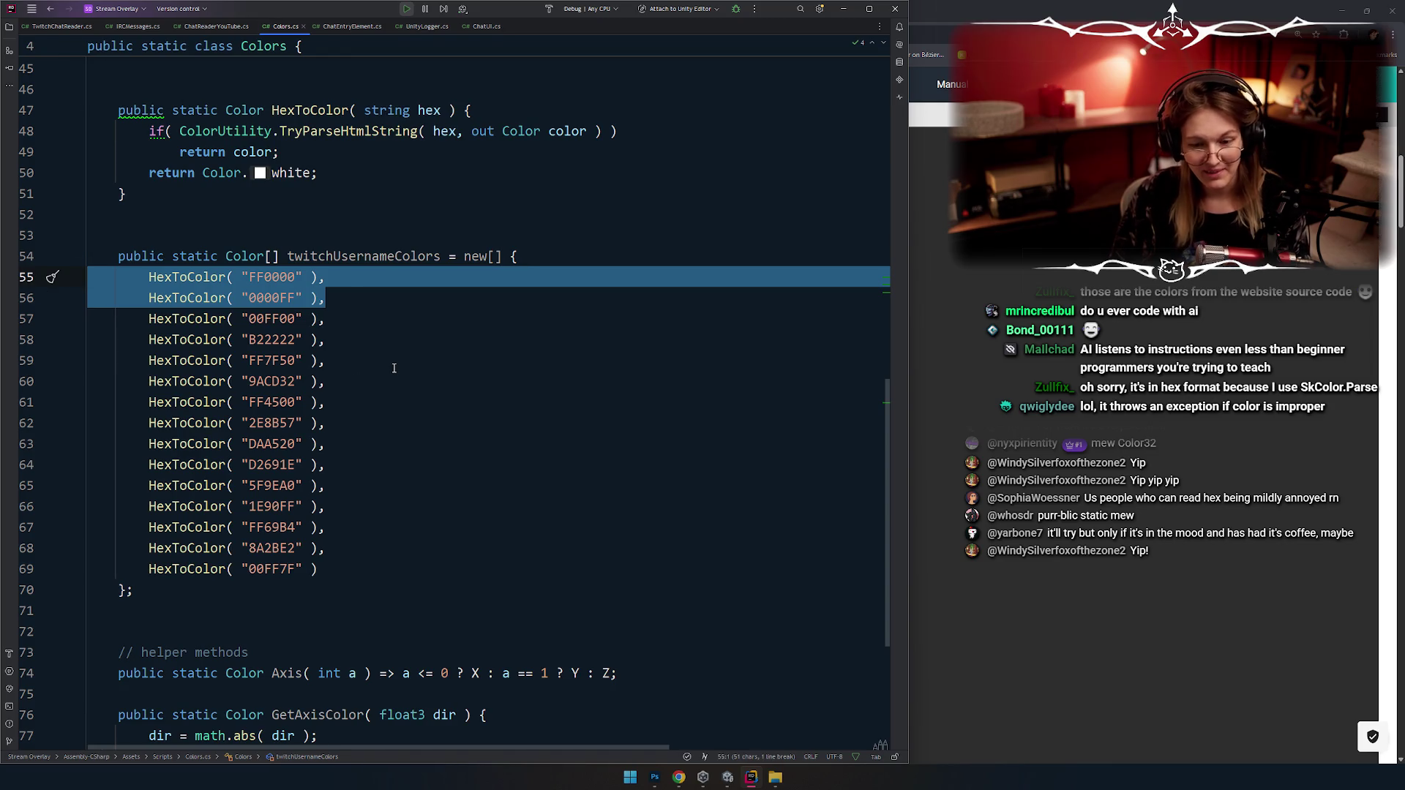
Step: Check the HexToColor entries on lines 54–58 of Colors.cs, selecting the header and first colours
left_click(403, 324)
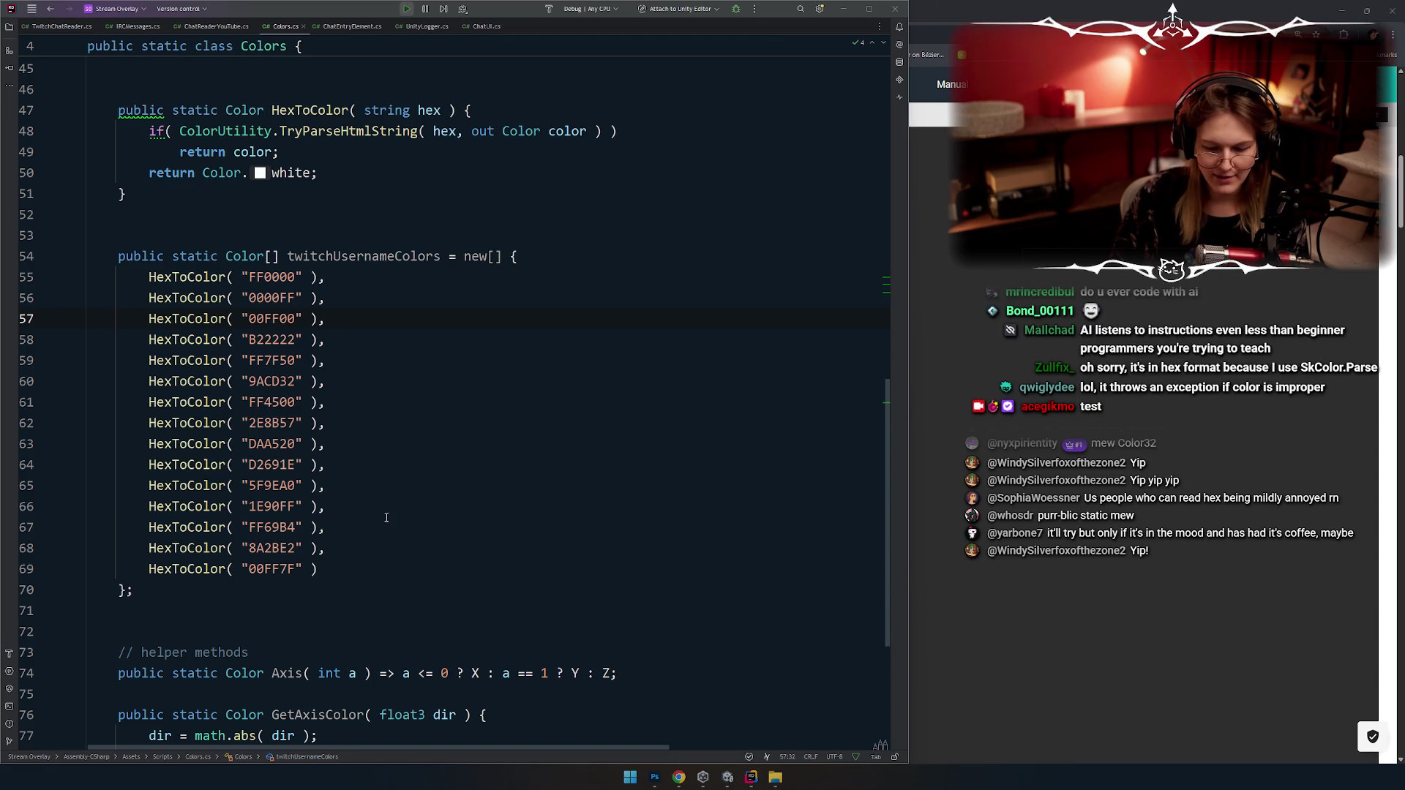
key("Down")
key("Down")
key("Down")
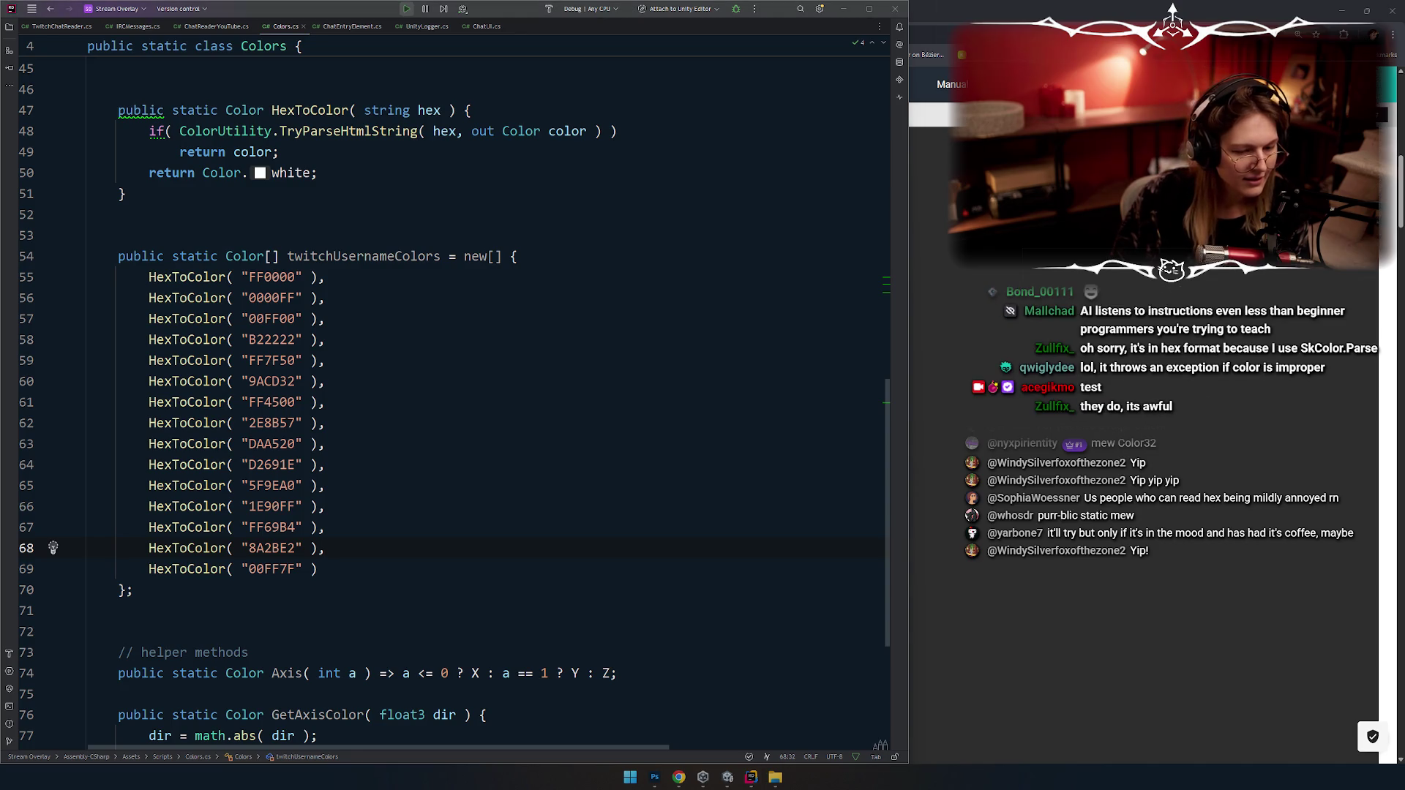
left_click(377, 331)
left_click(368, 299)
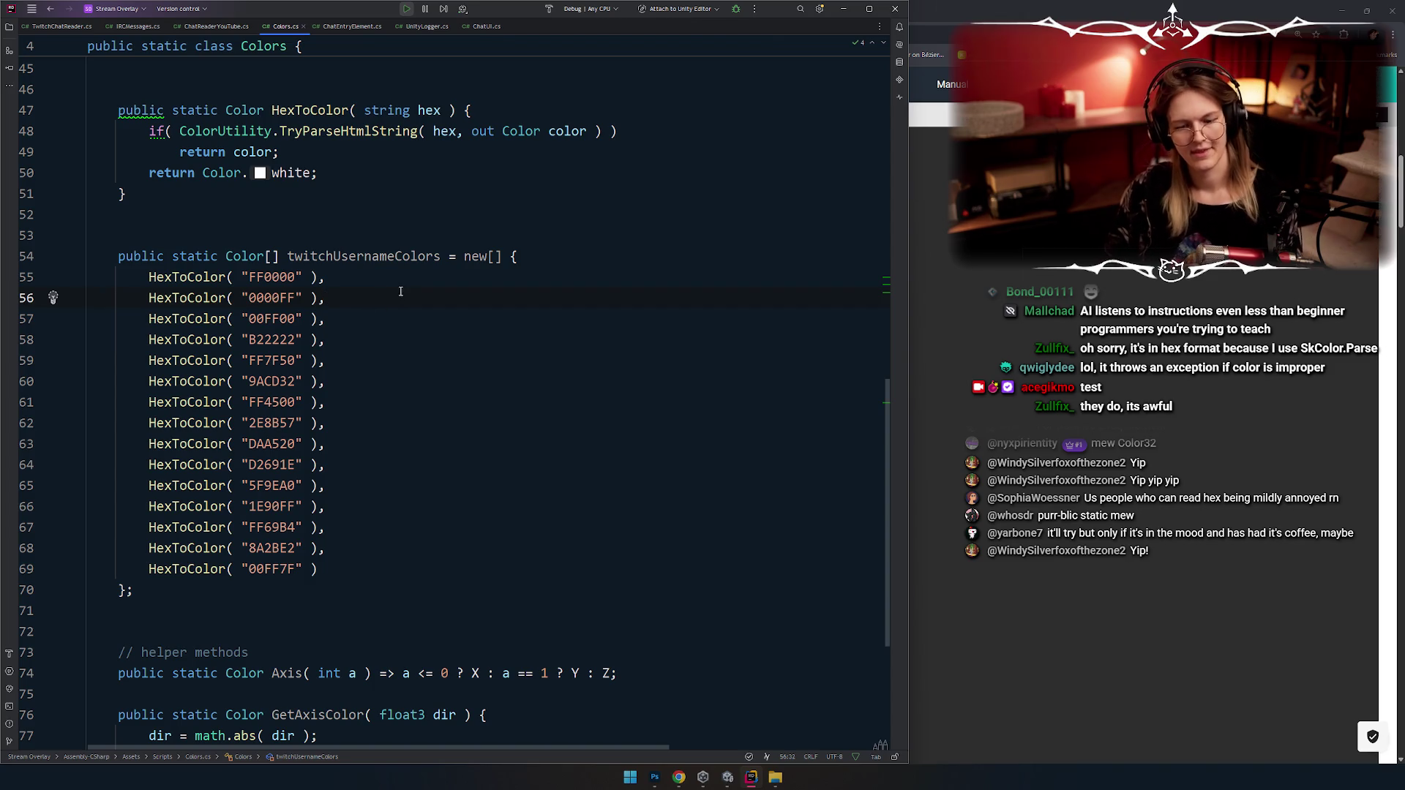
left_click(445, 343)
mouse_move(345, 316)
left_mouse_down()
mouse_move(146, 319)
mouse_move(147, 277)
left_mouse_up()
left_click(481, 335)
key("Up")
key("shift+Up")
key("shift+Up")
key("shift+Up")
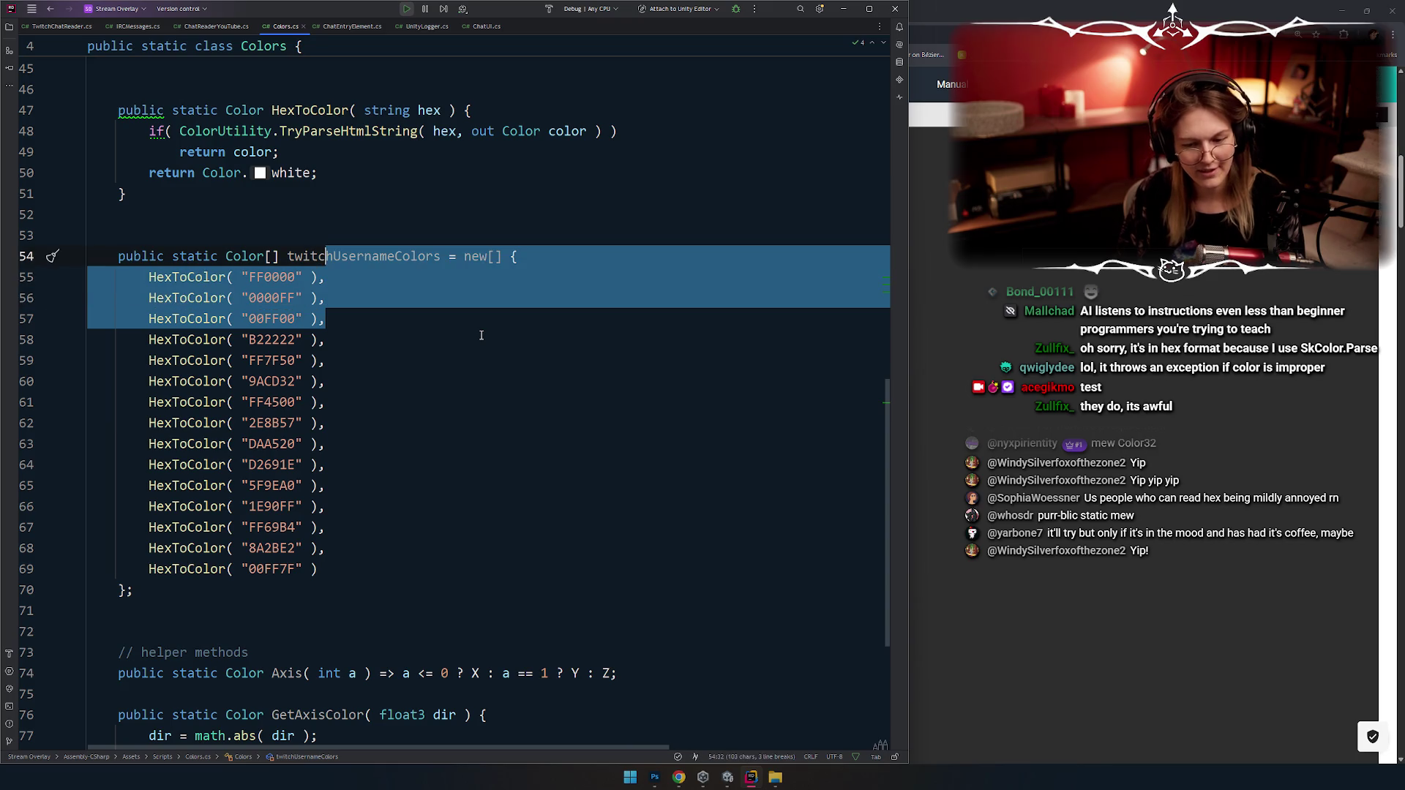
left_click(398, 355)
key("alt+Tab")
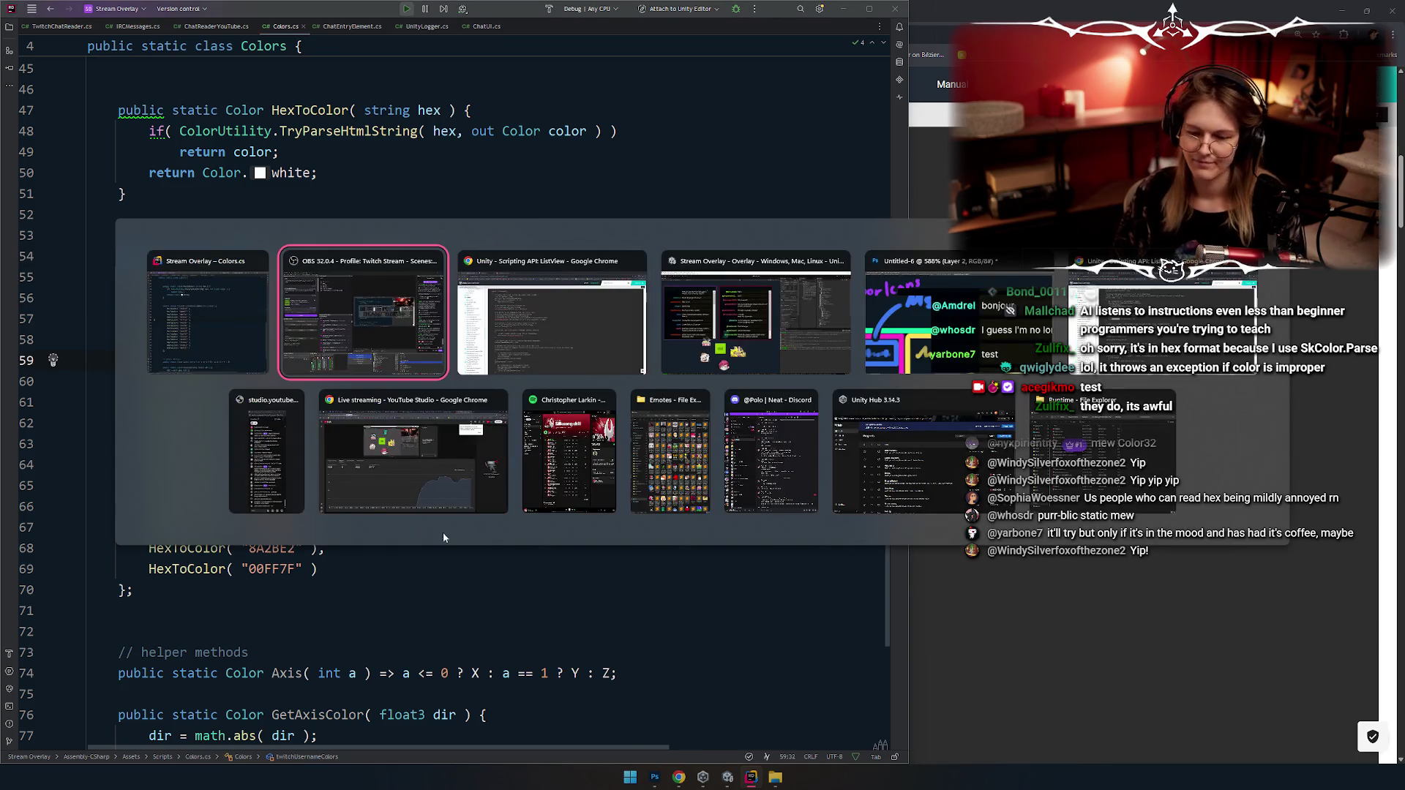
Step: In Unity, clear the Console and stop the running overlay
key("alt+Tab")
key("alt+Tab")
key("alt+Tab")
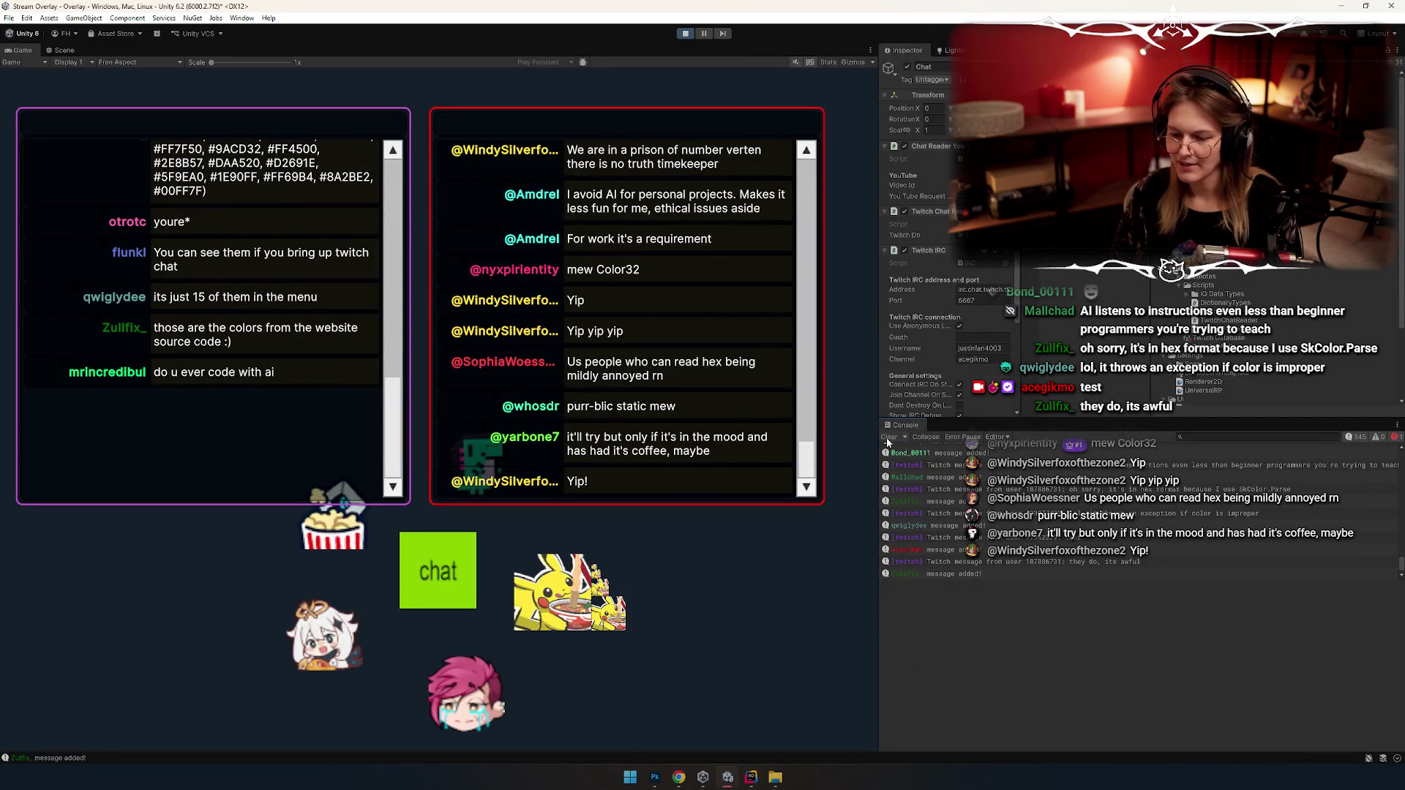
left_click(886, 437)
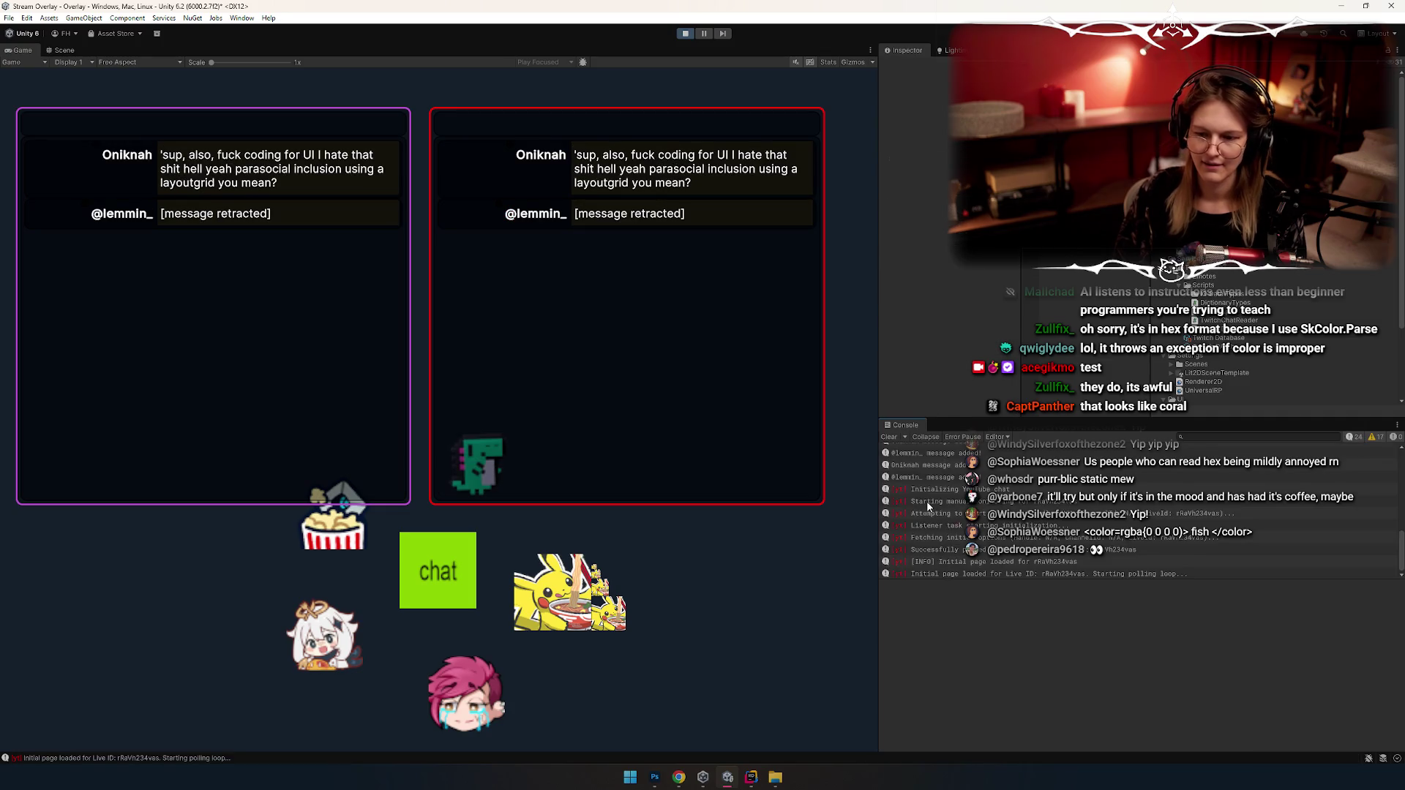
left_click(685, 33)
Step: Return to Colors.cs in Rider and undo the accidental deletion of twitchUsernameColors
key("alt+Tab")
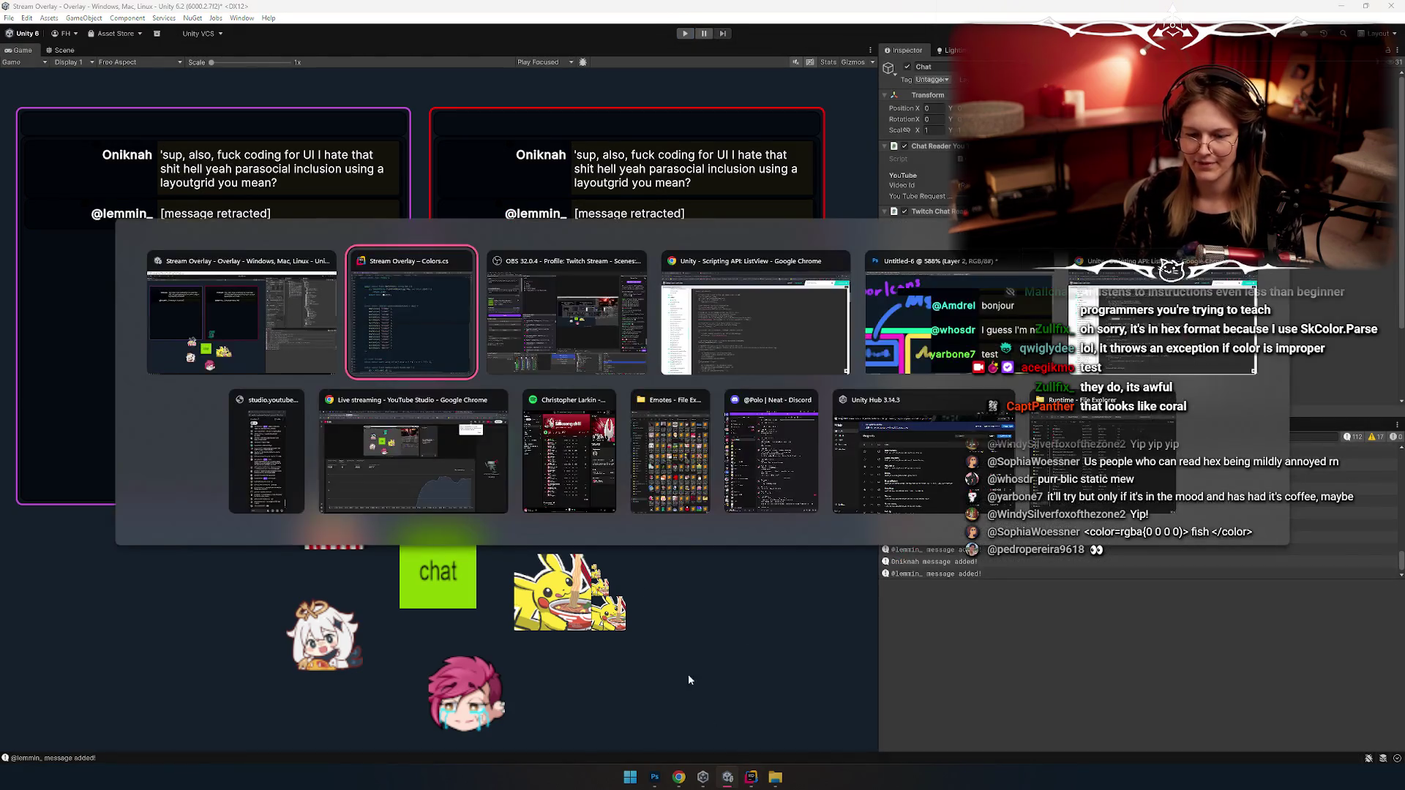
key("ctrl+w")
key("BackSpace")
key("ctrl+z")
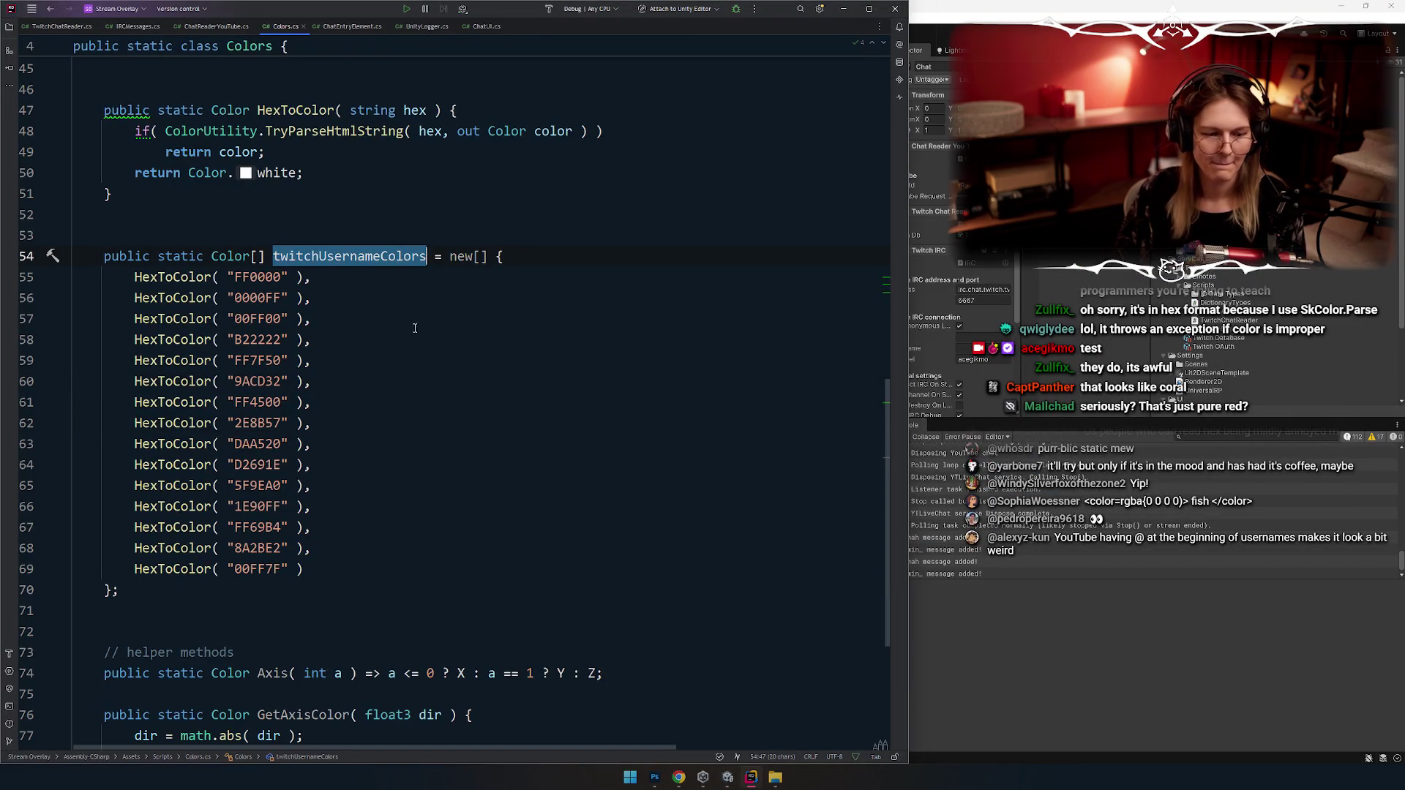
Step: Switch to ChatReaderYouTube.cs, checking the colorHex field in IRCMessages.cs on the way
left_click(410, 339)
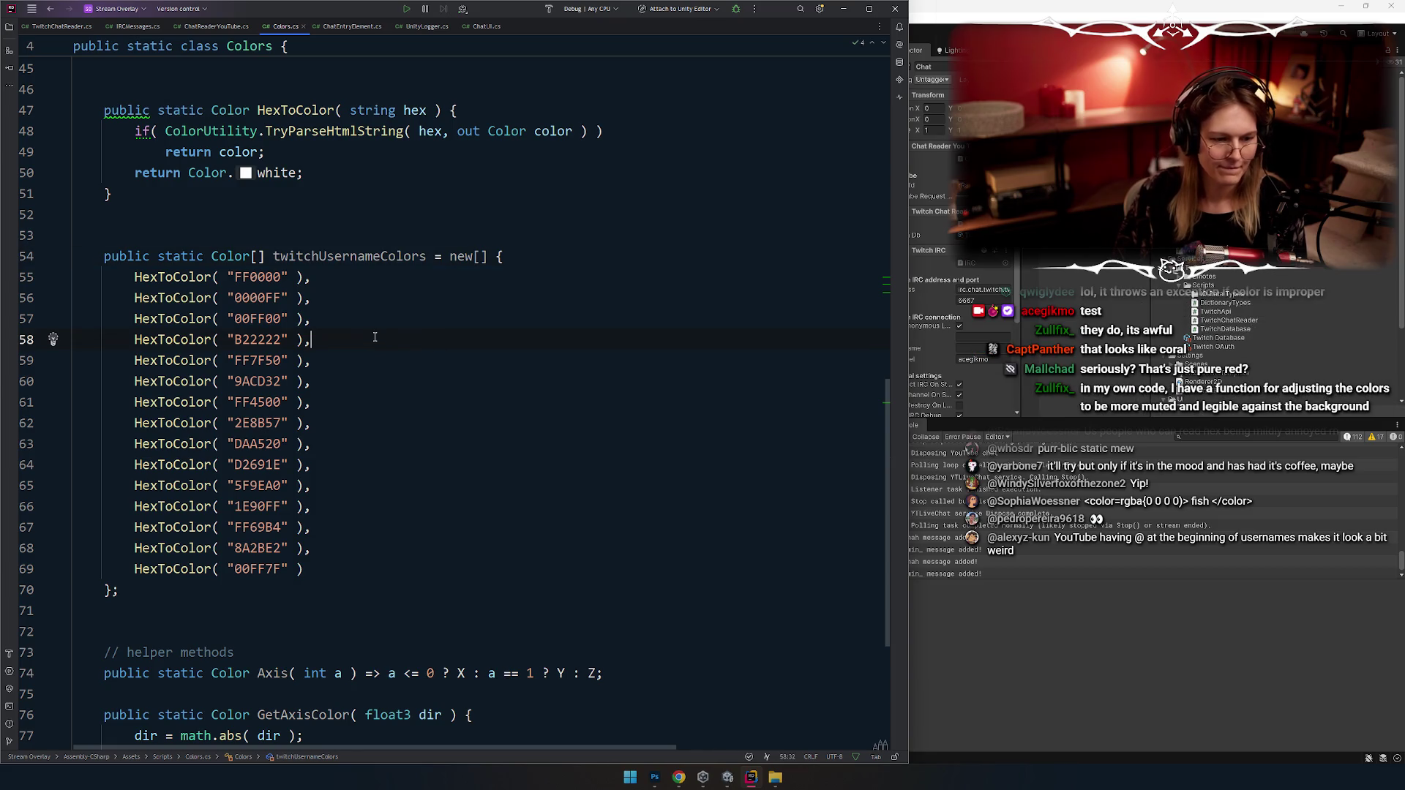
double_click(344, 256)
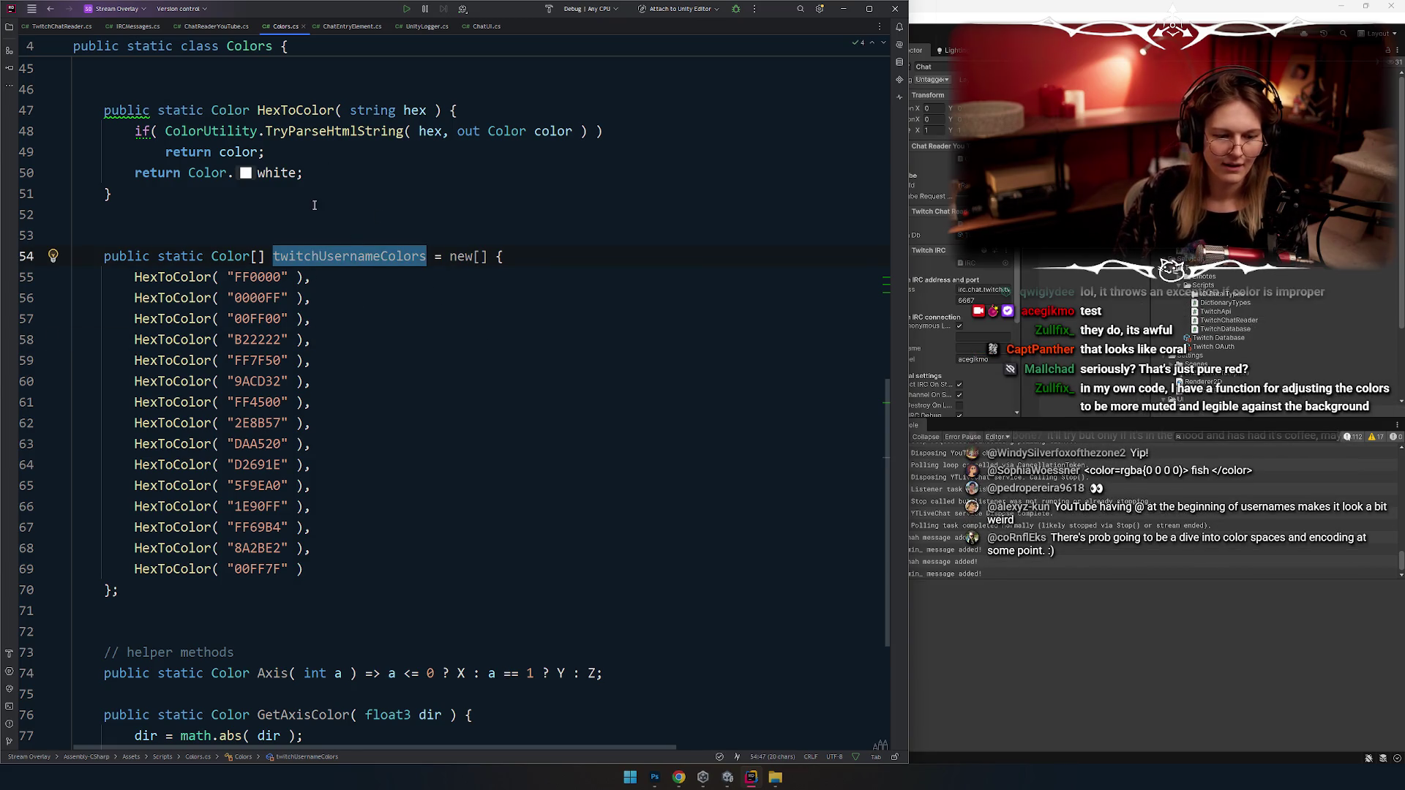
left_click(340, 199)
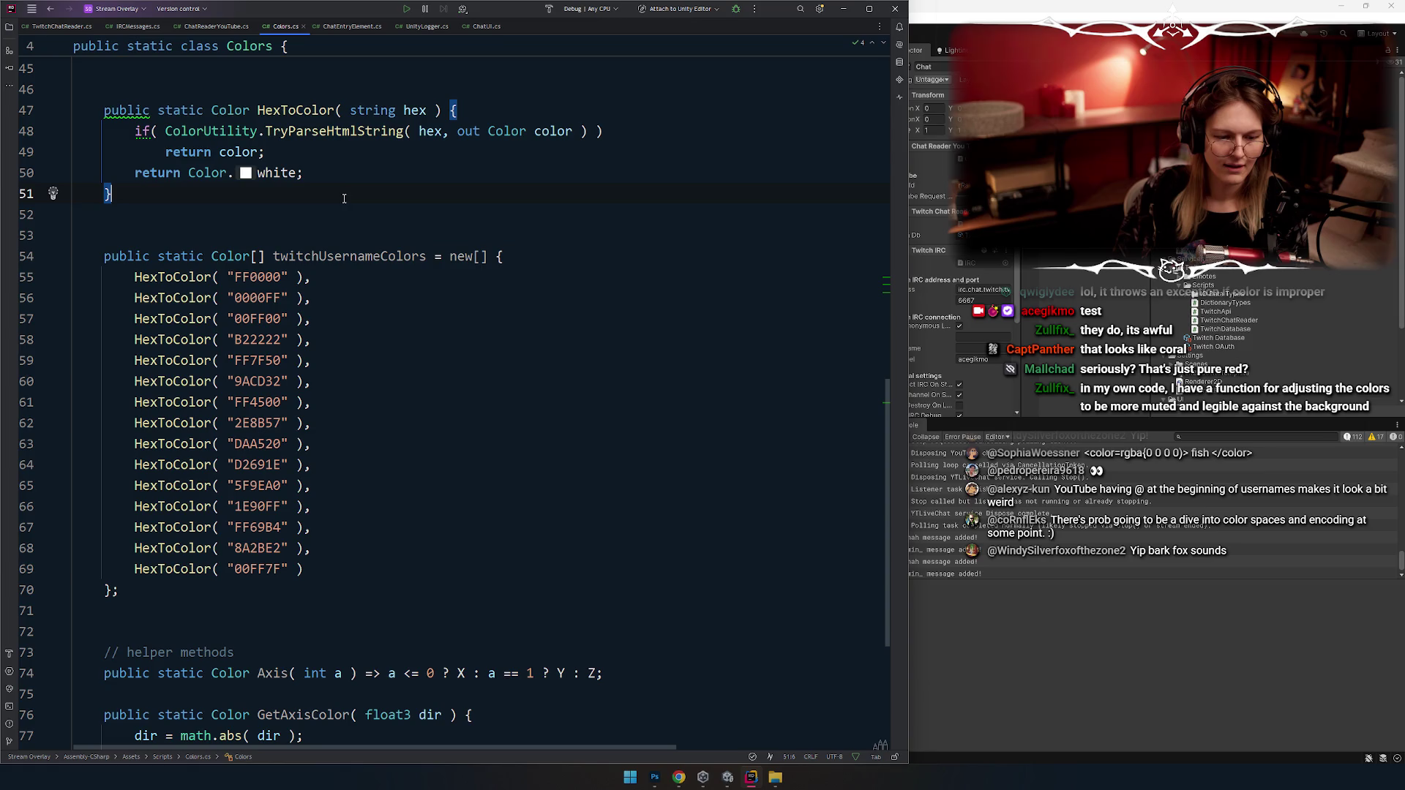
left_click(209, 26)
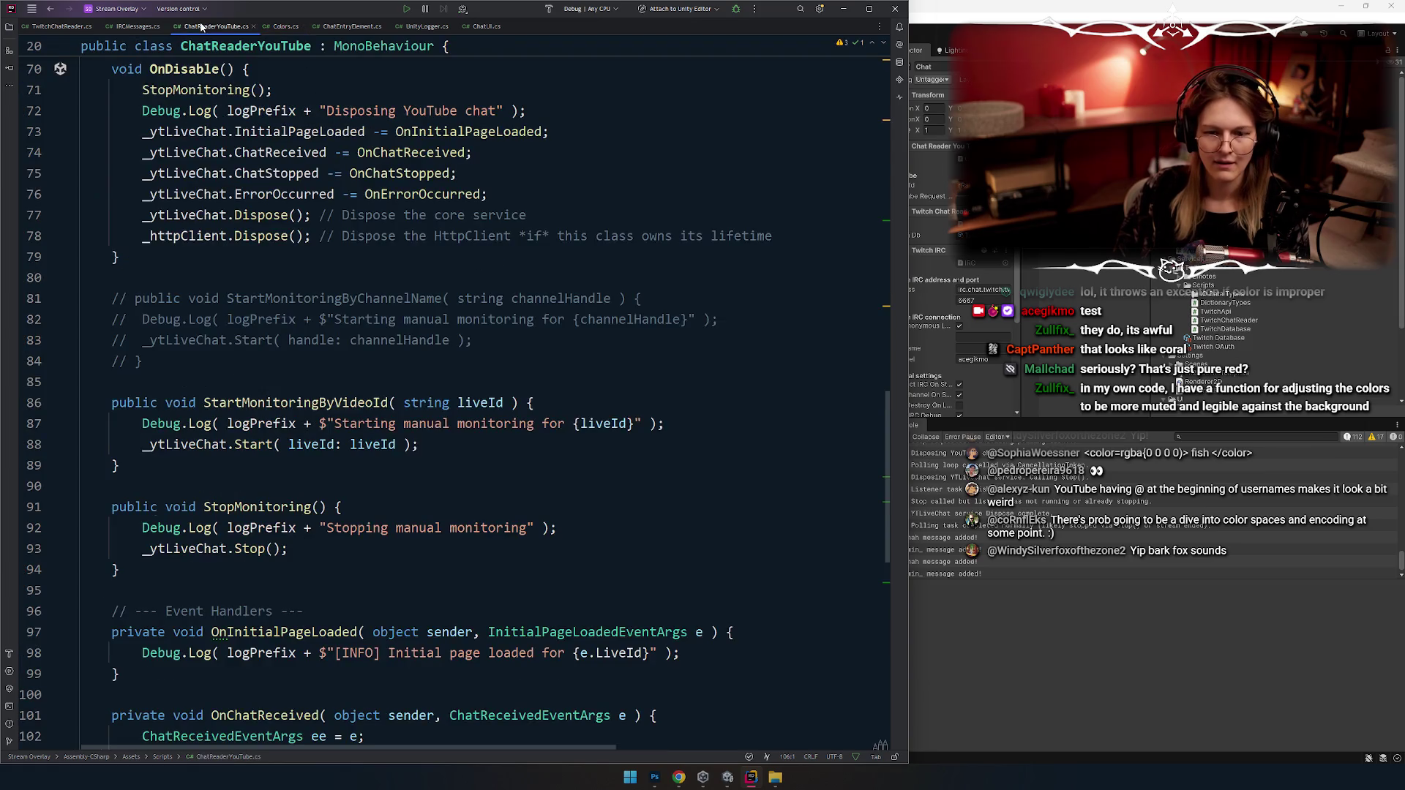
left_click(133, 26)
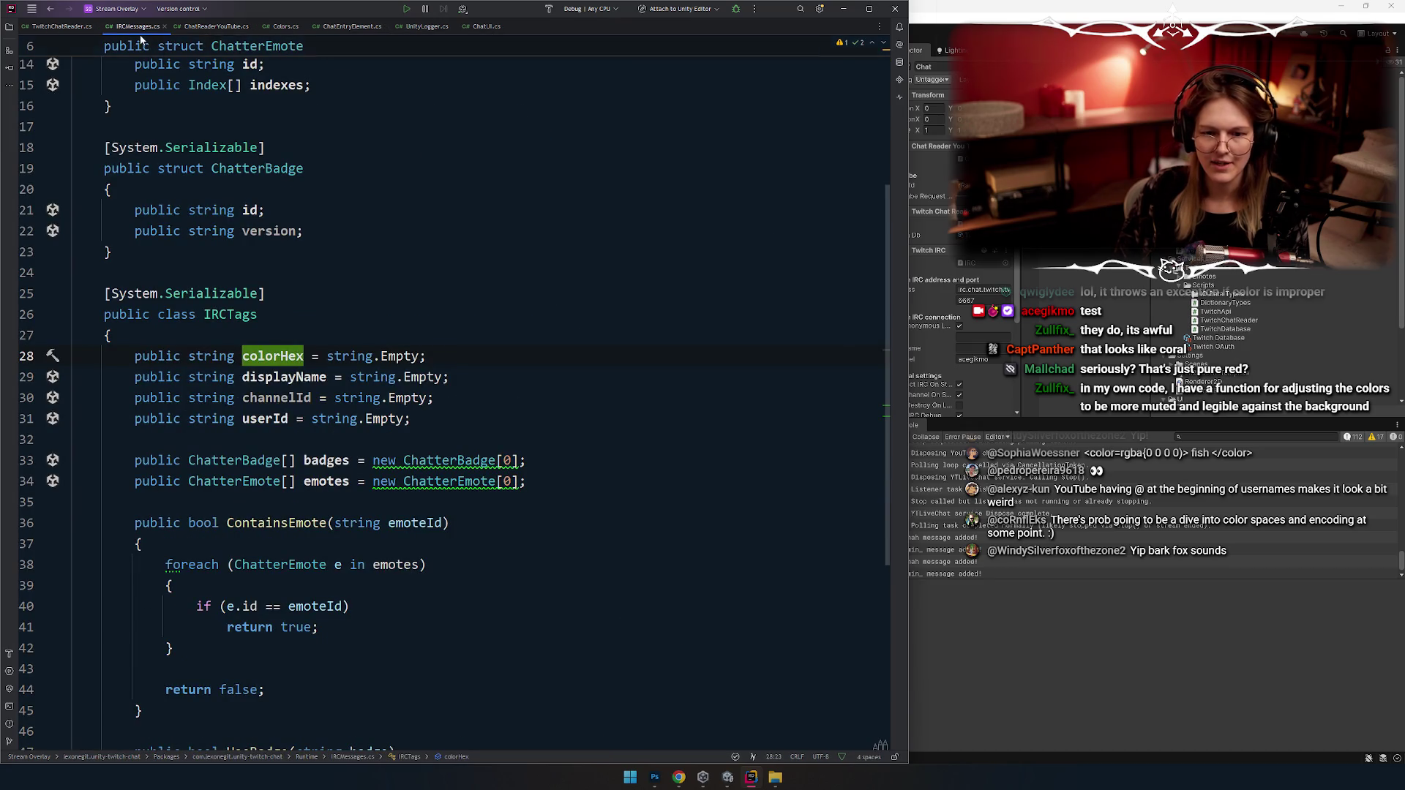
left_click(220, 29)
Step: Scroll to OnYtReceivedButSyncPlease and widen the window so line 115 shows fully
scroll(272, 361, "down", 4)
scroll(272, 361, "up", 9)
scroll(271, 361, "down", 9)
scroll(271, 361, "down", 8)
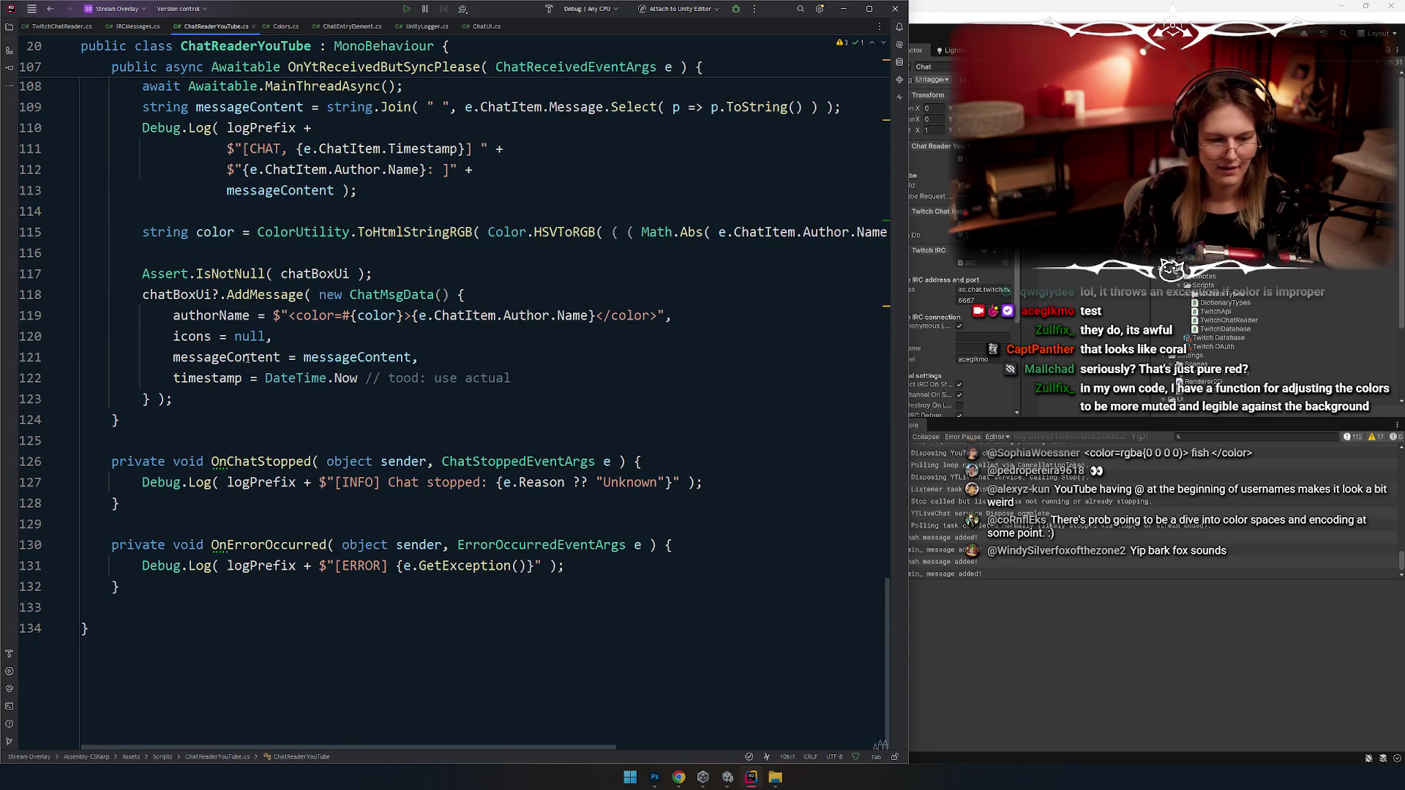
scroll(404, 368, "up", 3)
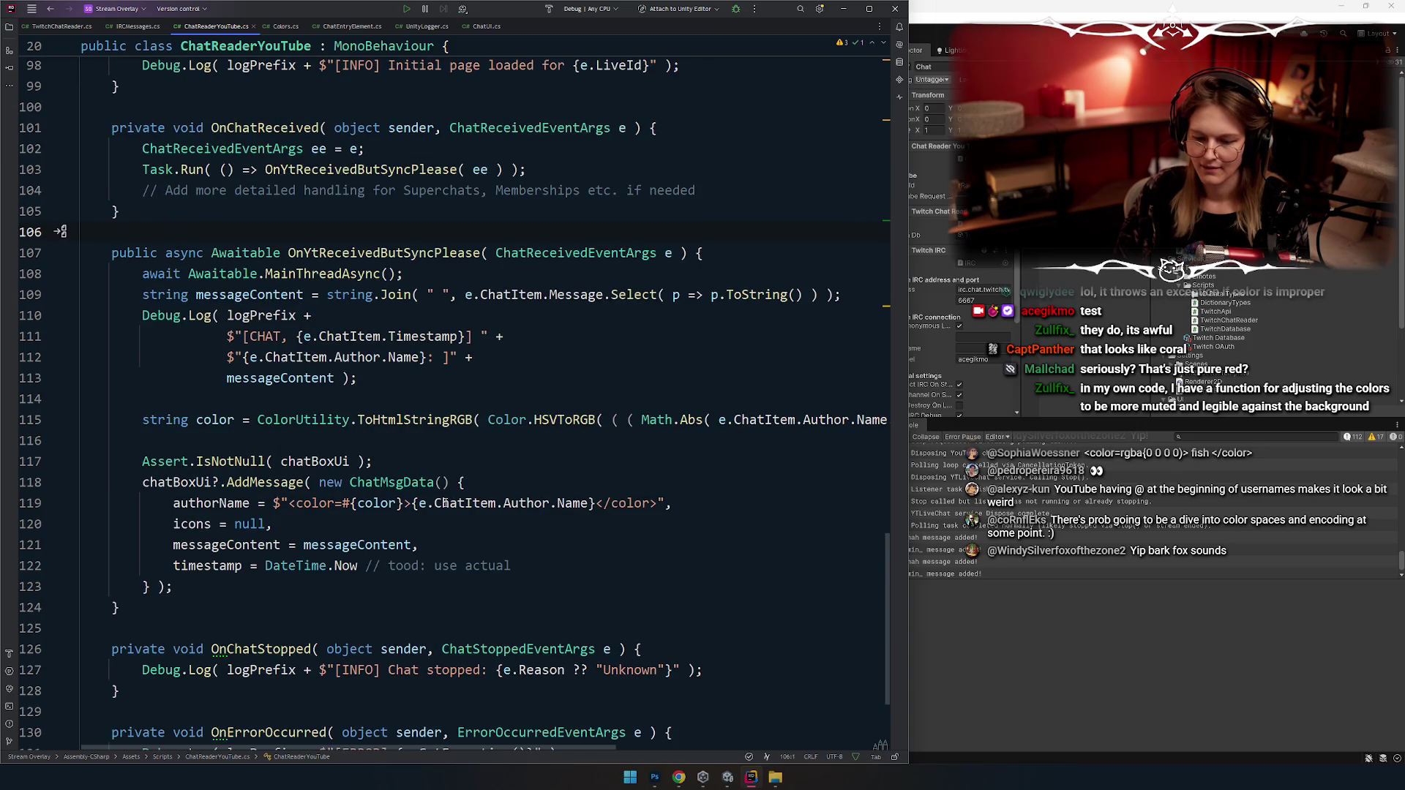
left_click_drag(908, 335, 1143, 334)
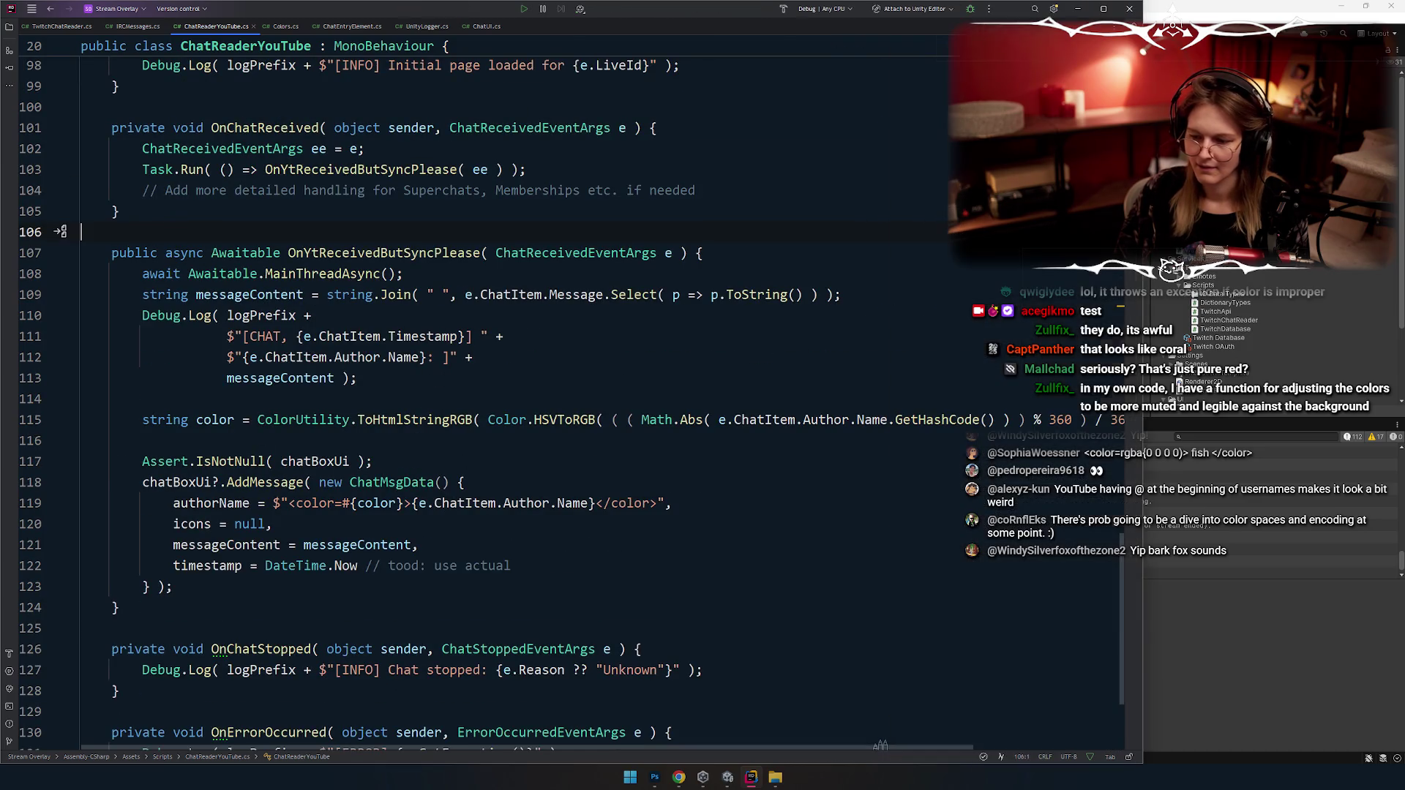
left_click(666, 376)
scroll(667, 374, "down", 1)
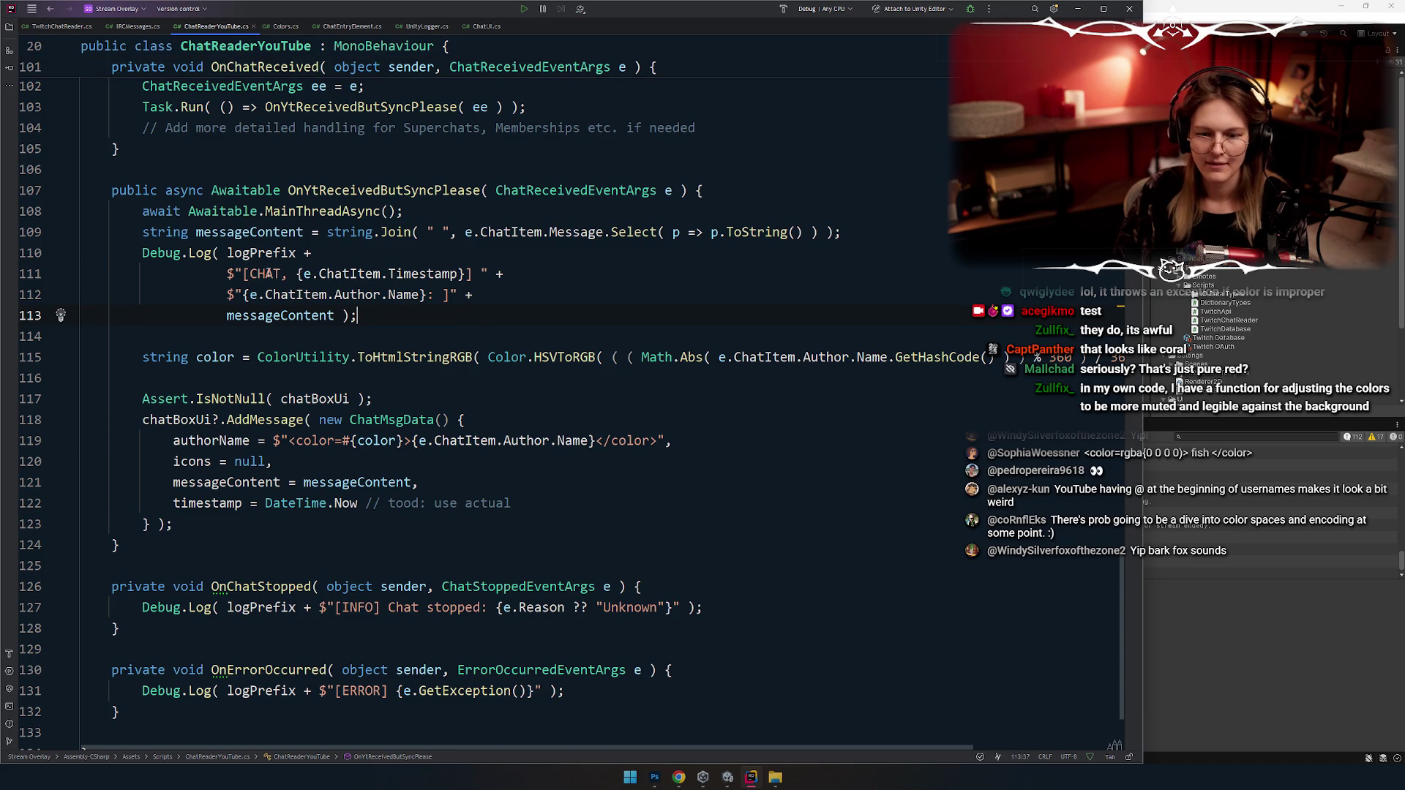
Step: Add int colorIndex = the name-hash expression moved from the hue line, modulo twitchUsernameColors
key("Return")
key("Return")
key("Return")
type("int colorIndex =")
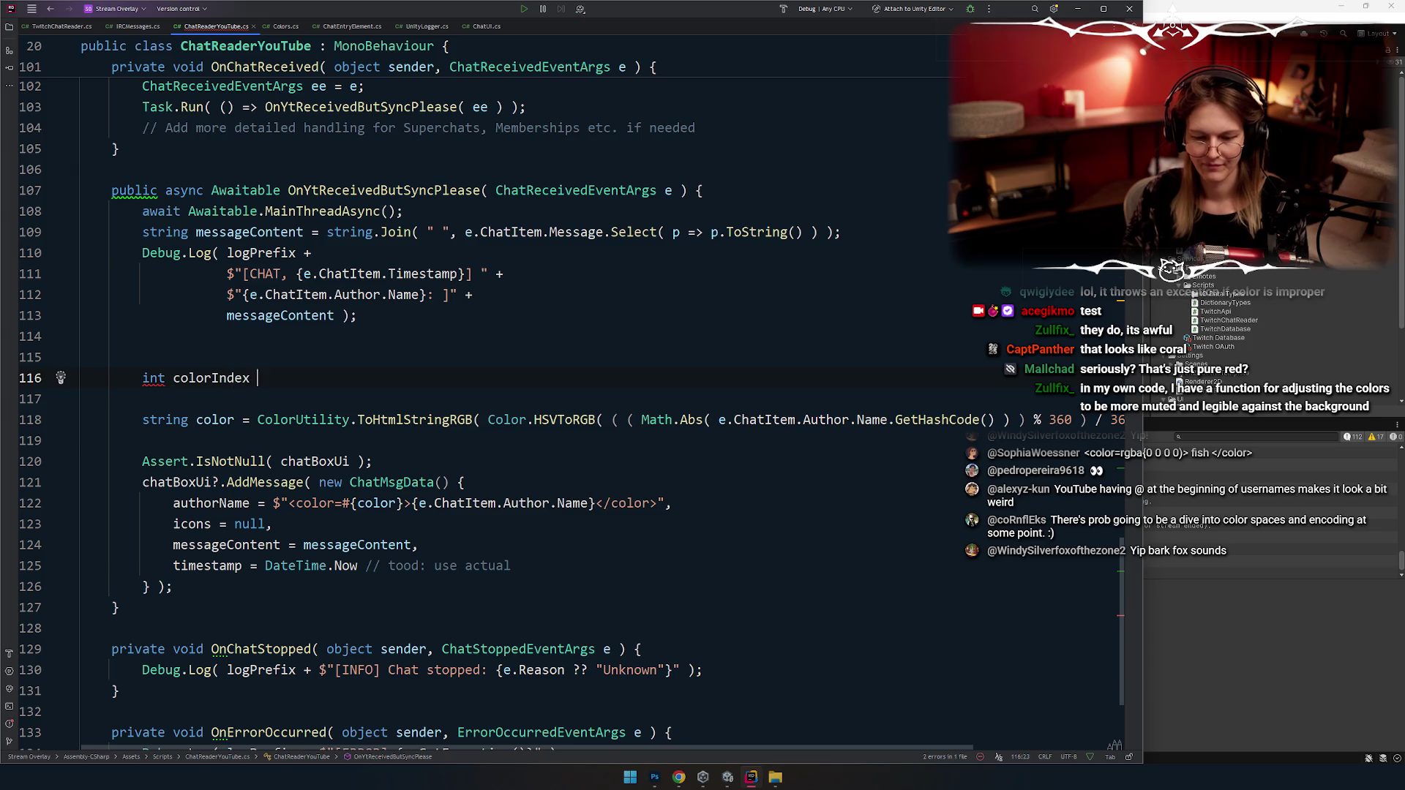
key("Escape")
key("Escape")
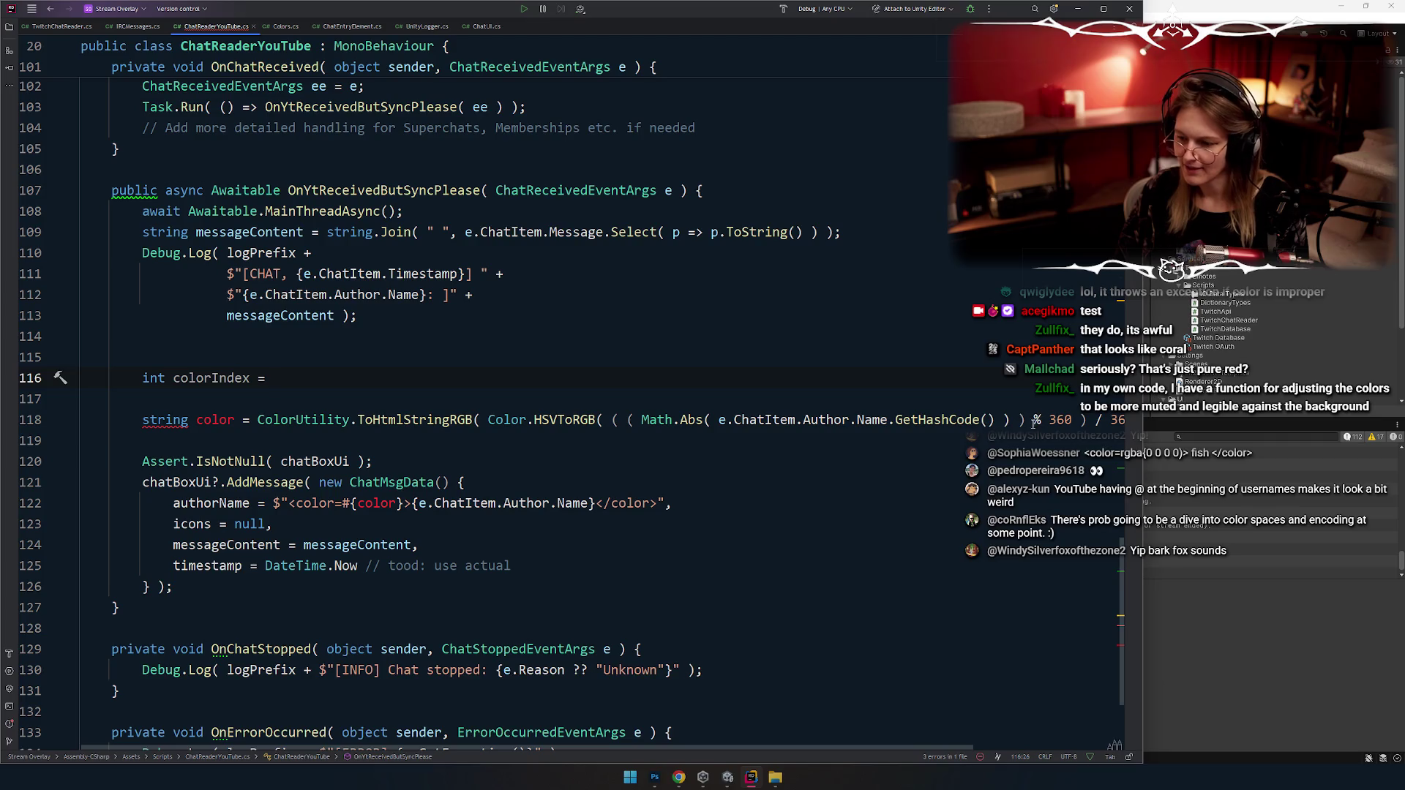
type("twitchUsernameColors")
left_click_drag(1072, 419, 640, 419)
key("ctrl+x")
left_click(273, 378)
key("ctrl+v")
key("shift+End")
key("Left")
key("BackSpace")
key("BackSpace")
key("BackSpace")
Step: Complete it as Colors.twitchUsernameColors.Length; and remove the extra closing bracket
key("End")
type(".len")
left_click(680, 378)
type("Color")
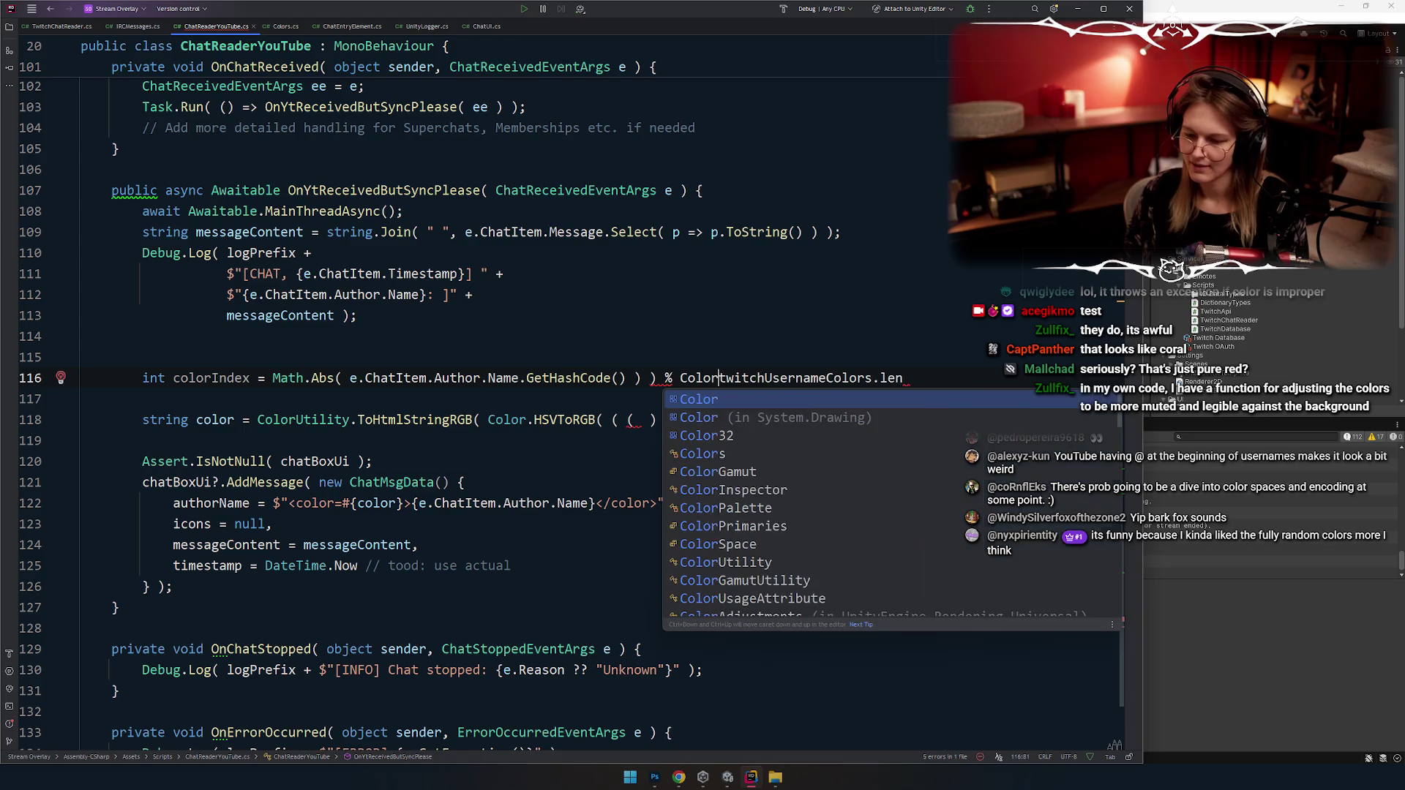
type("s.")
key("Escape")
key("End")
key("BackSpace")
type("ngth;")
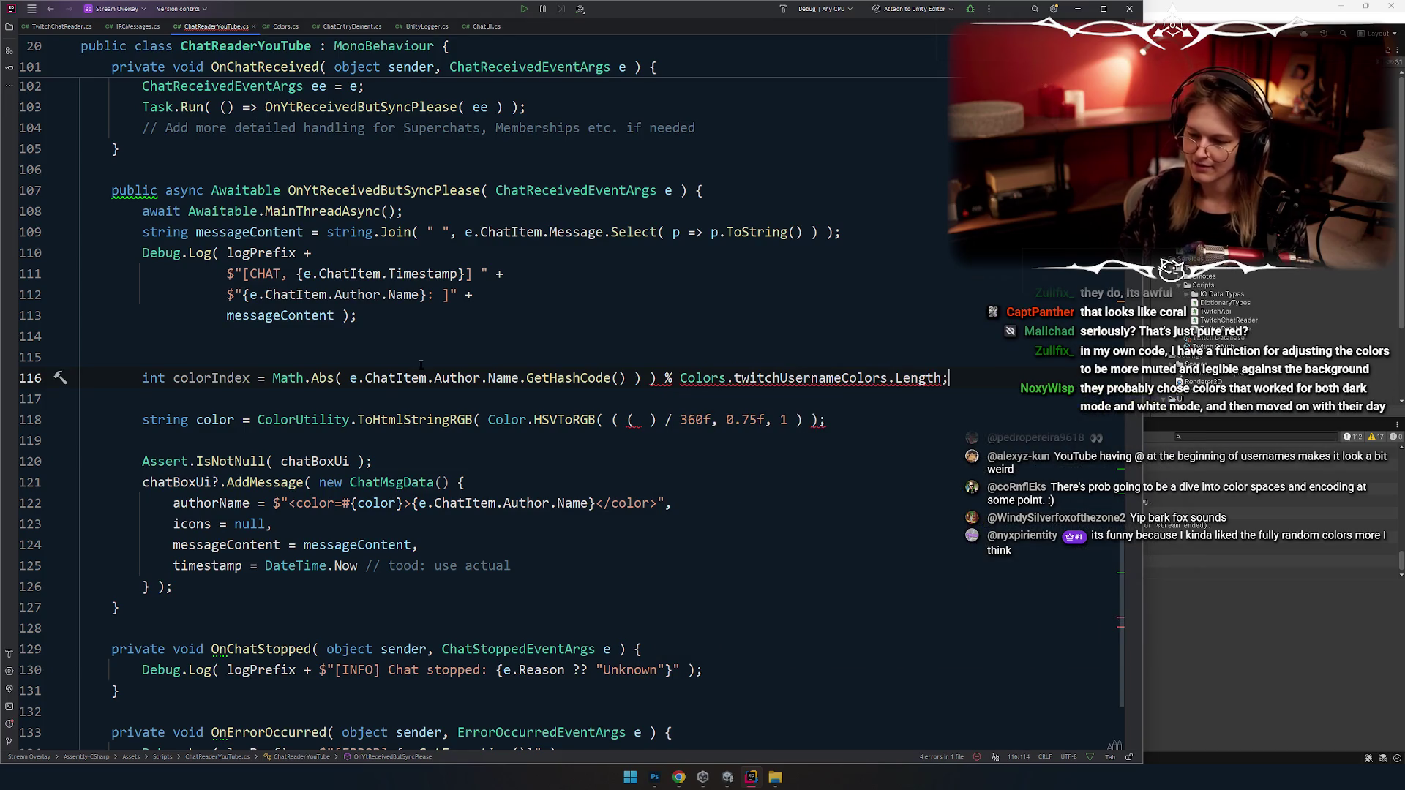
left_click(656, 377)
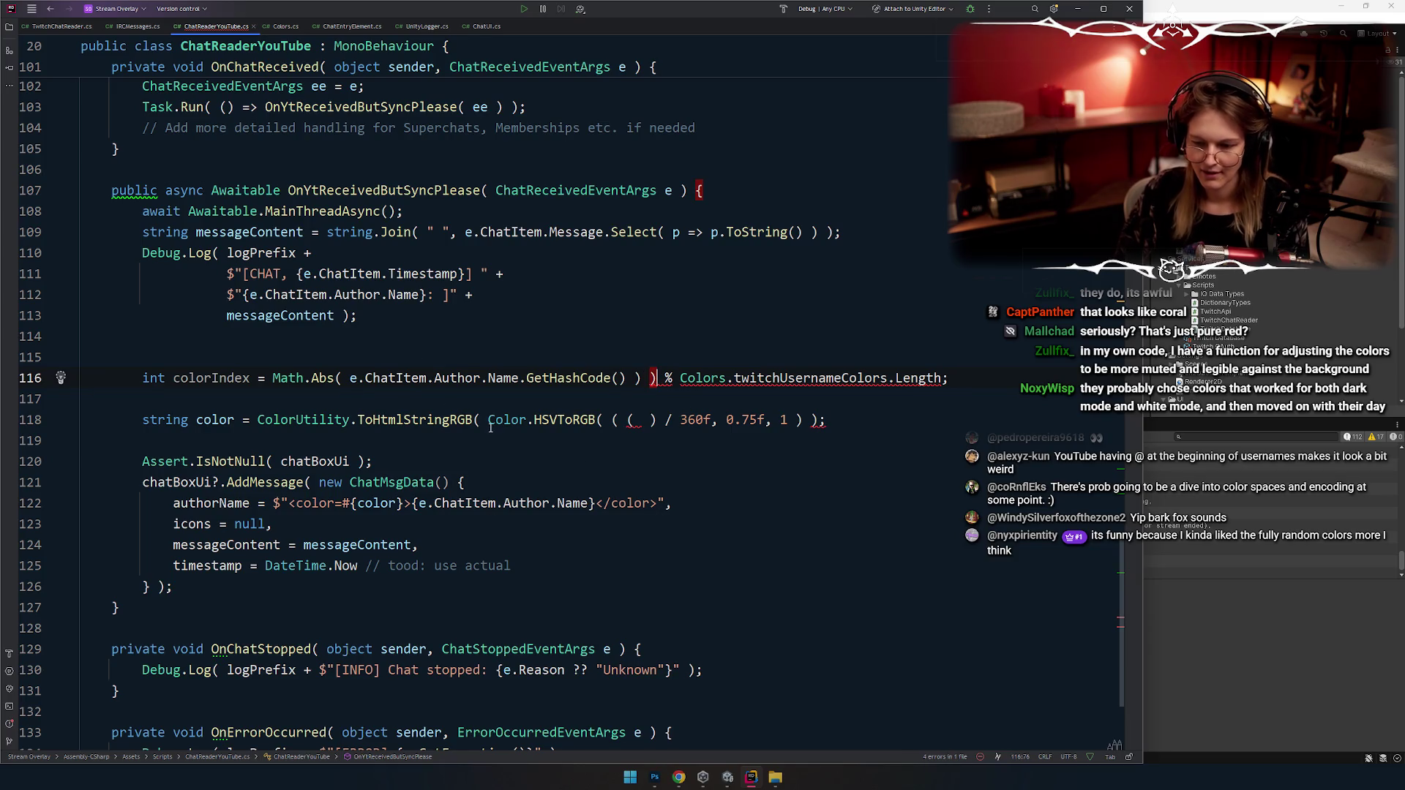
key("BackSpace")
left_click(950, 386)
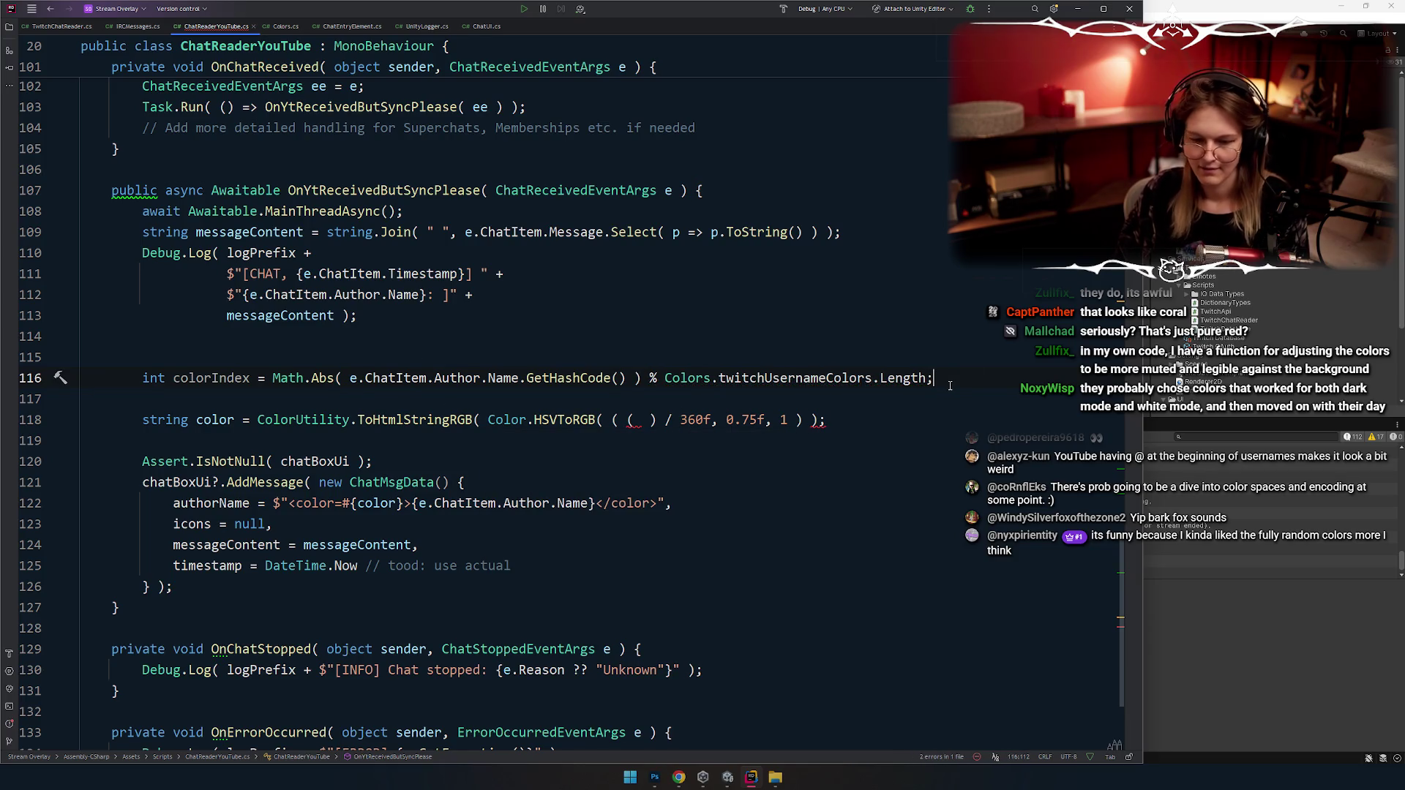
Step: Select the Colors.twitchUsernameColors.Length expression and bring up its refactoring actions
double_click(211, 377)
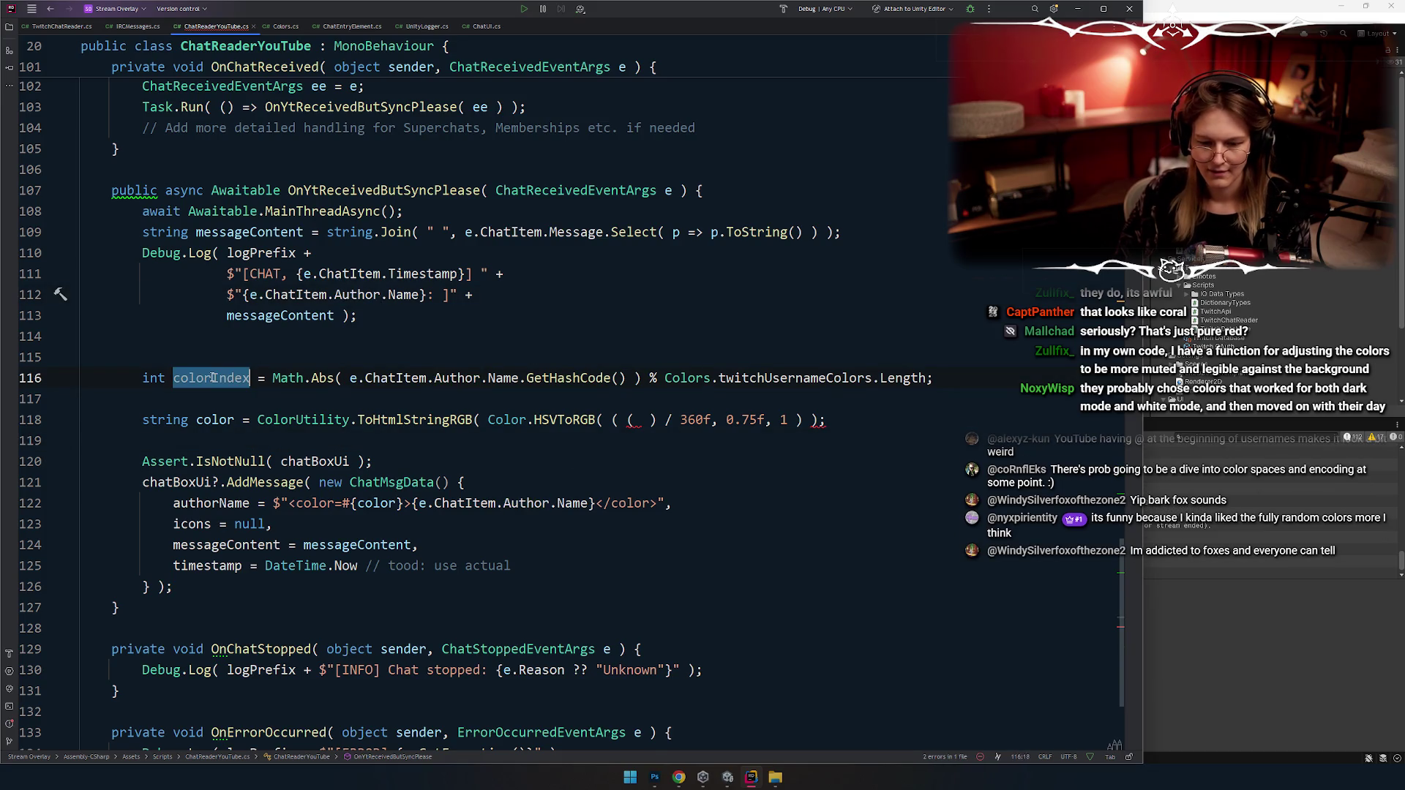
left_click(775, 358)
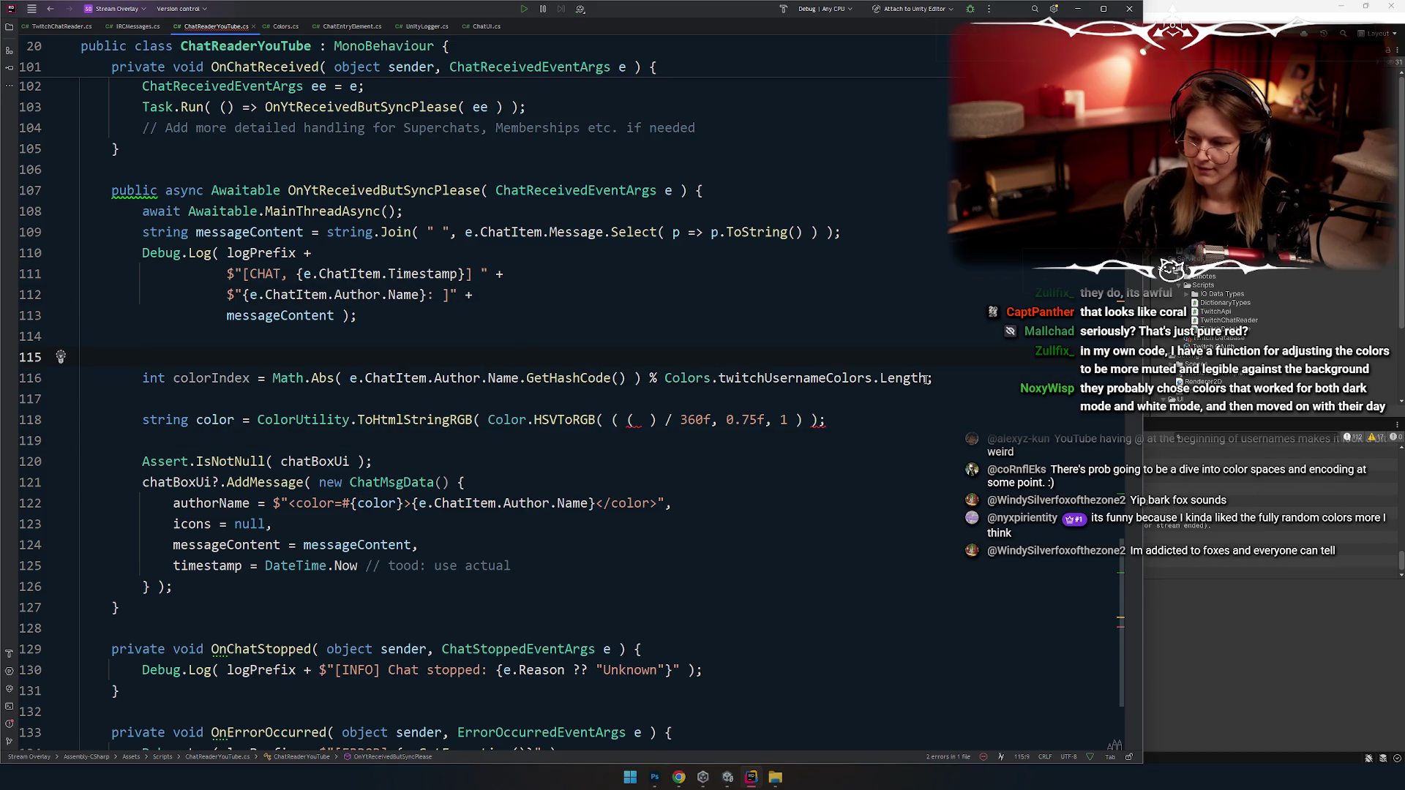
left_click_drag(927, 379, 664, 380)
key("alt+Return")
Step: Extract the colour count into a new variable named twitchCount
key("Return")
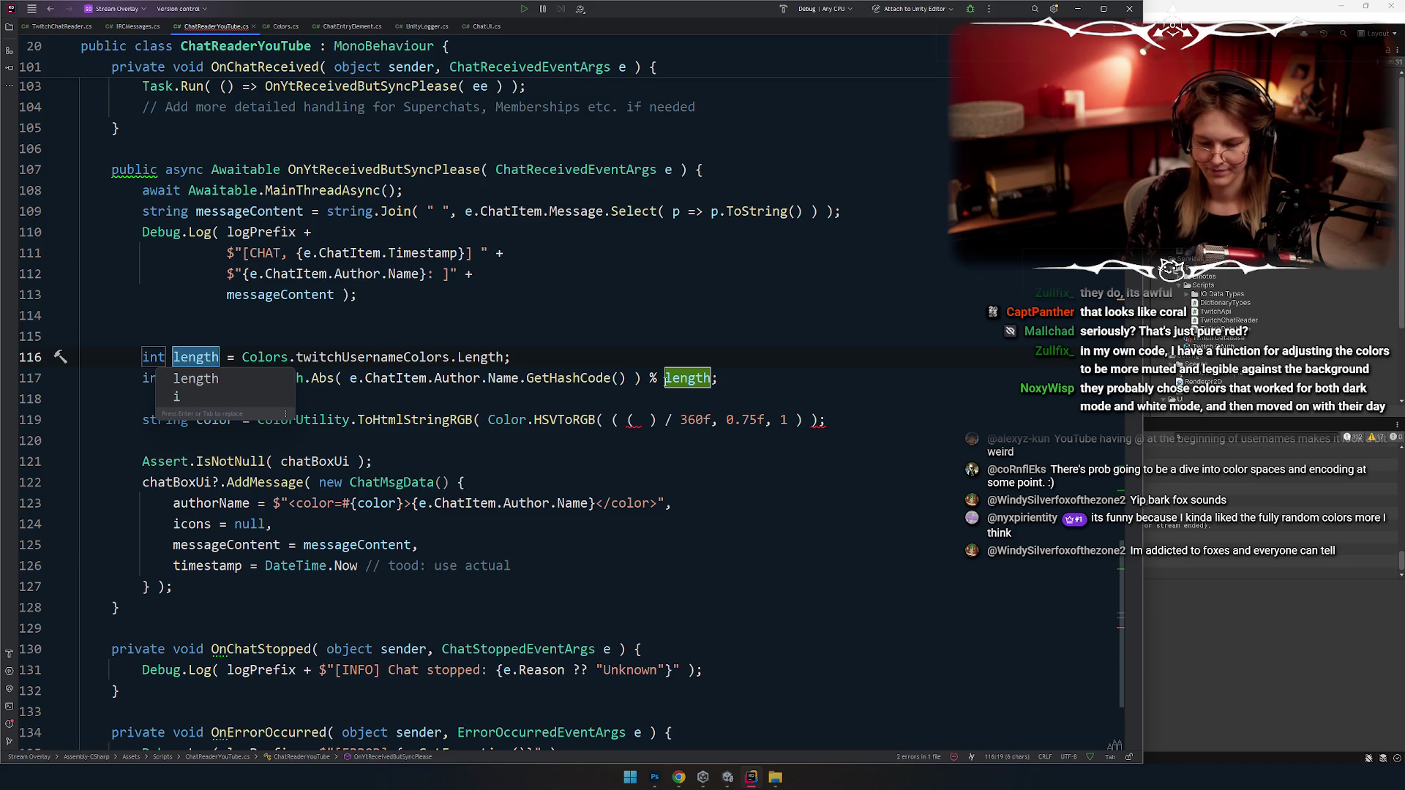
type("twitchCount")
key("Return")
key("Down")
key("End")
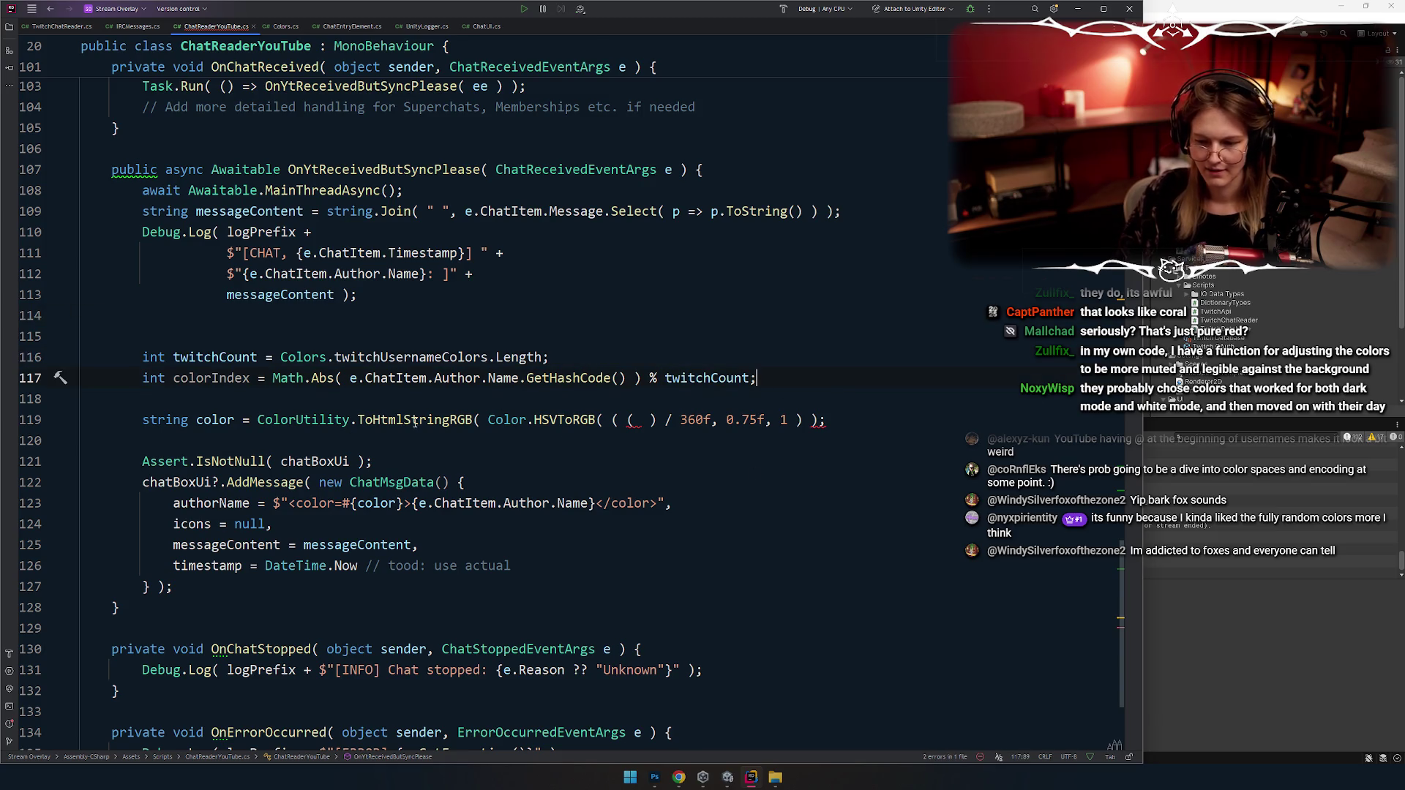
key("Return")
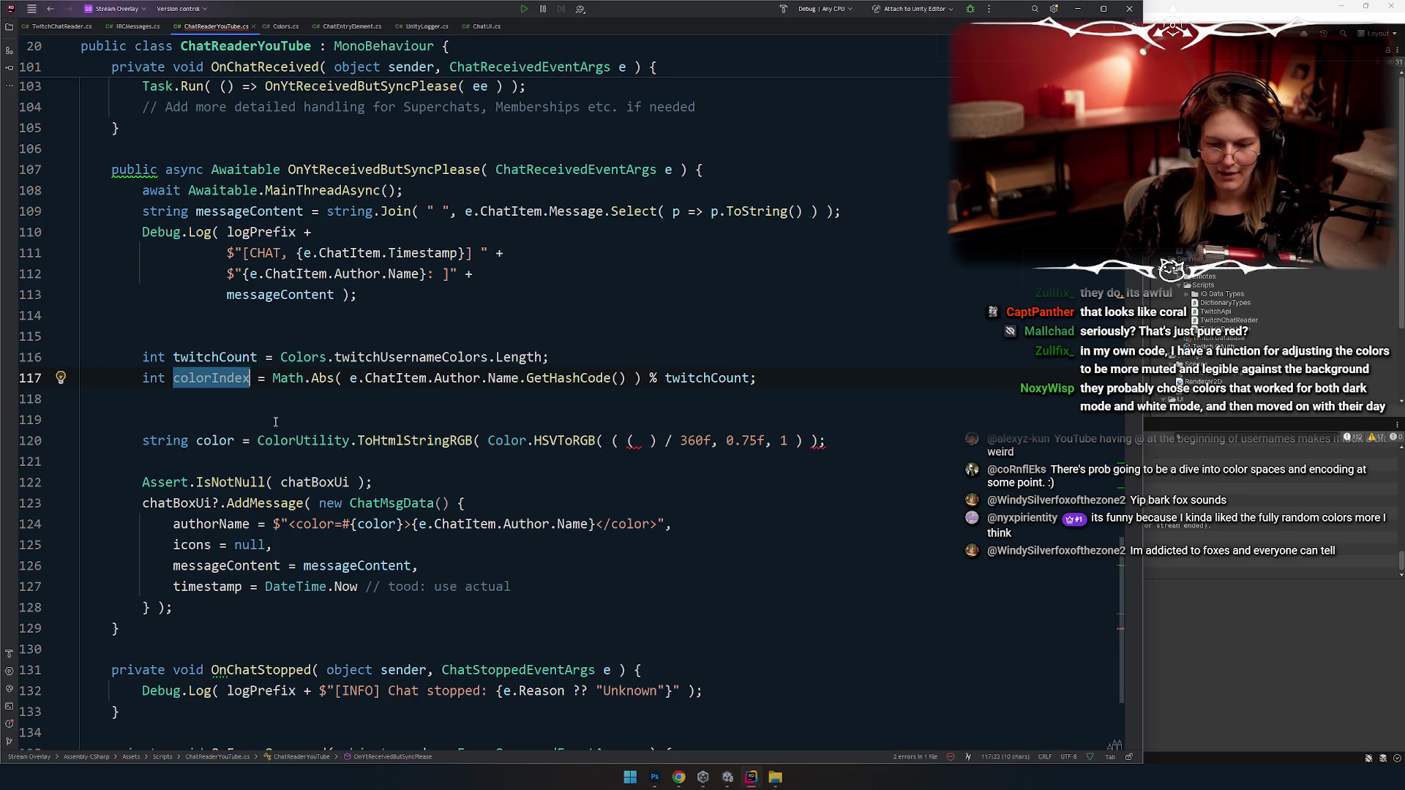
key("Up")
key("ctrl+w")
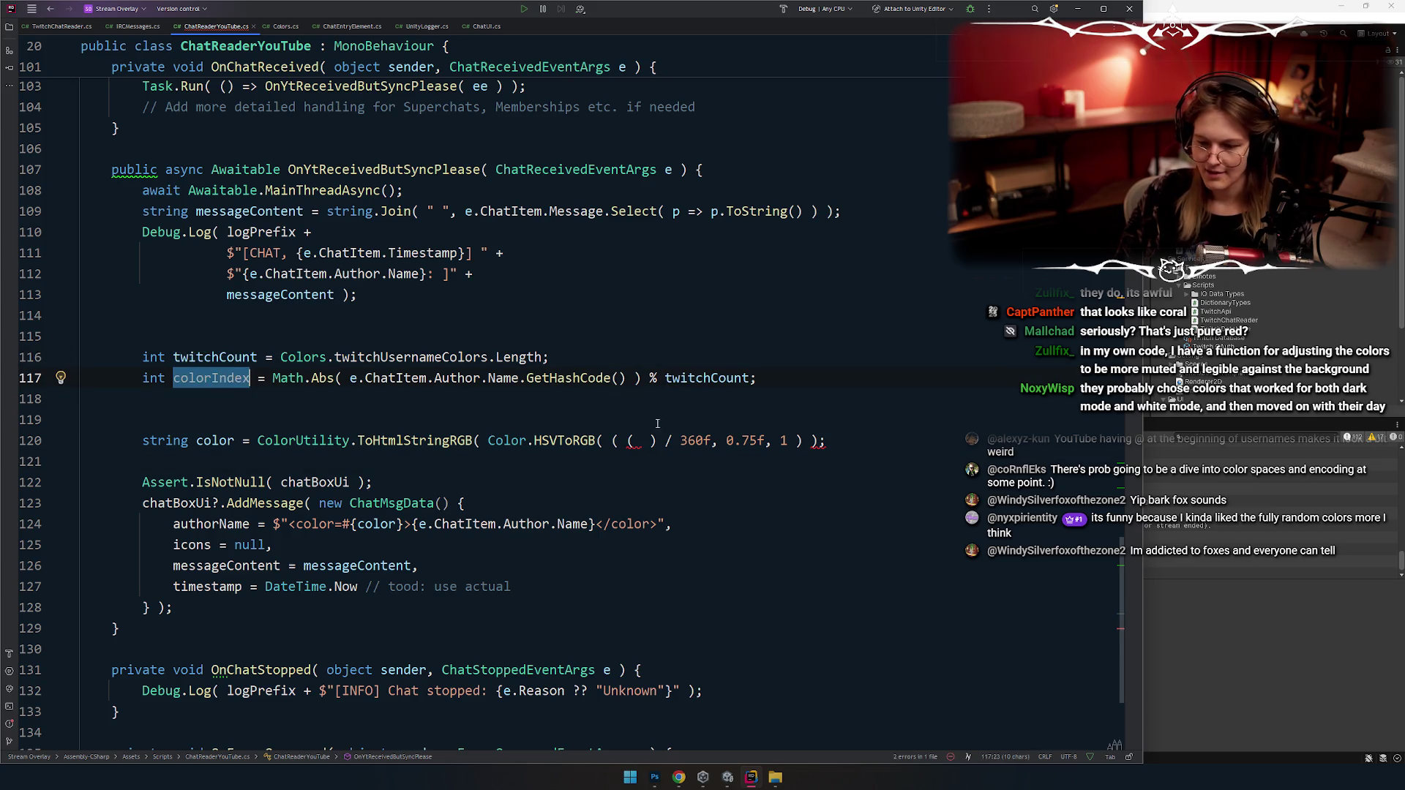
key("Down")
key("Down")
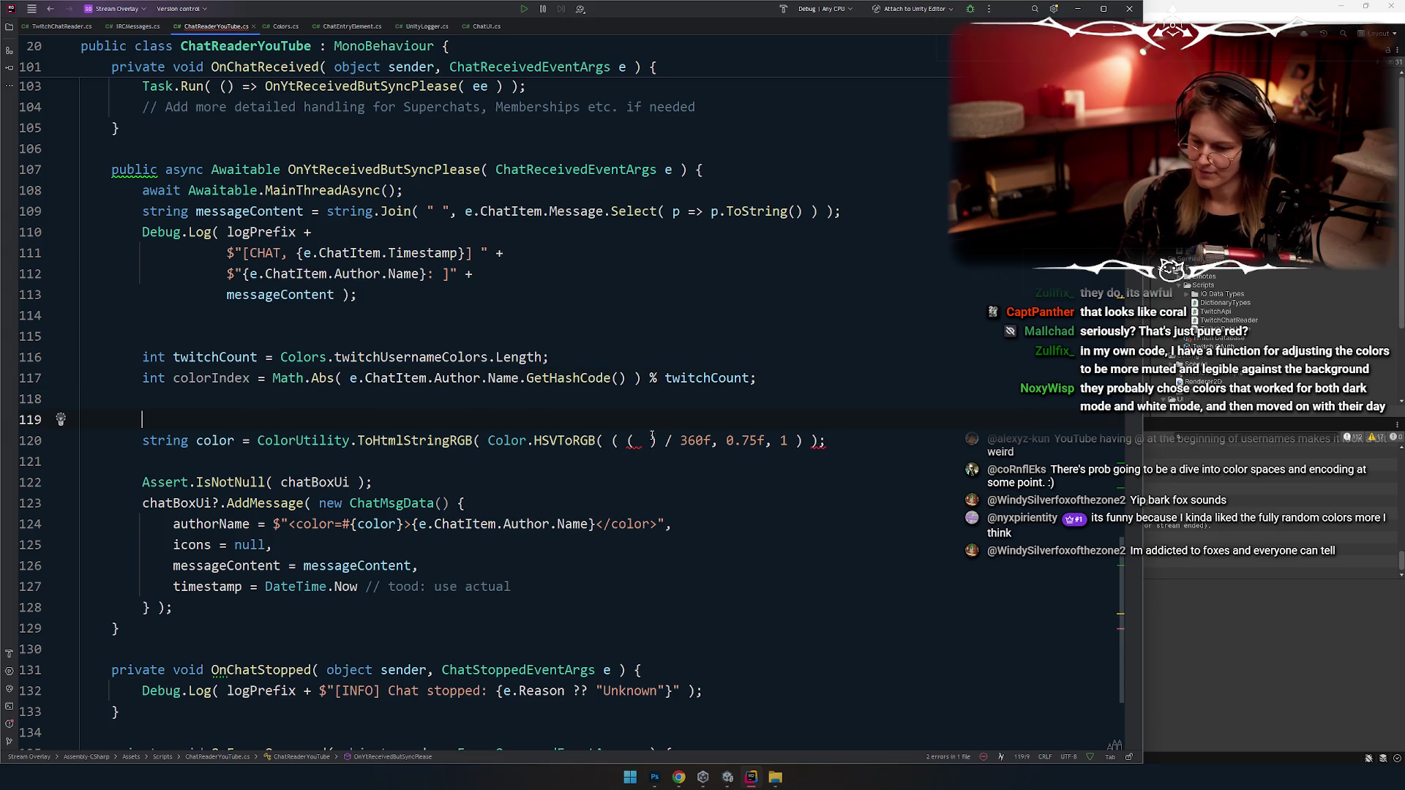
Step: Set the hue to colorIndex / (float)twitchCount
left_click(654, 440)
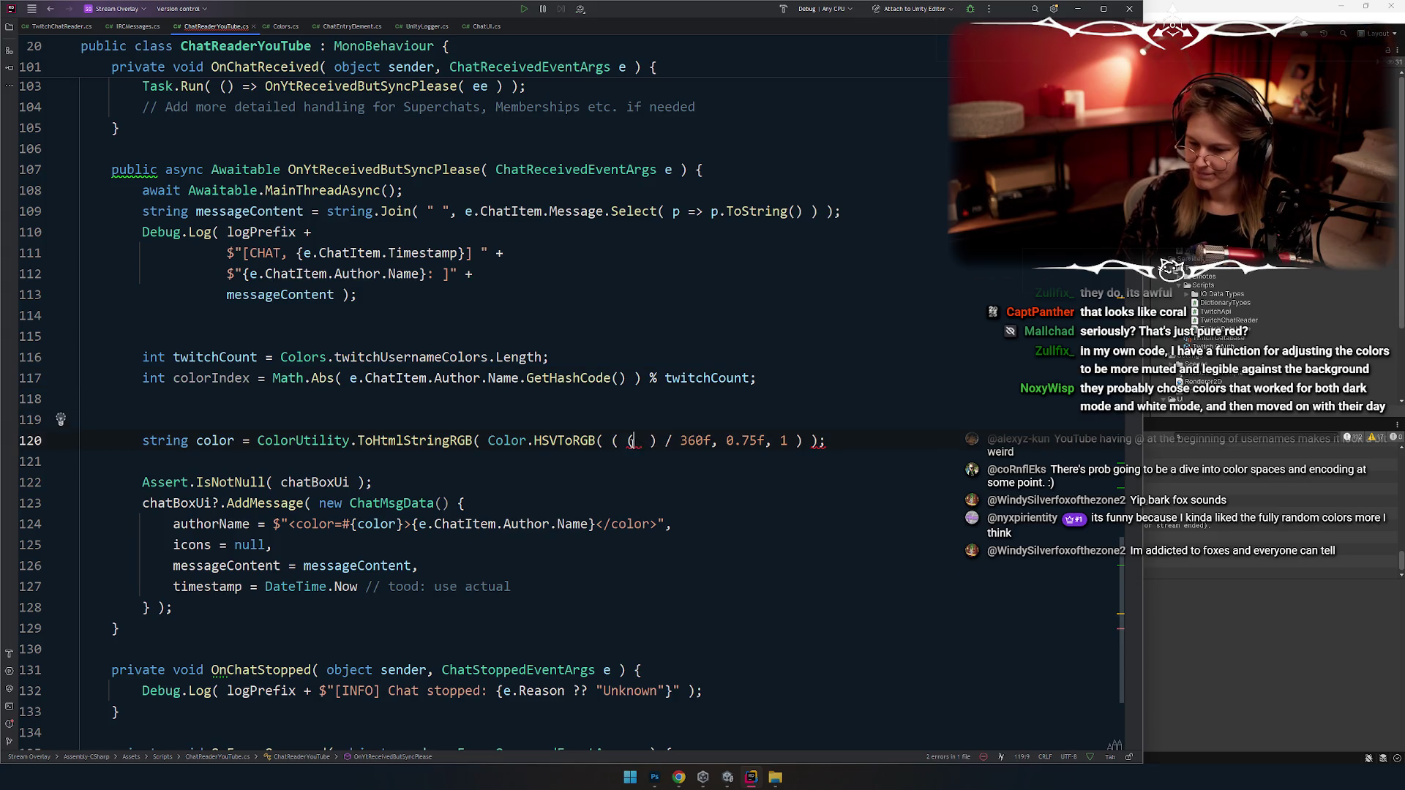
left_click(712, 440)
left_click(613, 440, "shift")
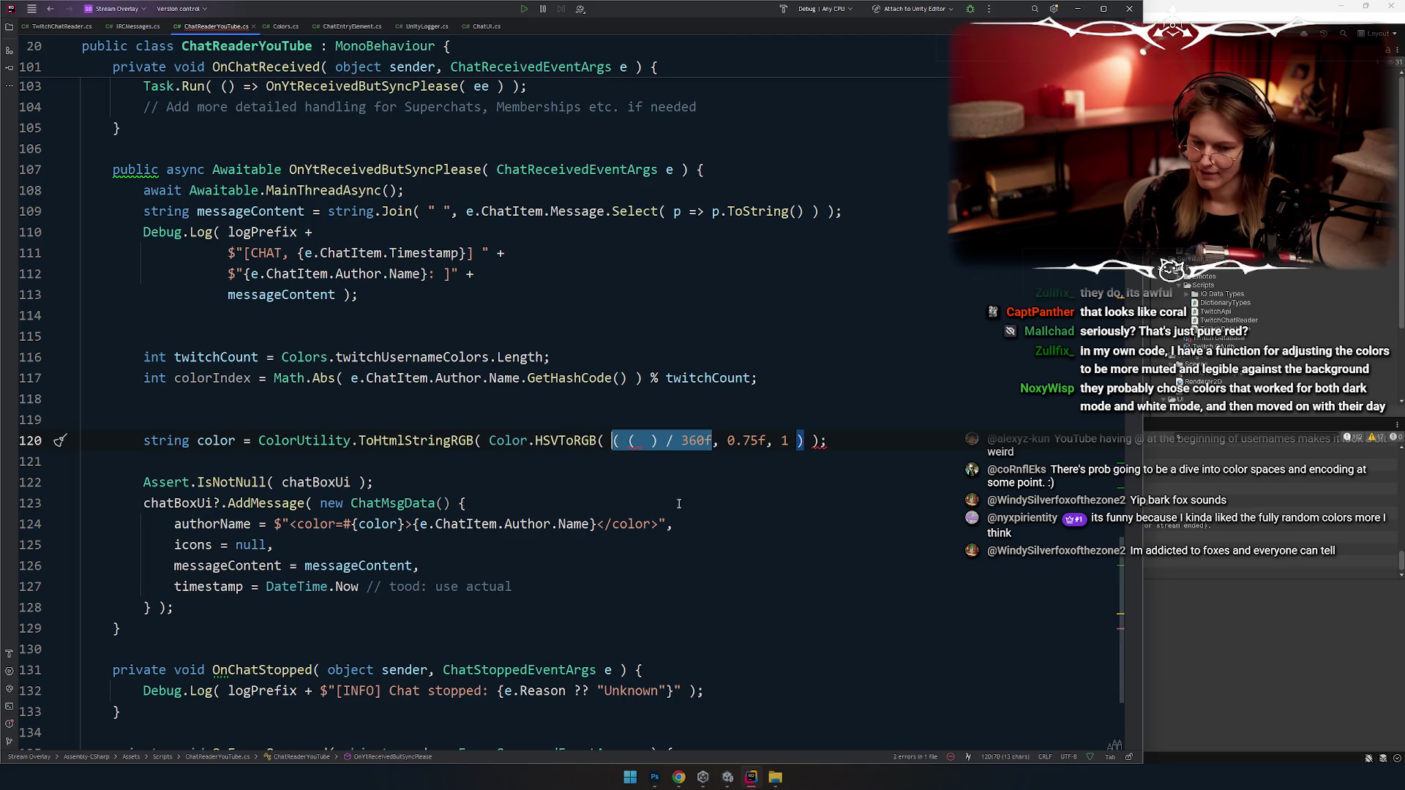
type("colorIndex ")
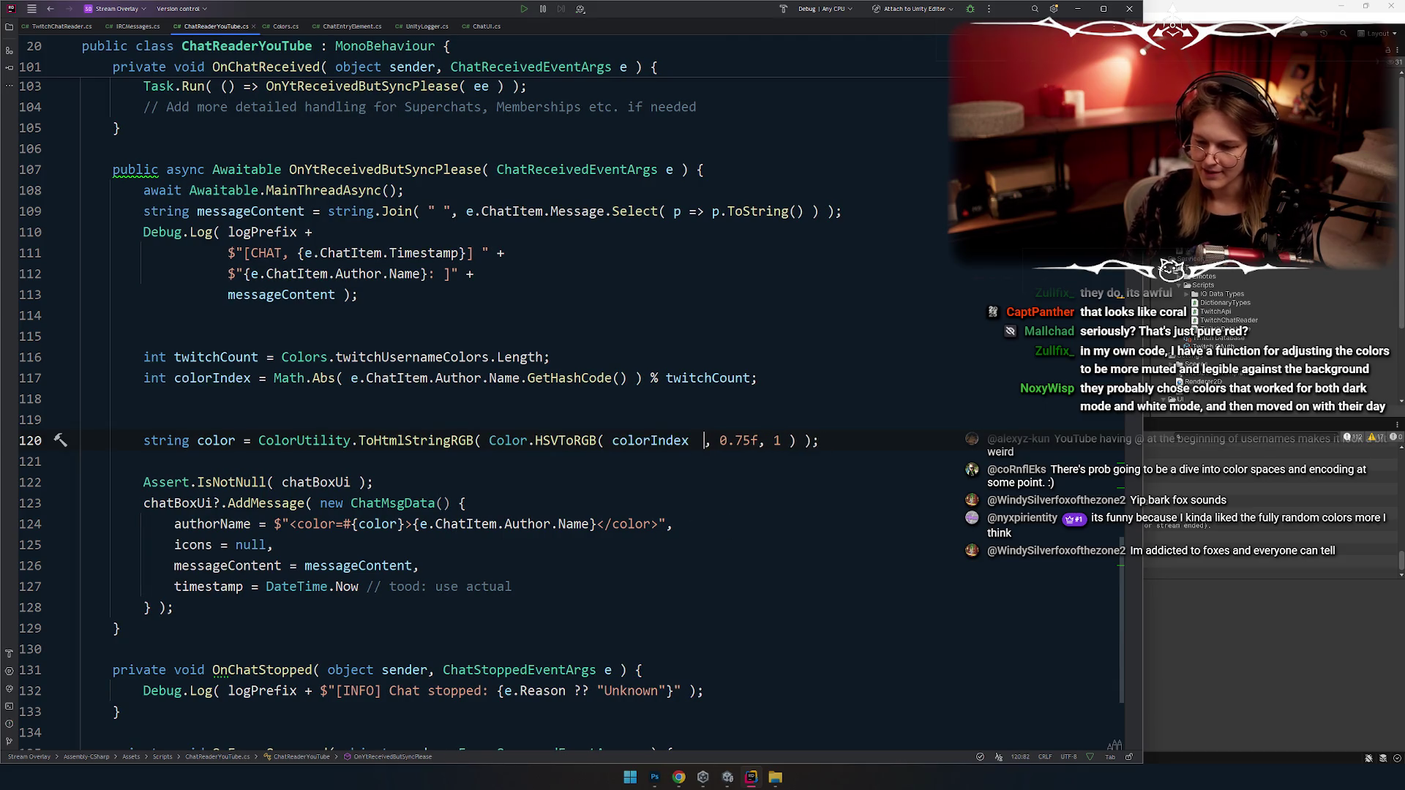
type("/ (fdloa")
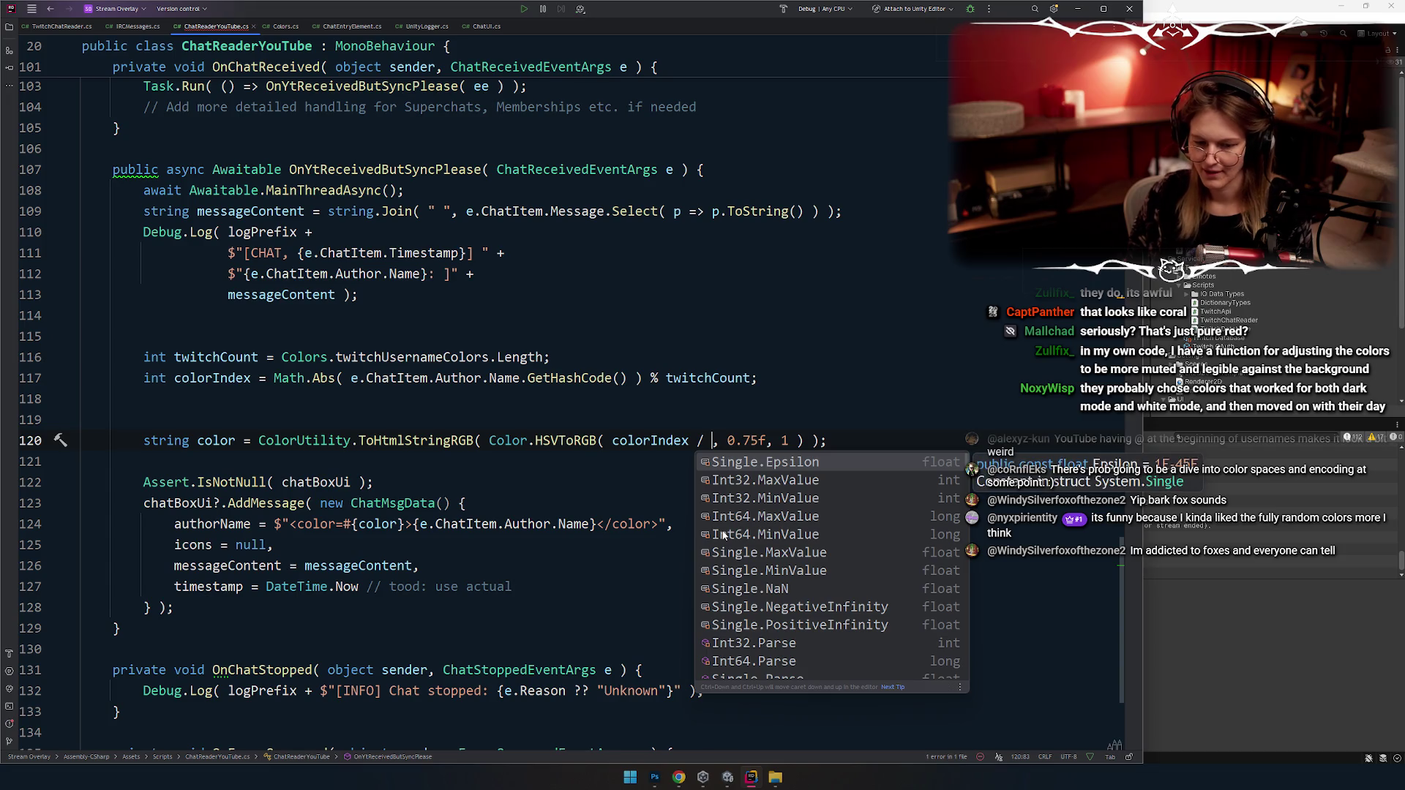
type("tw")
key("Return")
key("ctrl+Left")
type("(fdloa")
key("BackSpace")
key("BackSpace")
key("BackSpace")
type("loat)")
key("Escape")
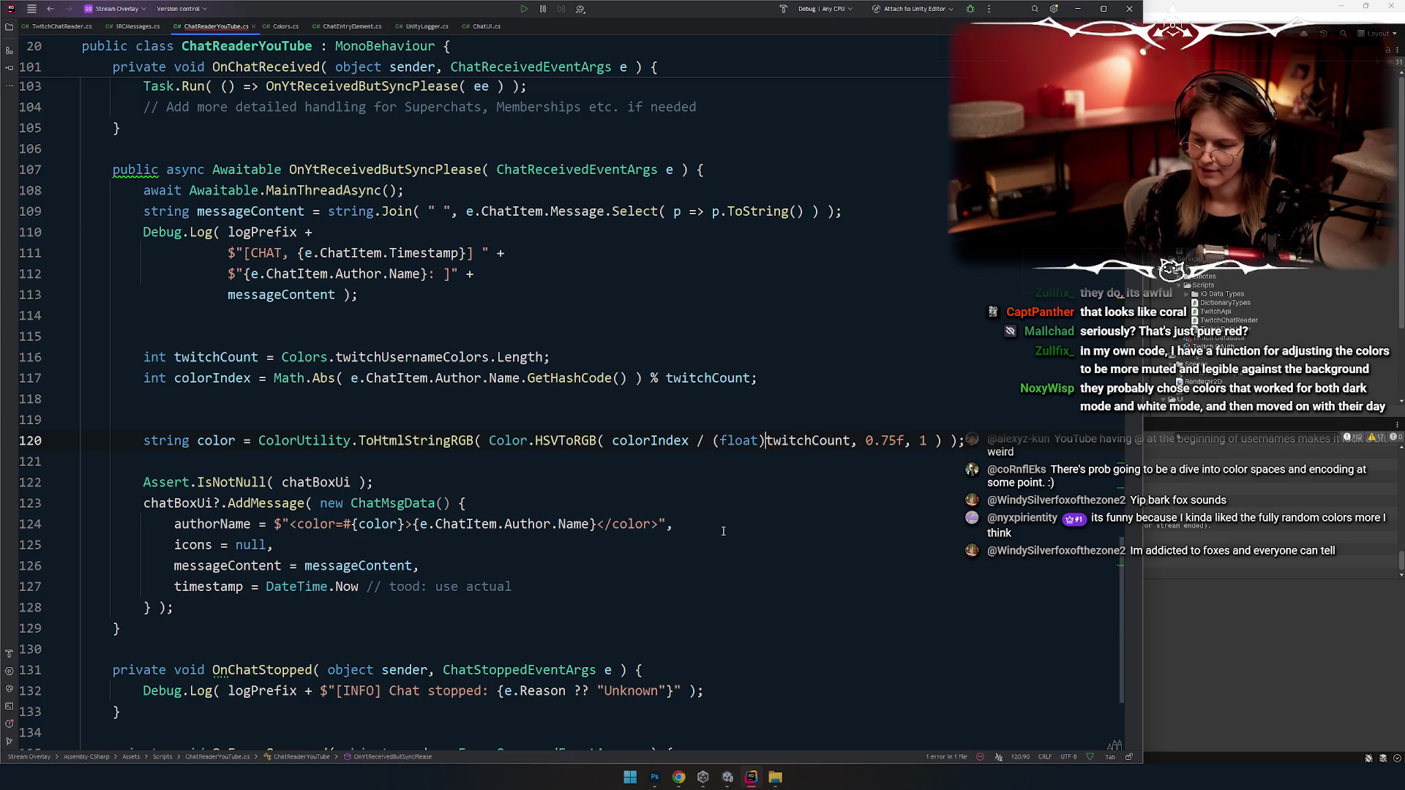
Step: Move the HSVToRGB call out of the colour line into a comment above it
left_click(370, 404)
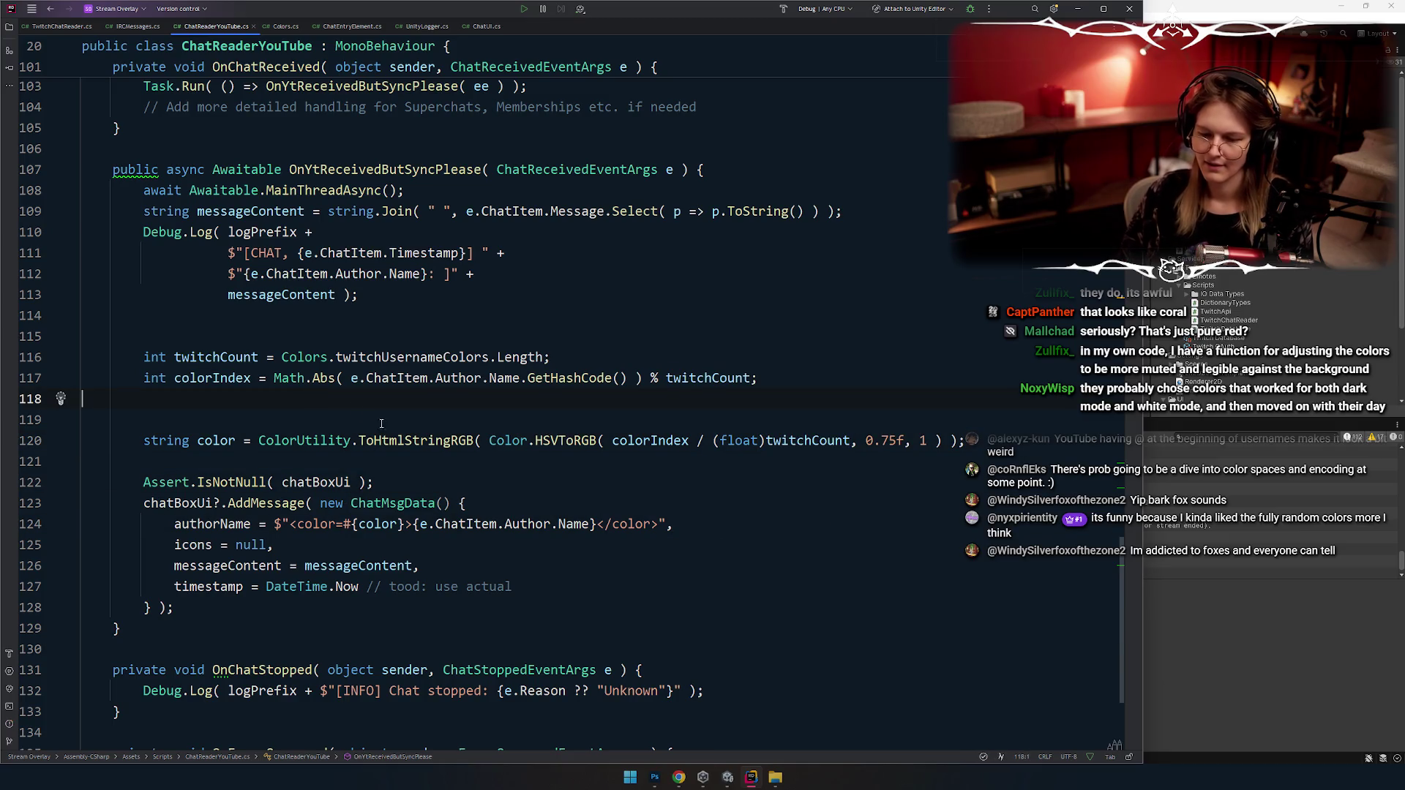
left_click(679, 479)
left_click(591, 471)
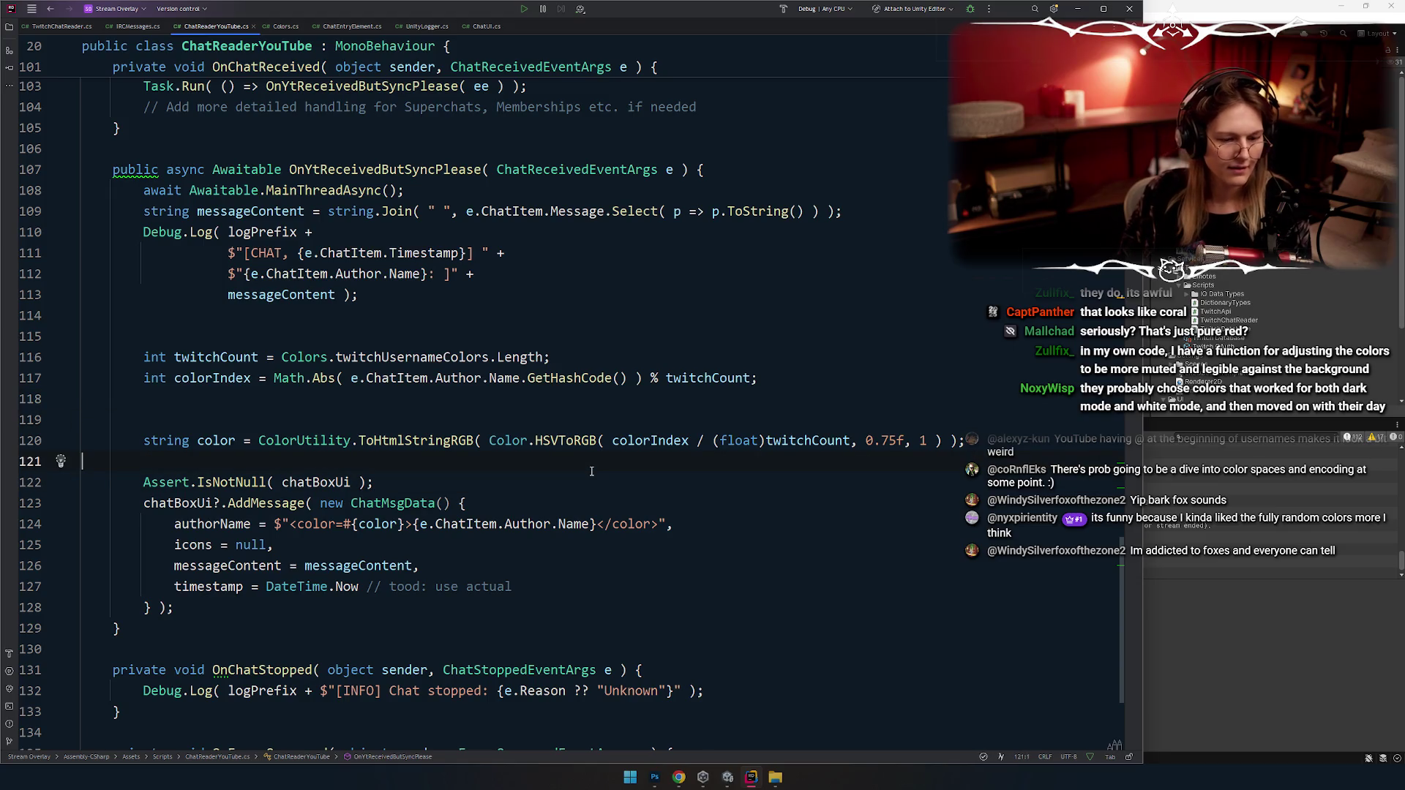
key("Up")
key("Up")
key("Up")
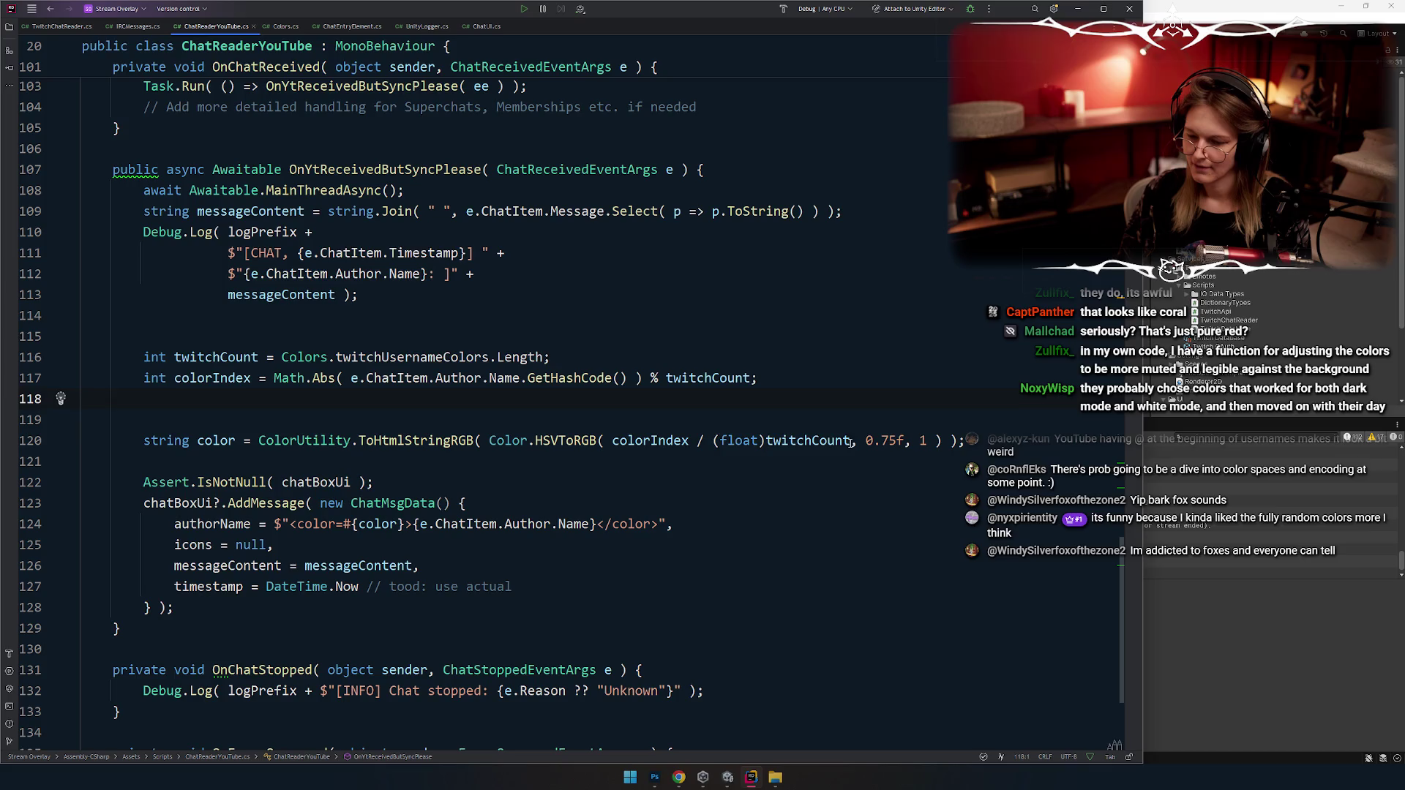
left_click_drag(851, 442, 613, 442)
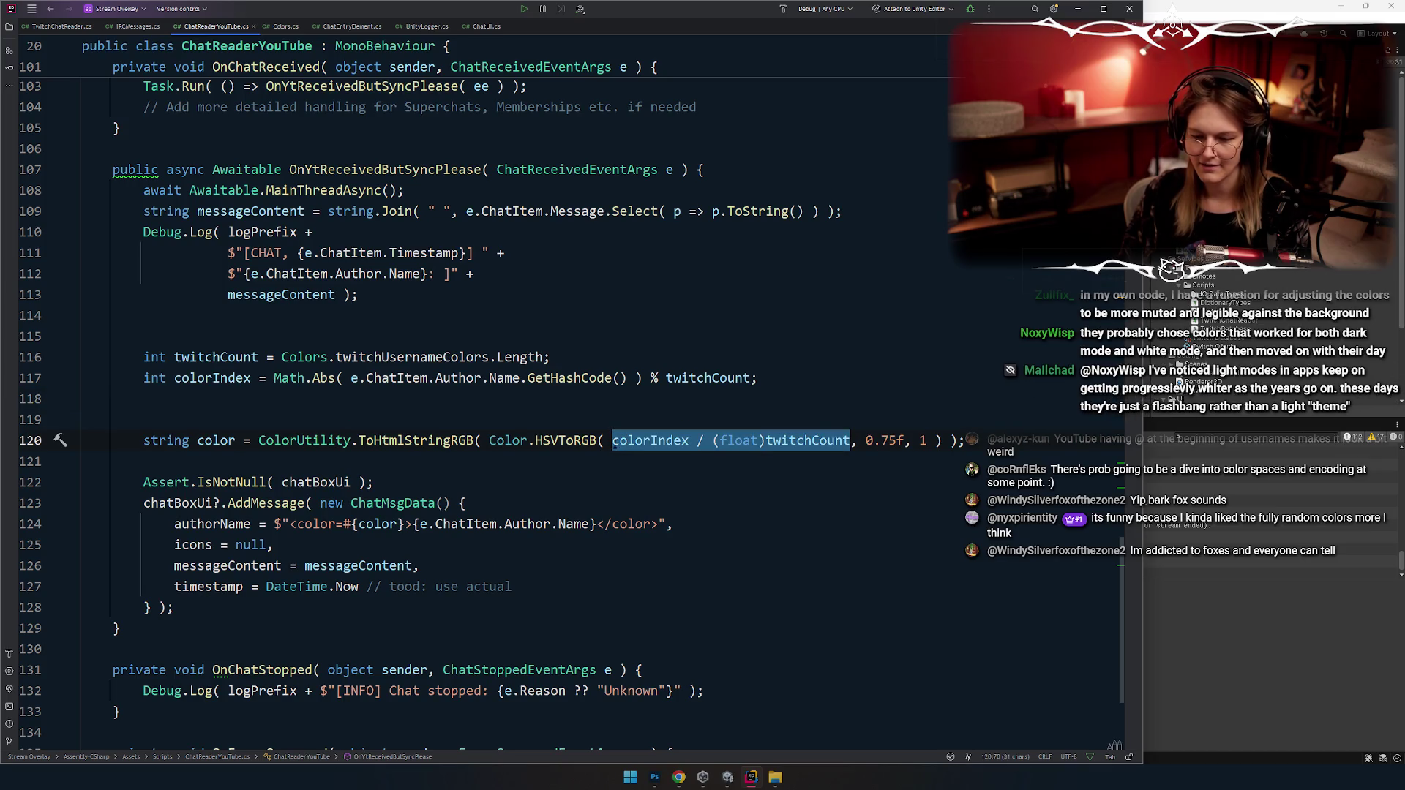
left_click(776, 384)
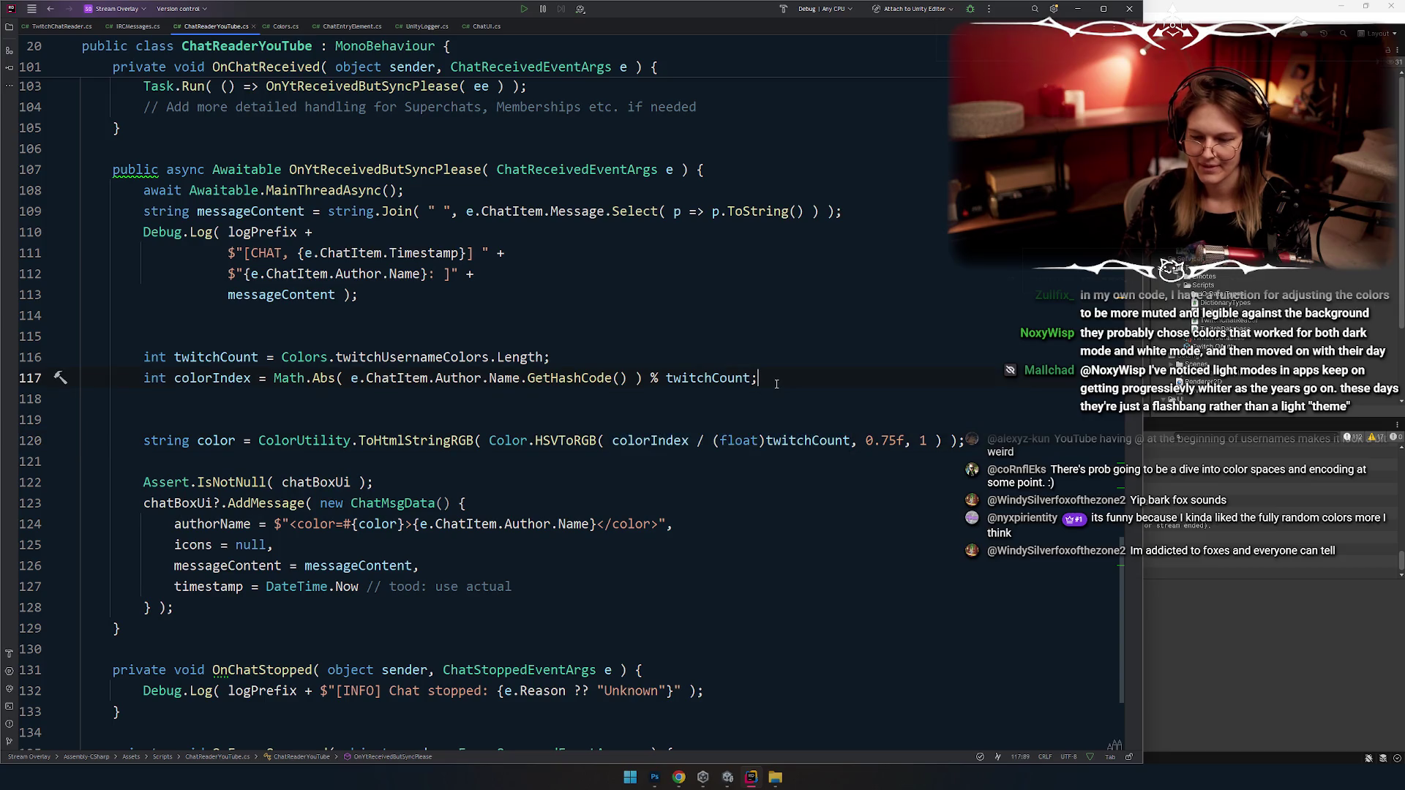
left_click(248, 440)
left_click_drag(491, 441, 944, 440)
key("ctrl+x")
left_click(187, 419)
type("/")
key("ctrl+v")
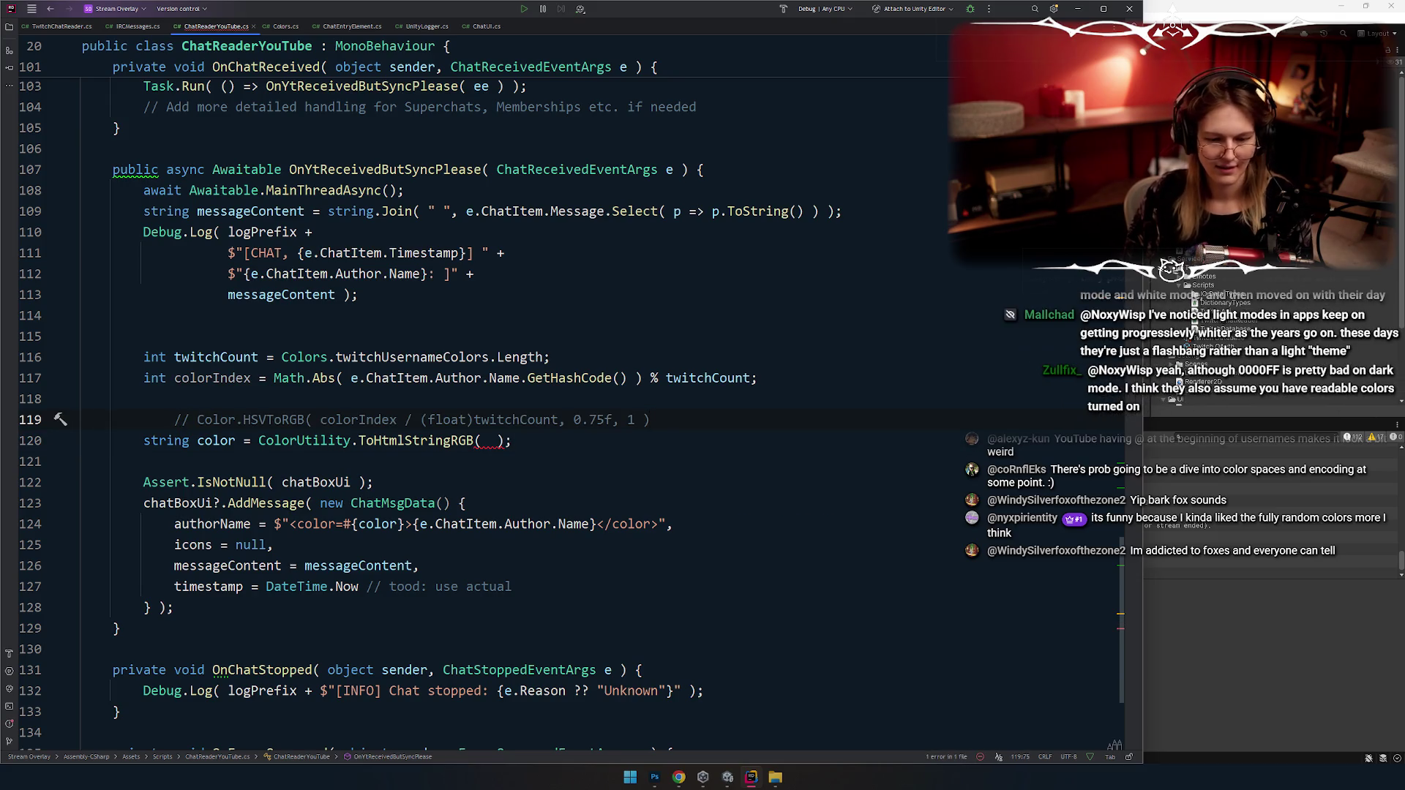
Step: Pass Colors.twitchUsernameColors[colorIndex] to ToHtmlStringRGB for each author's colour
key("alt+shift+Down")
left_click(489, 419)
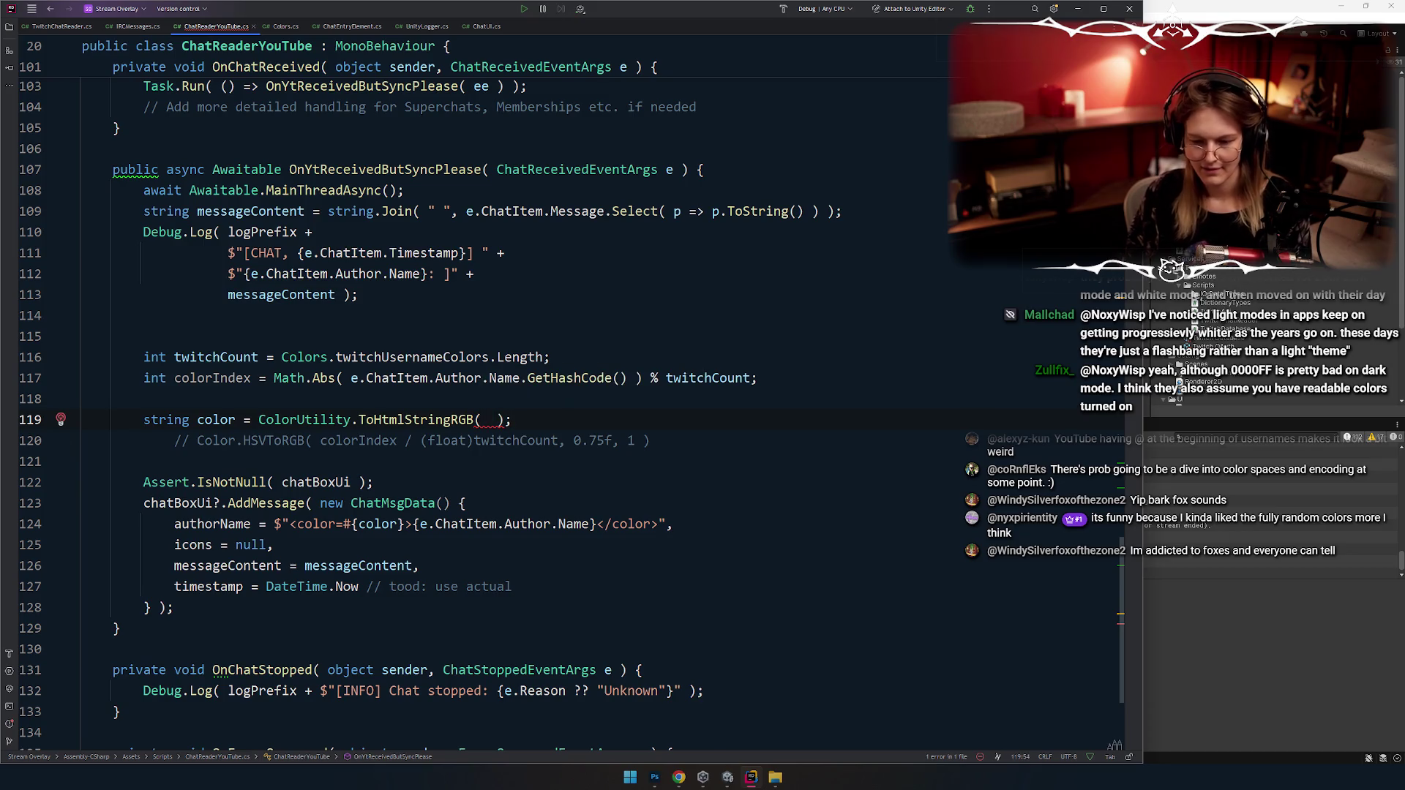
key("Up")
key("ctrl+y")
type("Colors.twi")
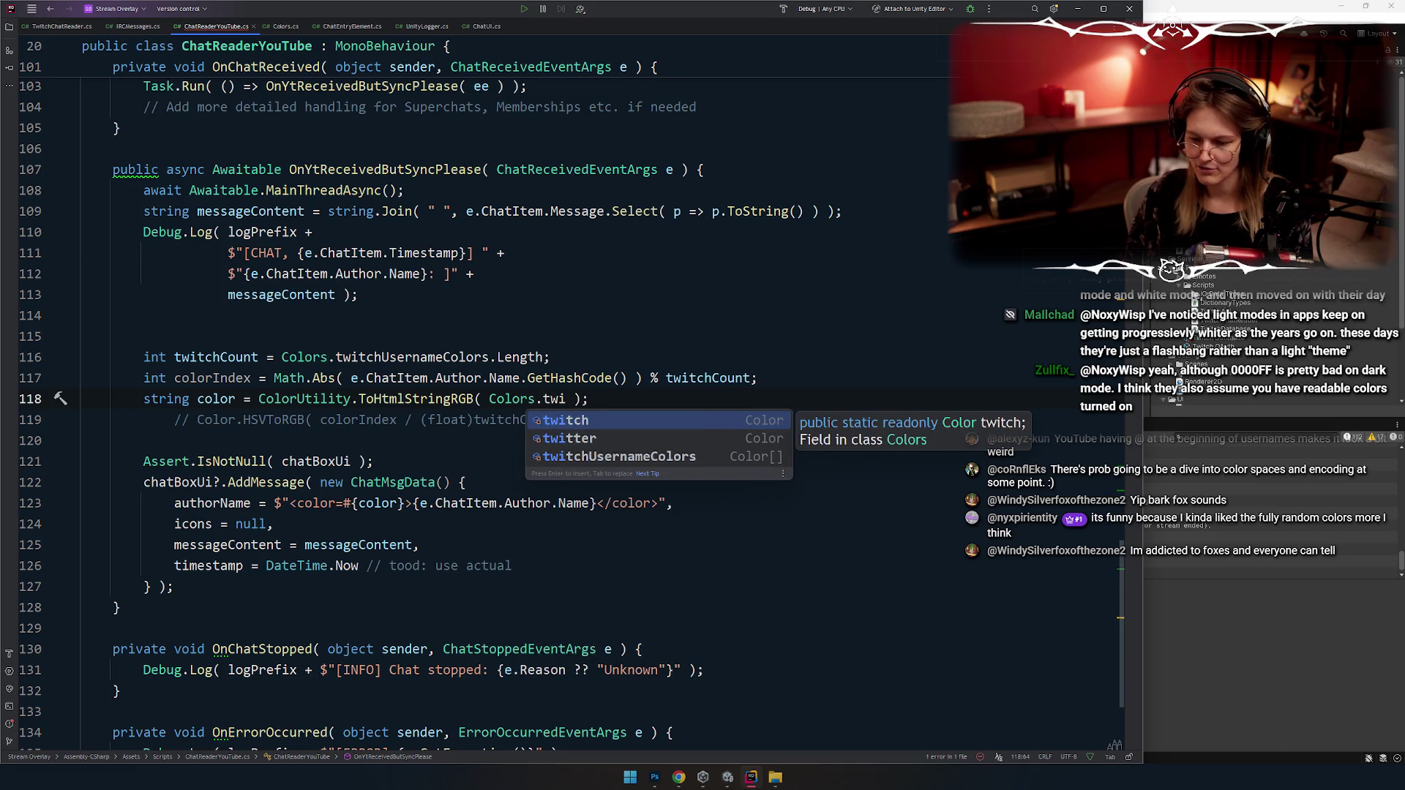
key("Down")
key("Down")
key("Return")
type("[")
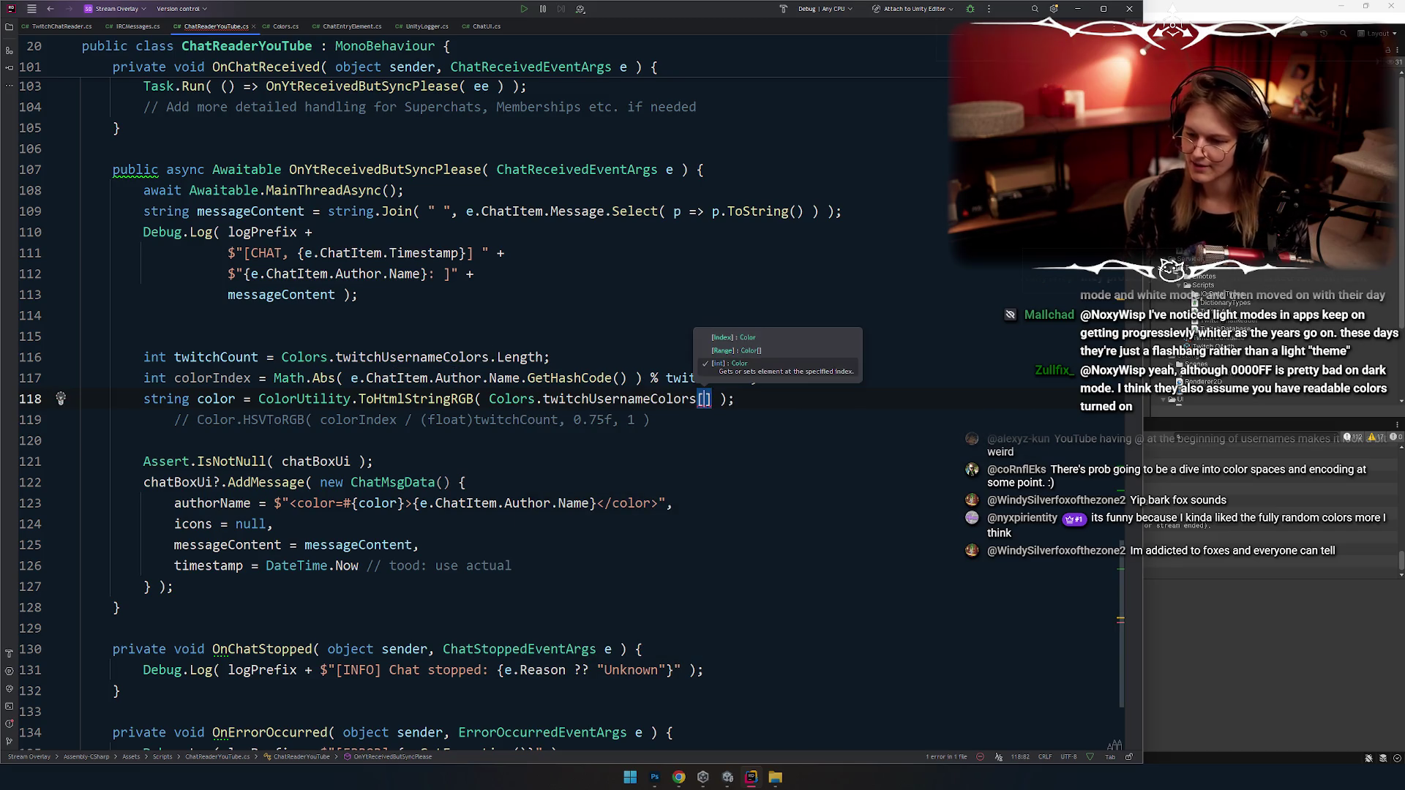
type("colo")
key("Return")
Step: Look over the updated colour code in the method
left_click(710, 545)
left_click(212, 378)
left_click(508, 437)
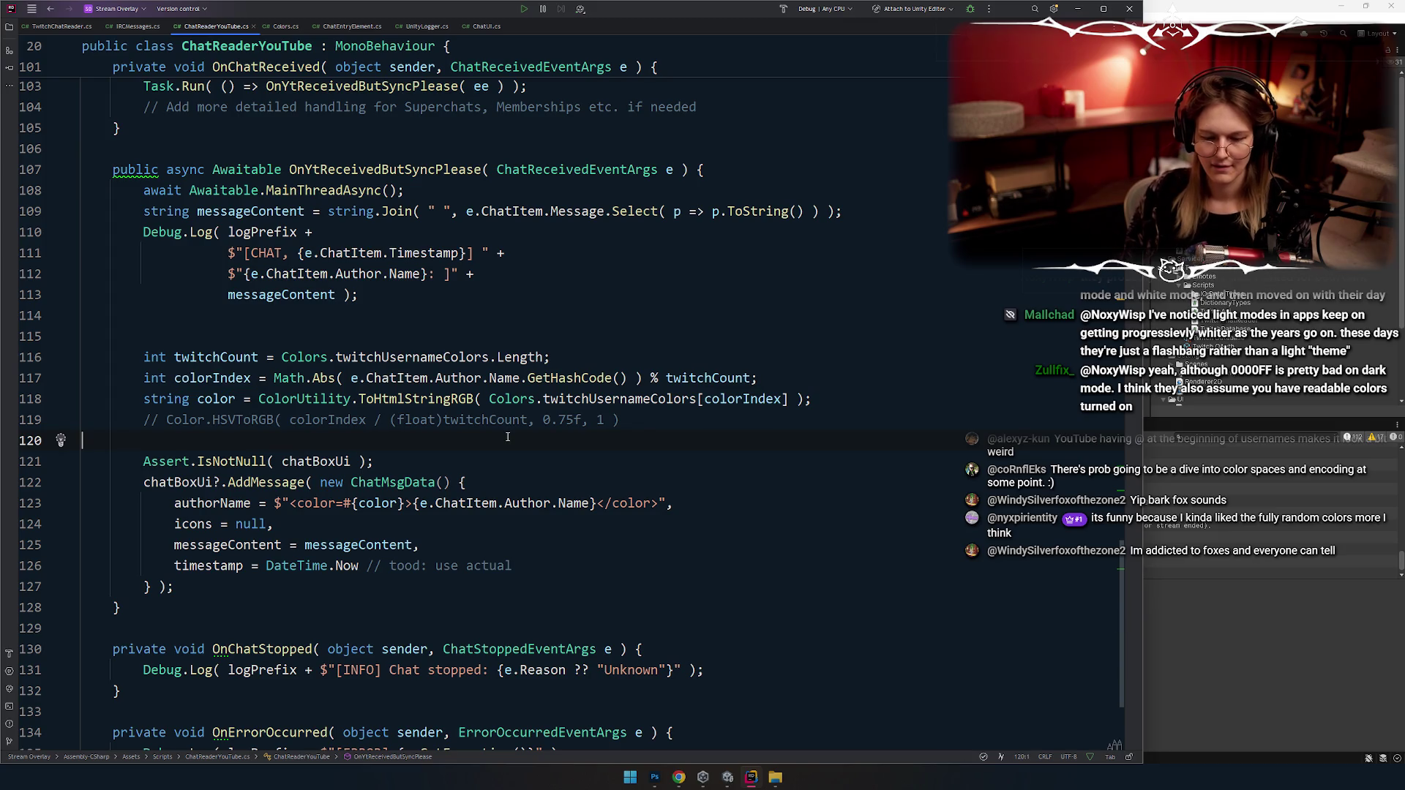
key("alt+Tab")
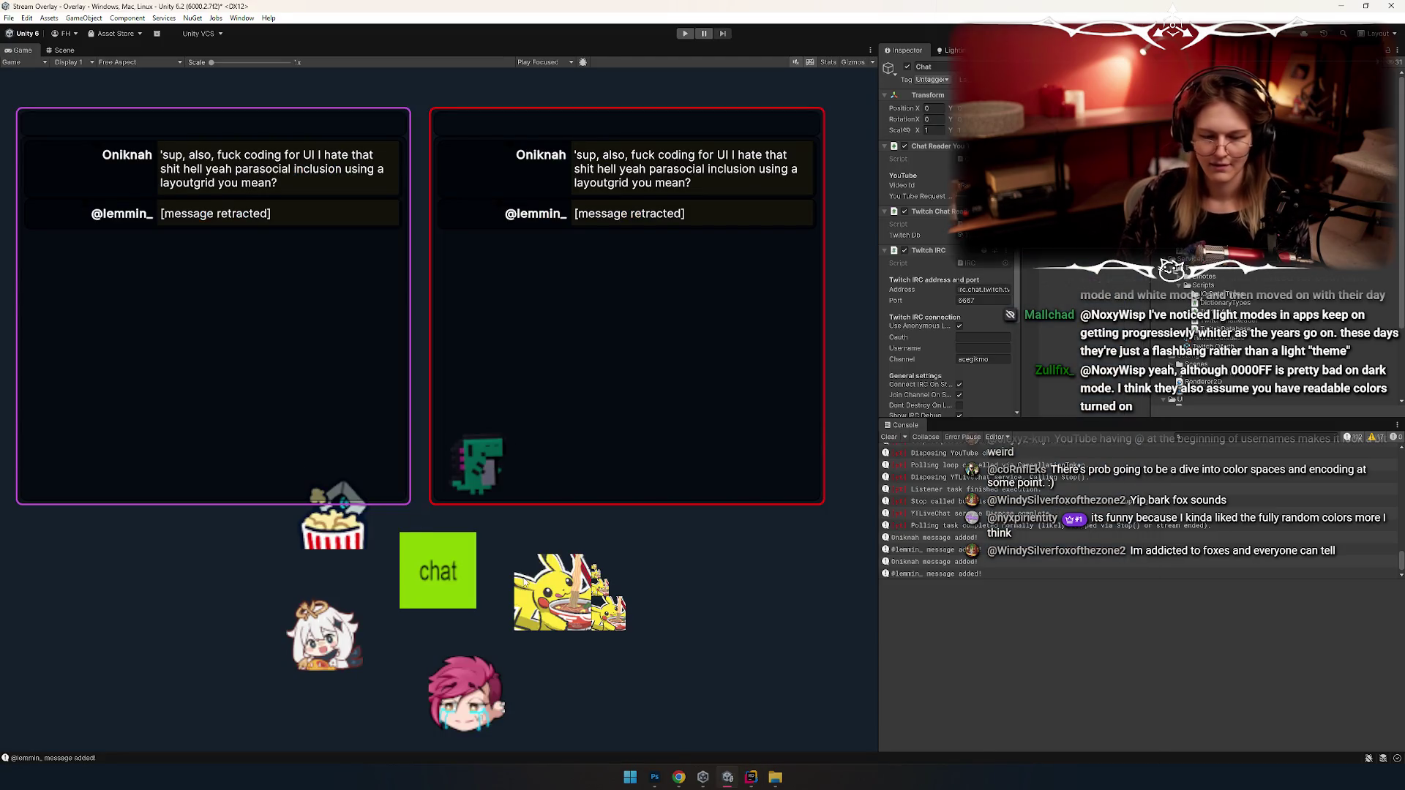
Step: Clear the Console, save the scene and play the overlay to watch chat messages arrive
left_click(890, 440)
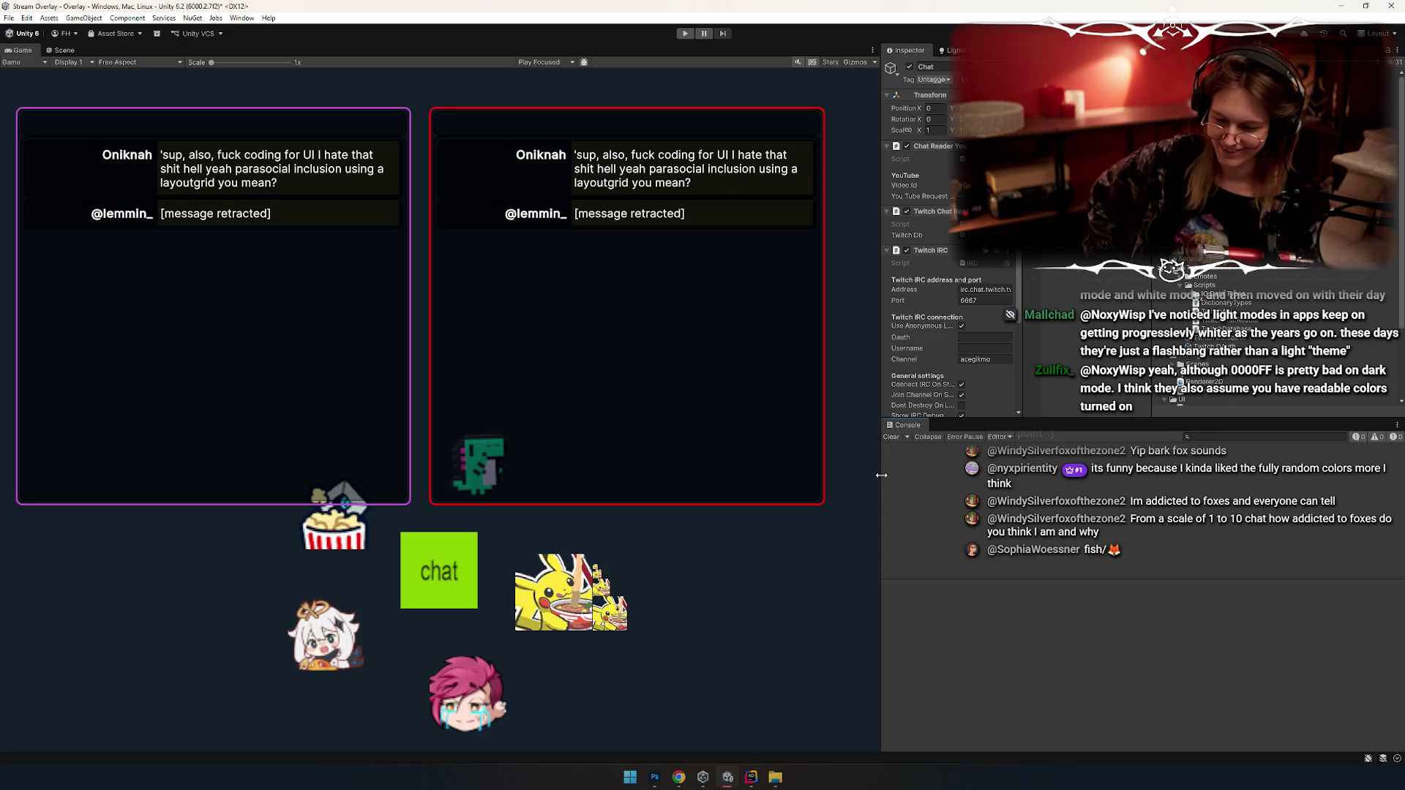
key("ctrl+s")
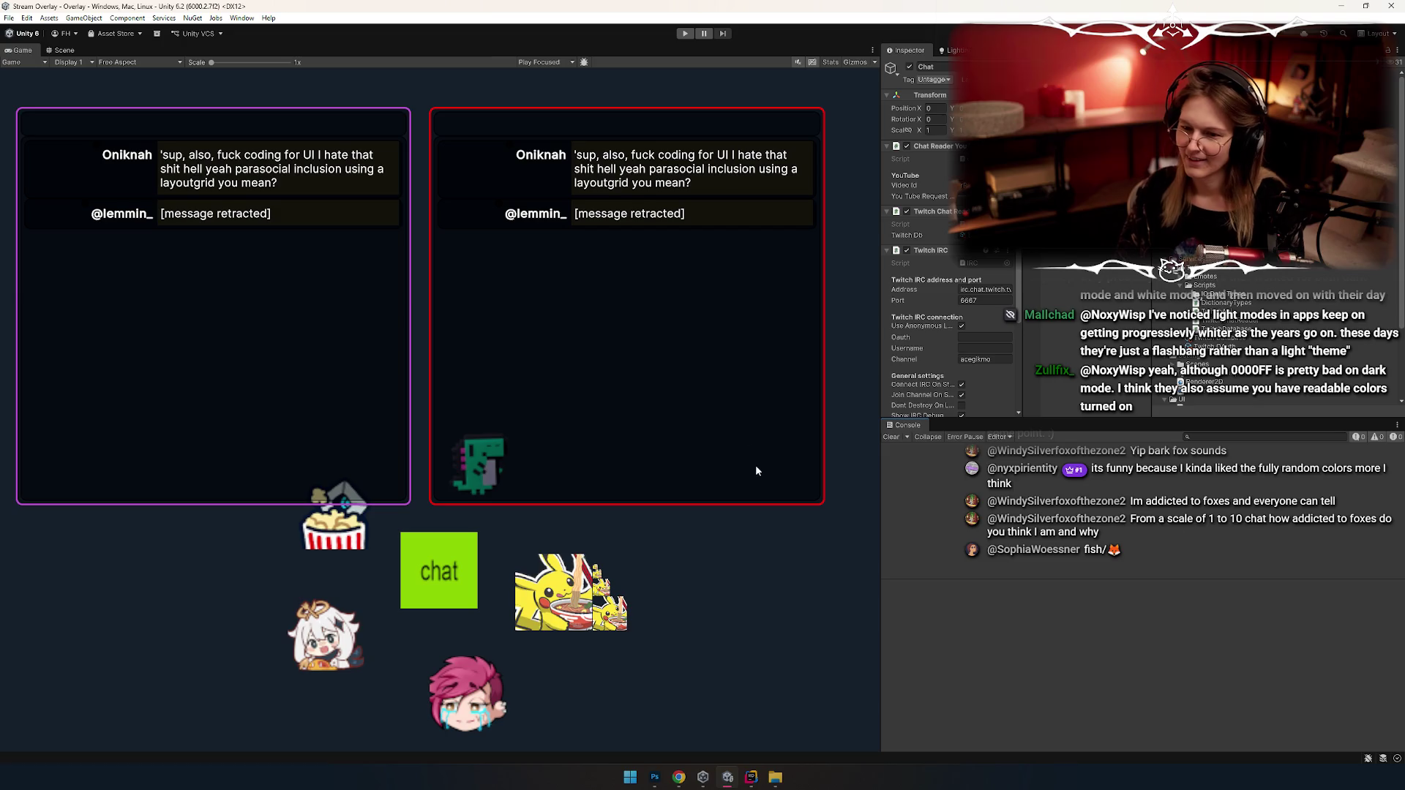
left_click(686, 34)
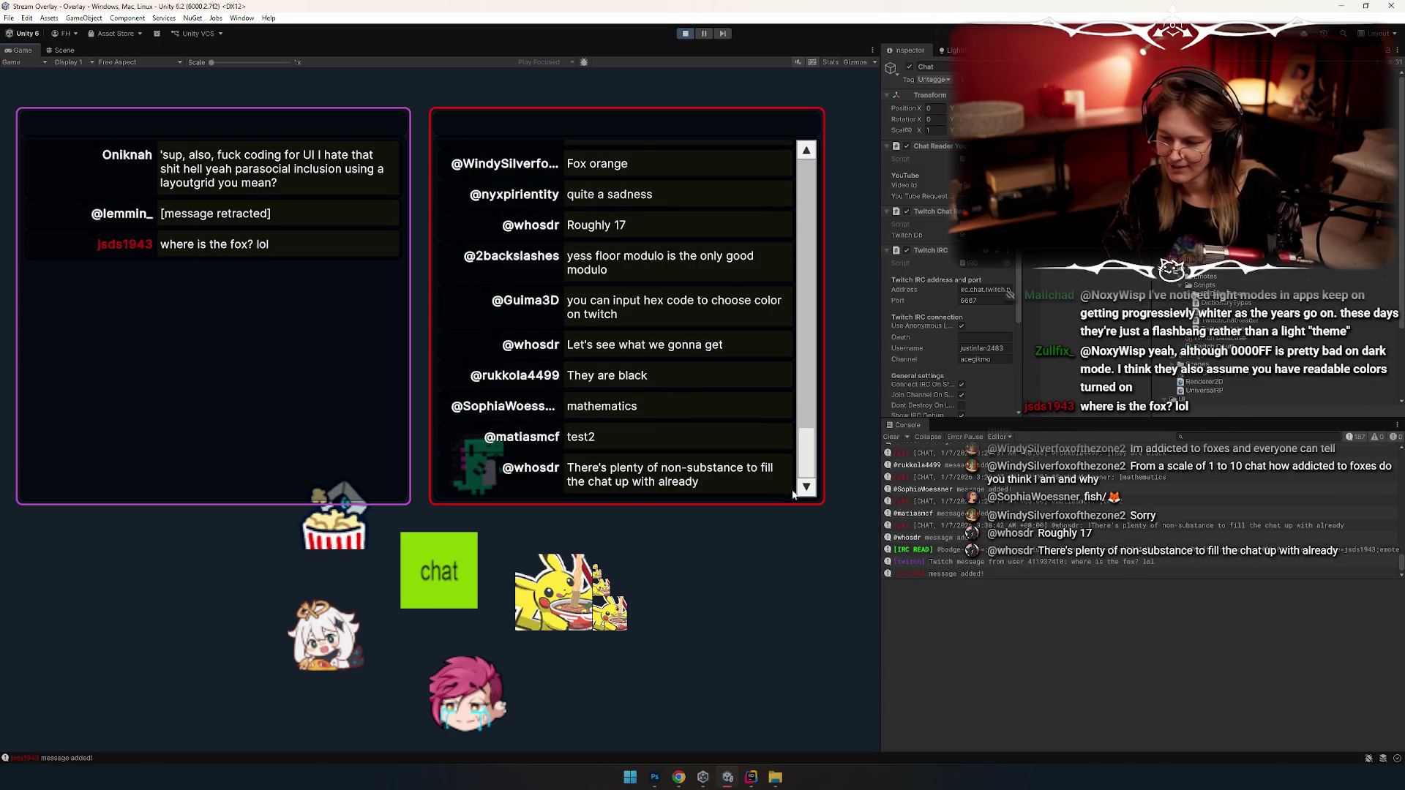
key("alt+Tab")
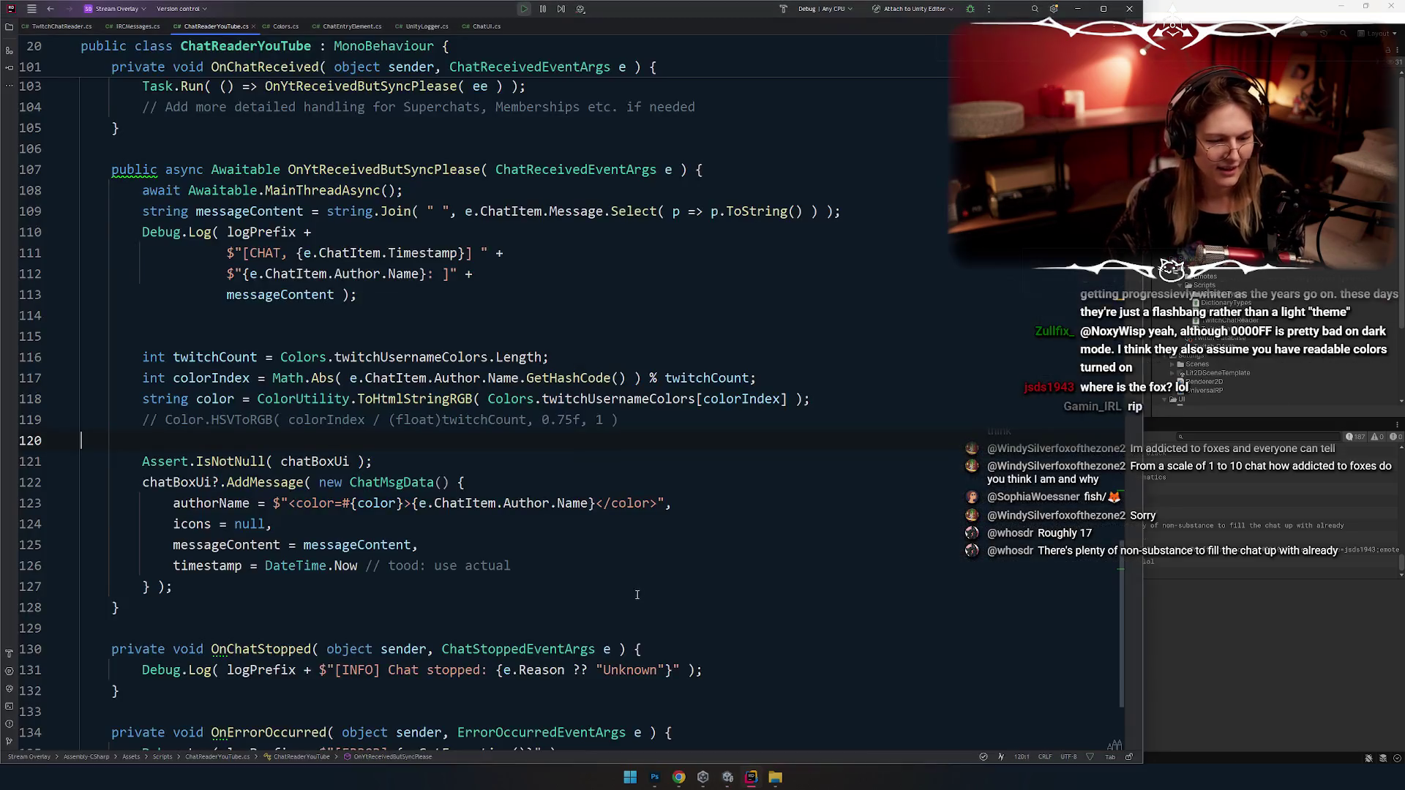
Step: Highlight the uses of twitchUsernameColors and the color variable in ChatReaderYouTube
key("alt+Tab")
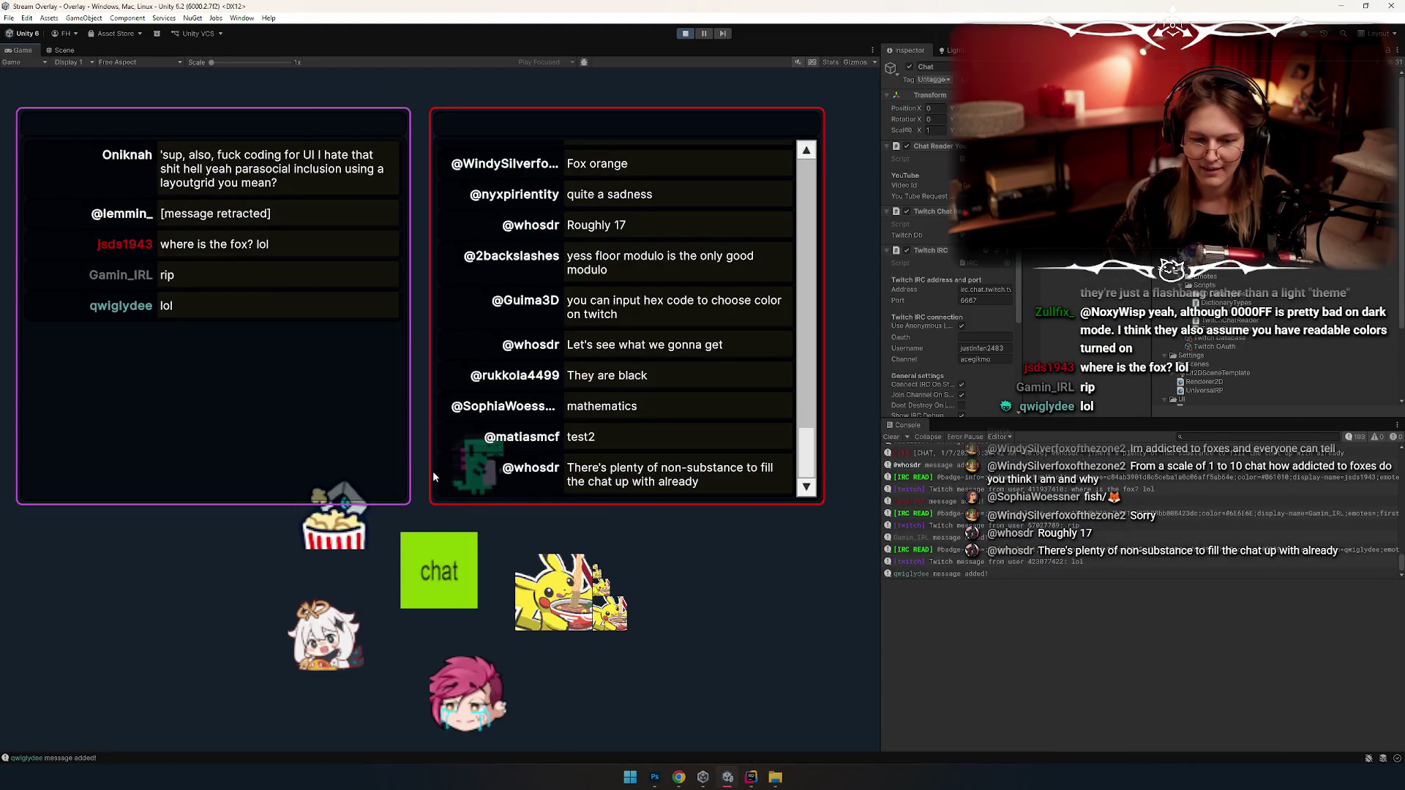
key("alt+Tab")
double_click(402, 358)
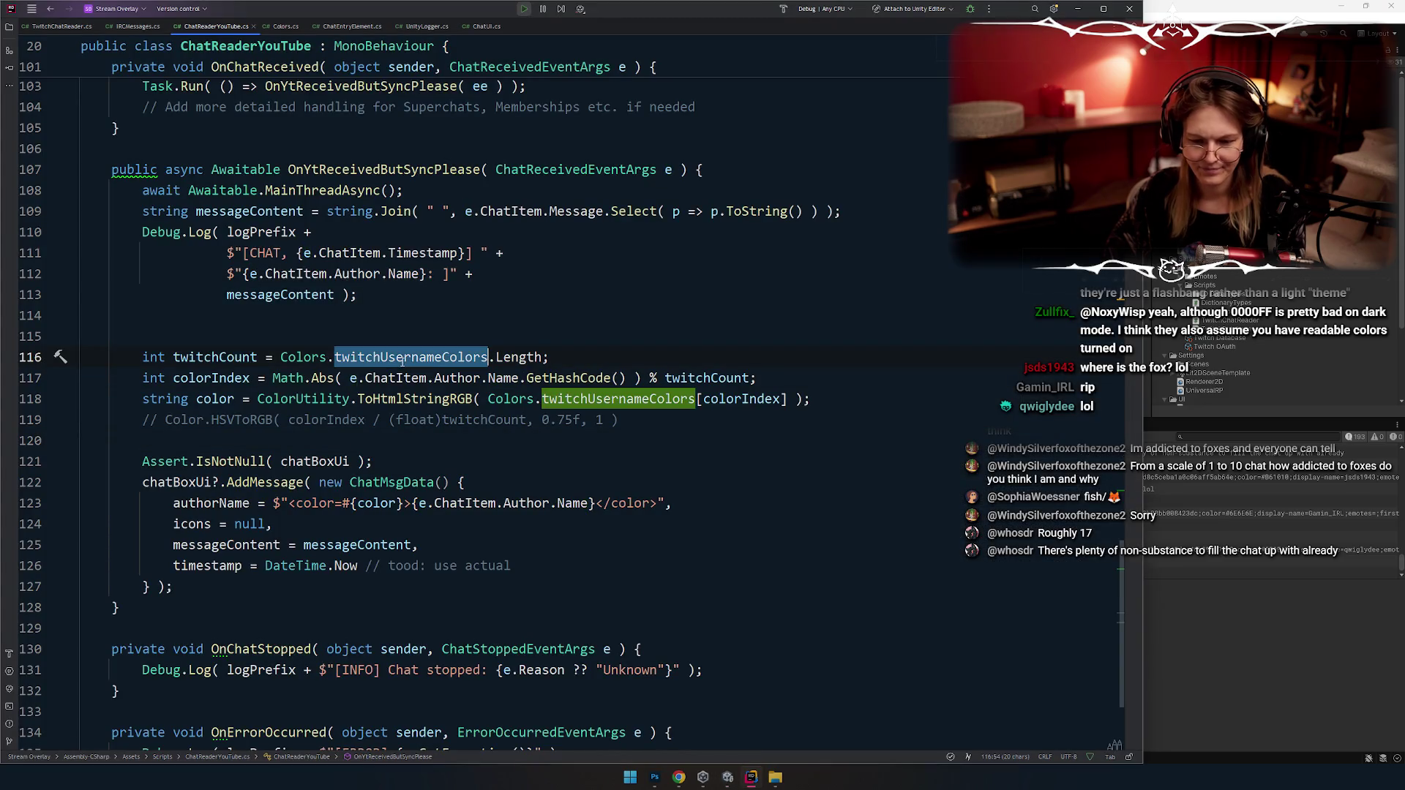
scroll(402, 361, "down", 2)
double_click(216, 273)
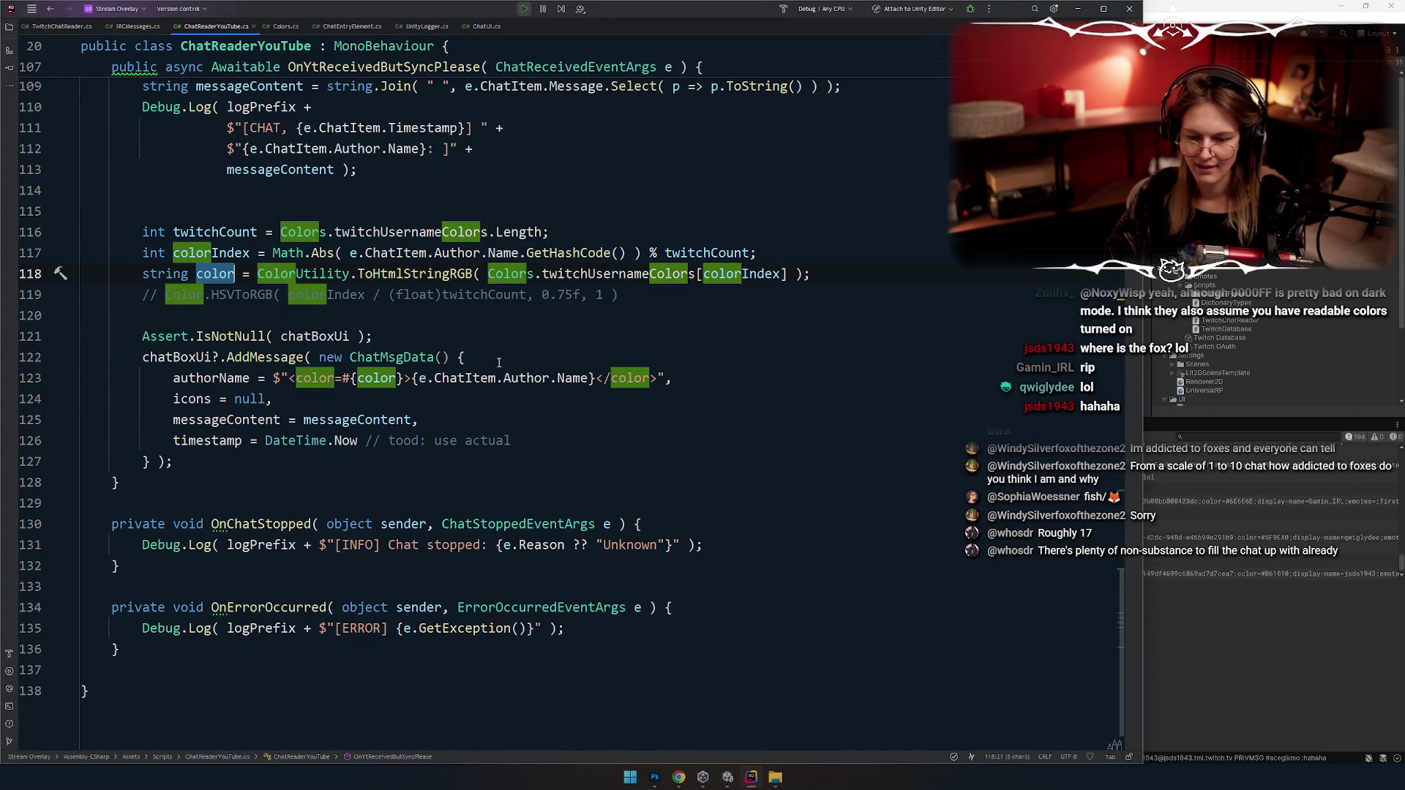
scroll(548, 409, "up", 1)
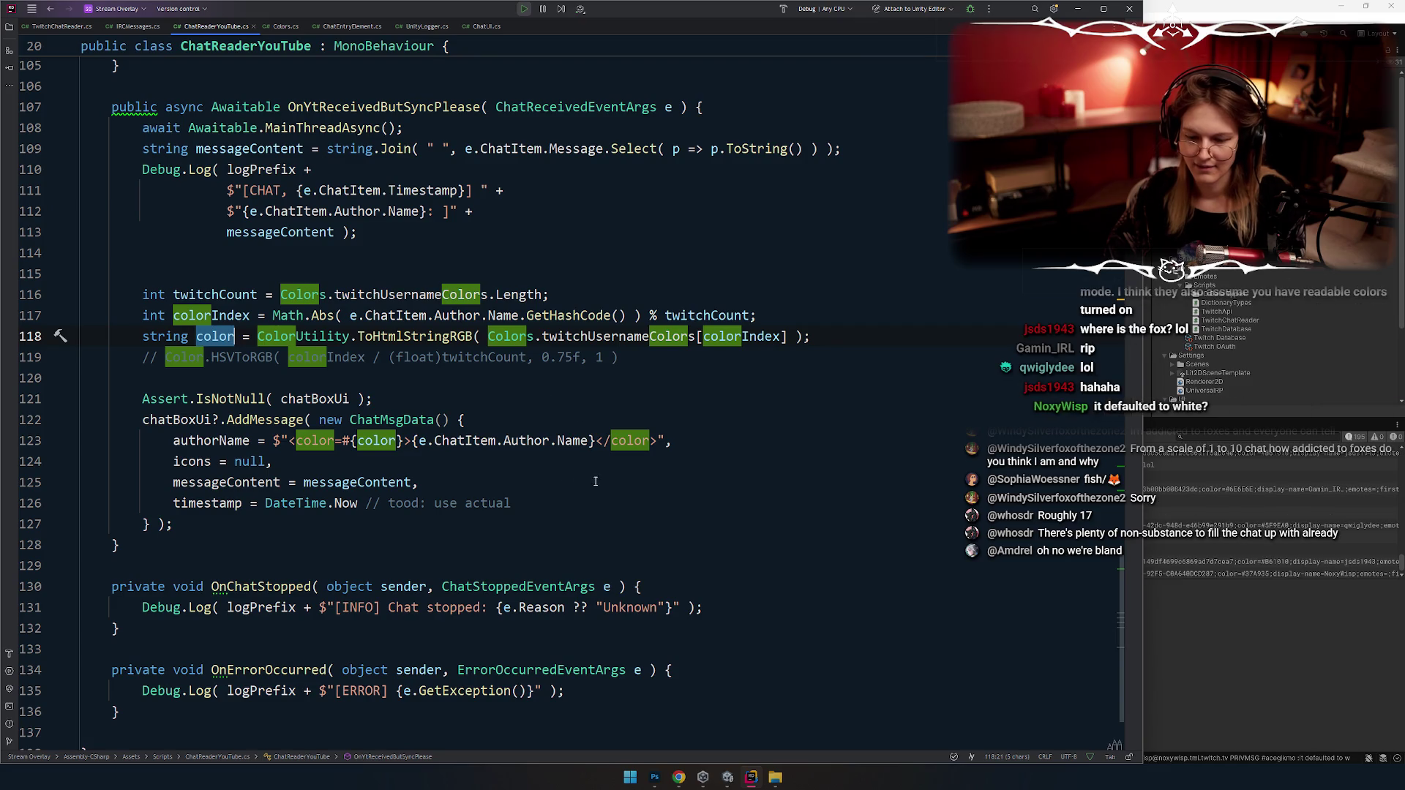
left_click(621, 399)
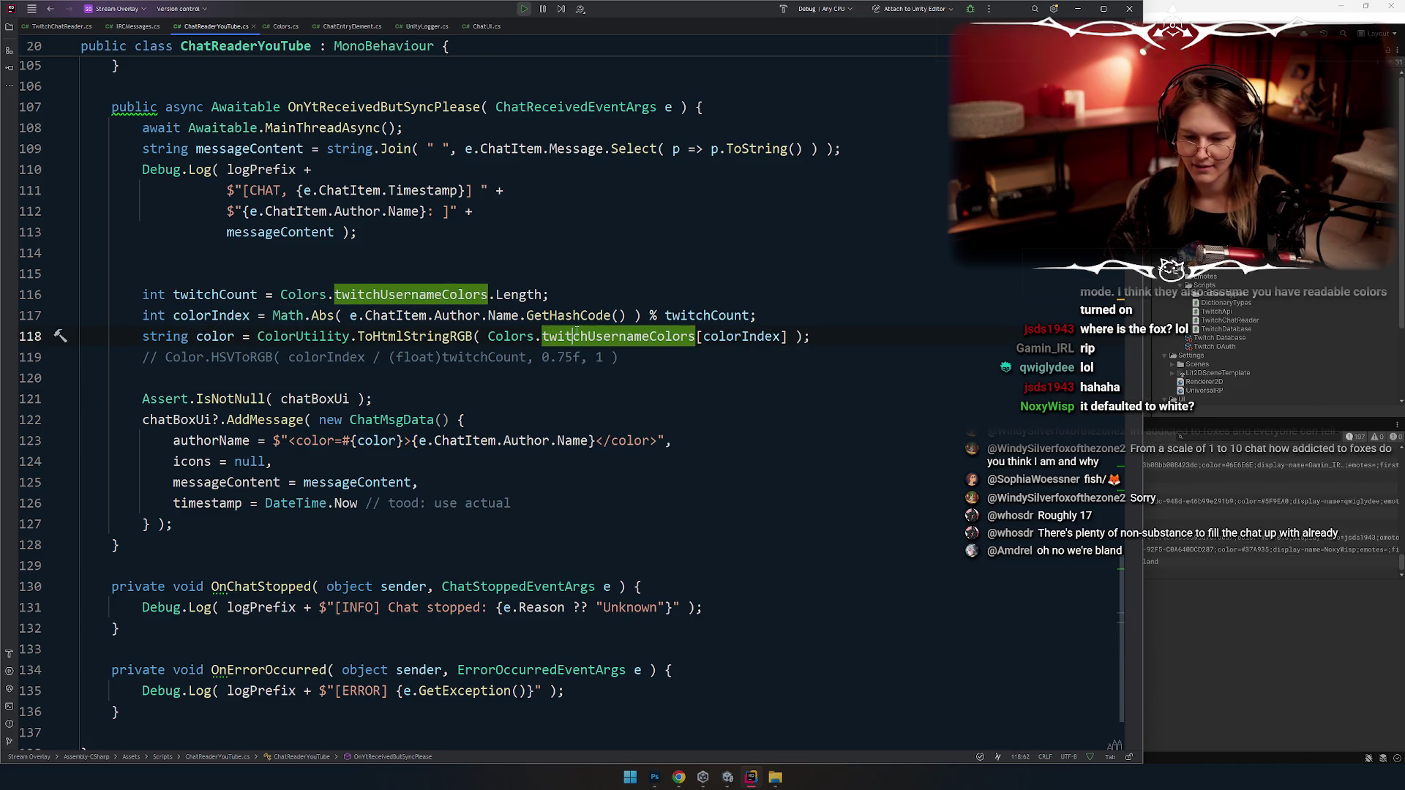
Step: Inspect the GetHashCode call on line 117 and read the ToHtmlStringRGB documentation
double_click(568, 315)
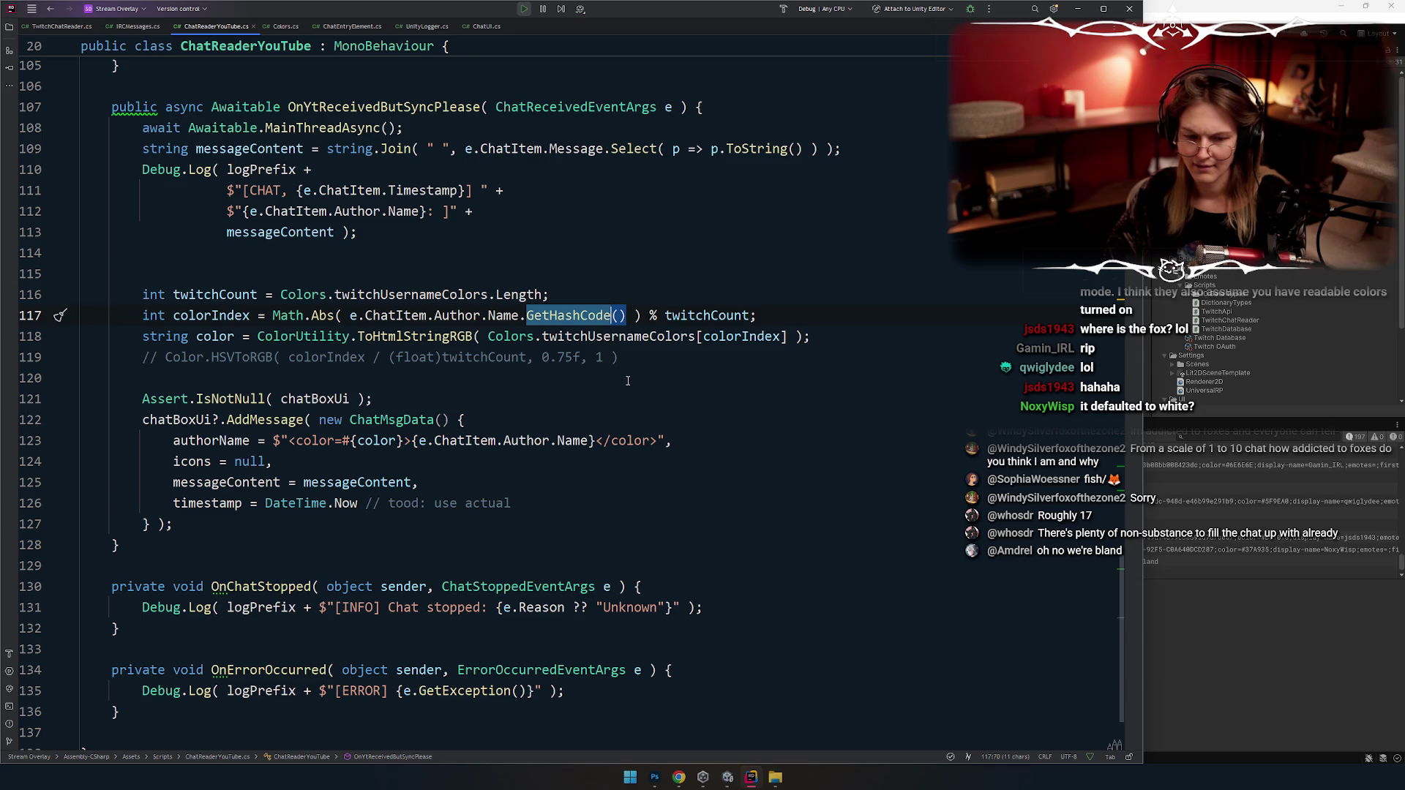
key("alt+Tab")
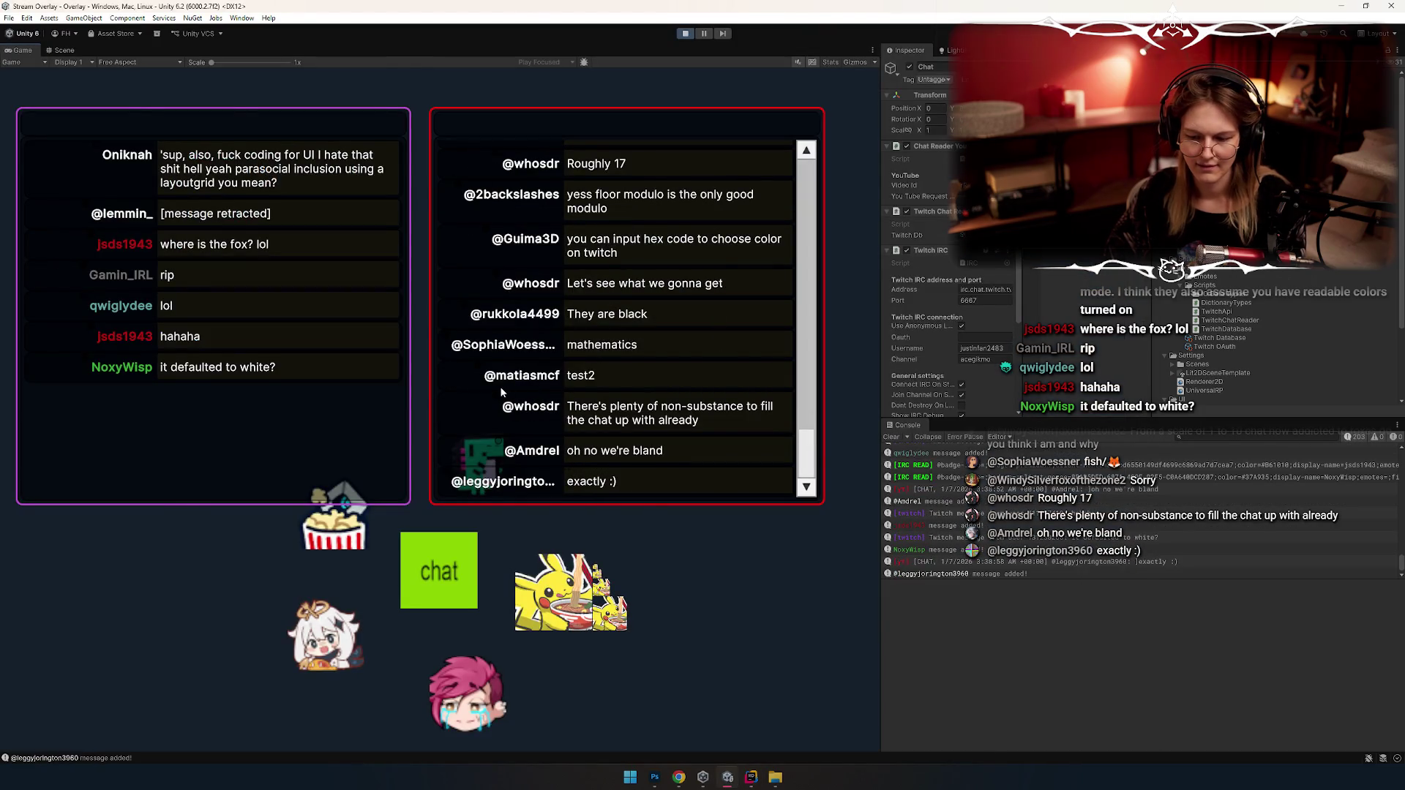
key("alt+Tab")
double_click(215, 336)
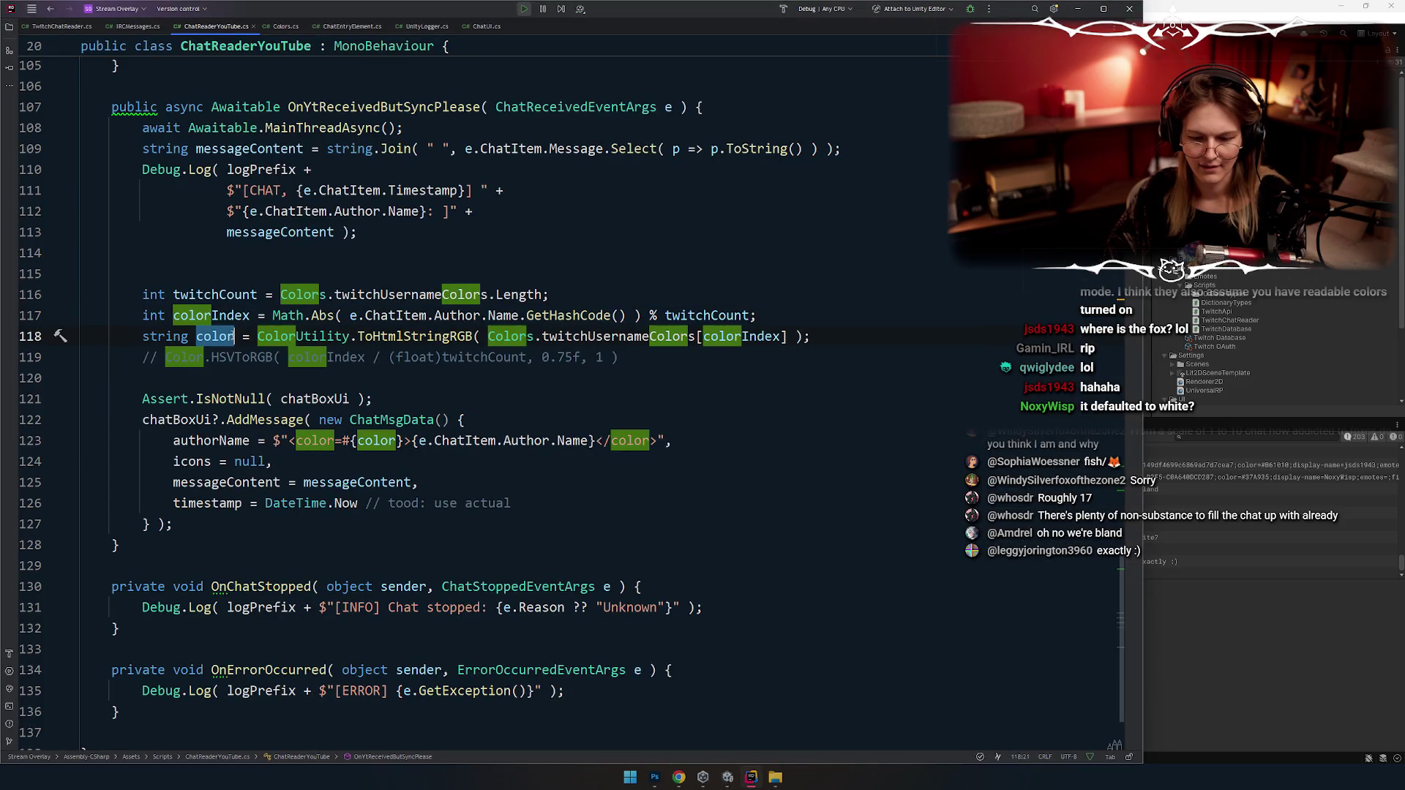
left_click(413, 336)
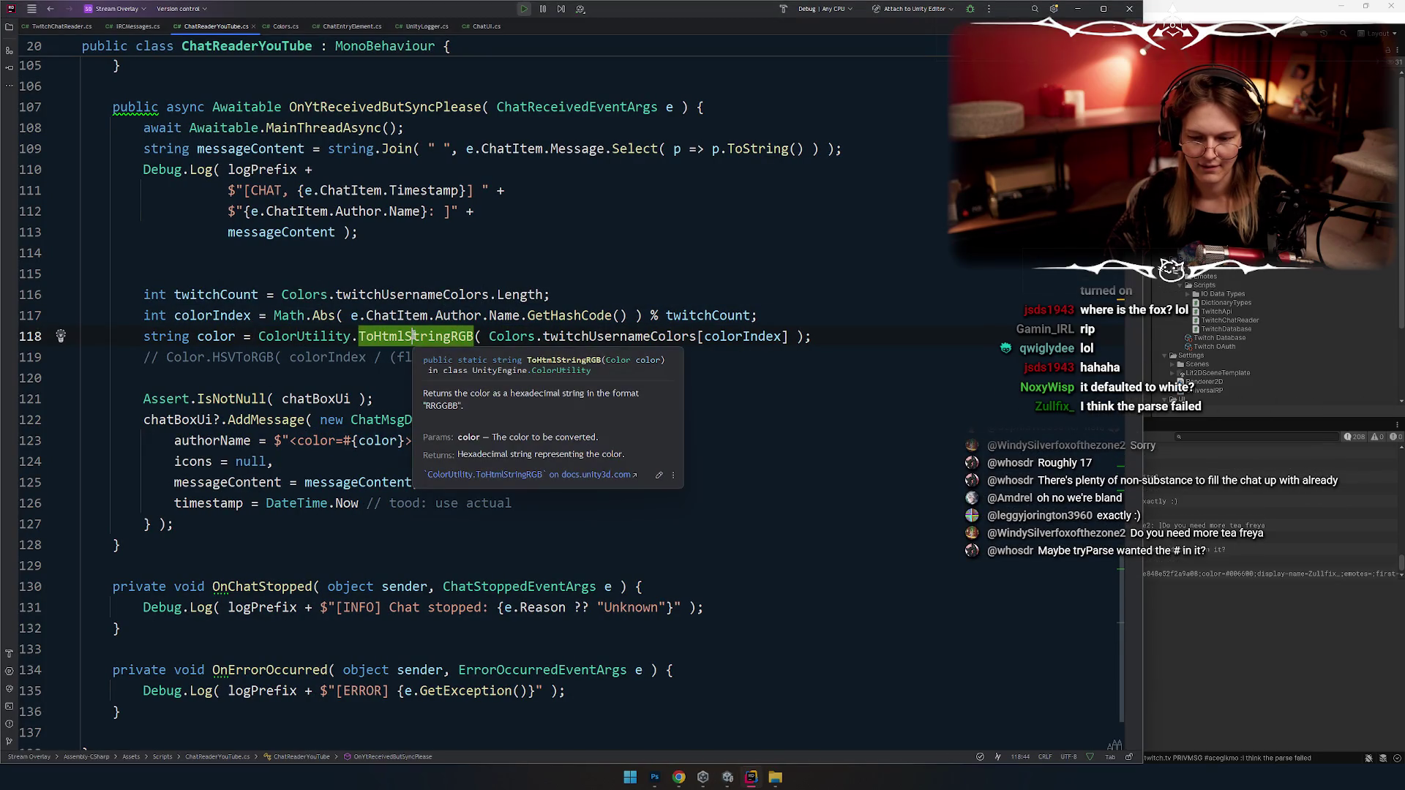
left_click(569, 377)
Step: Open the ColorUtility declaration behind ToHtmlStringRGB, then return to ChatReaderYouTube
key("alt+Tab")
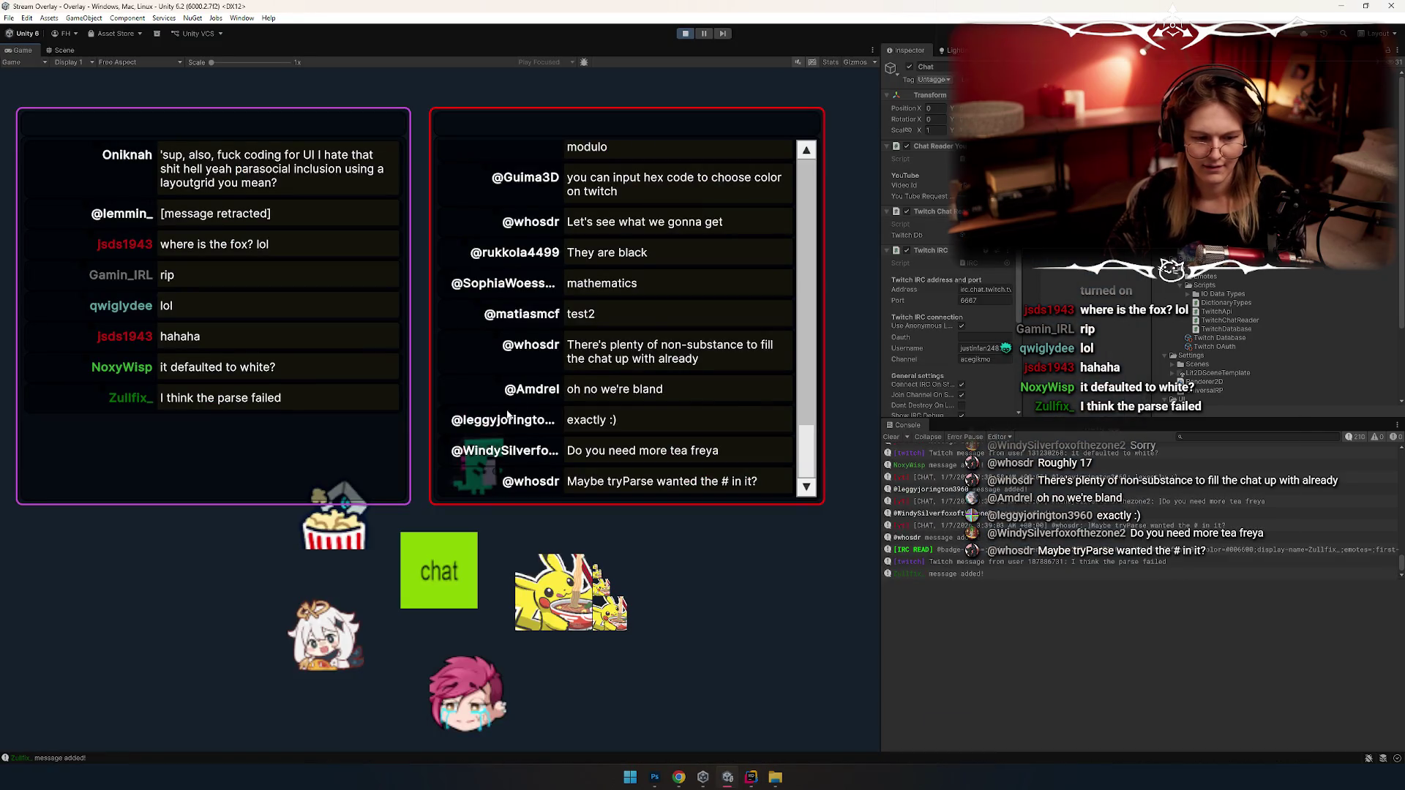
key("alt+Tab")
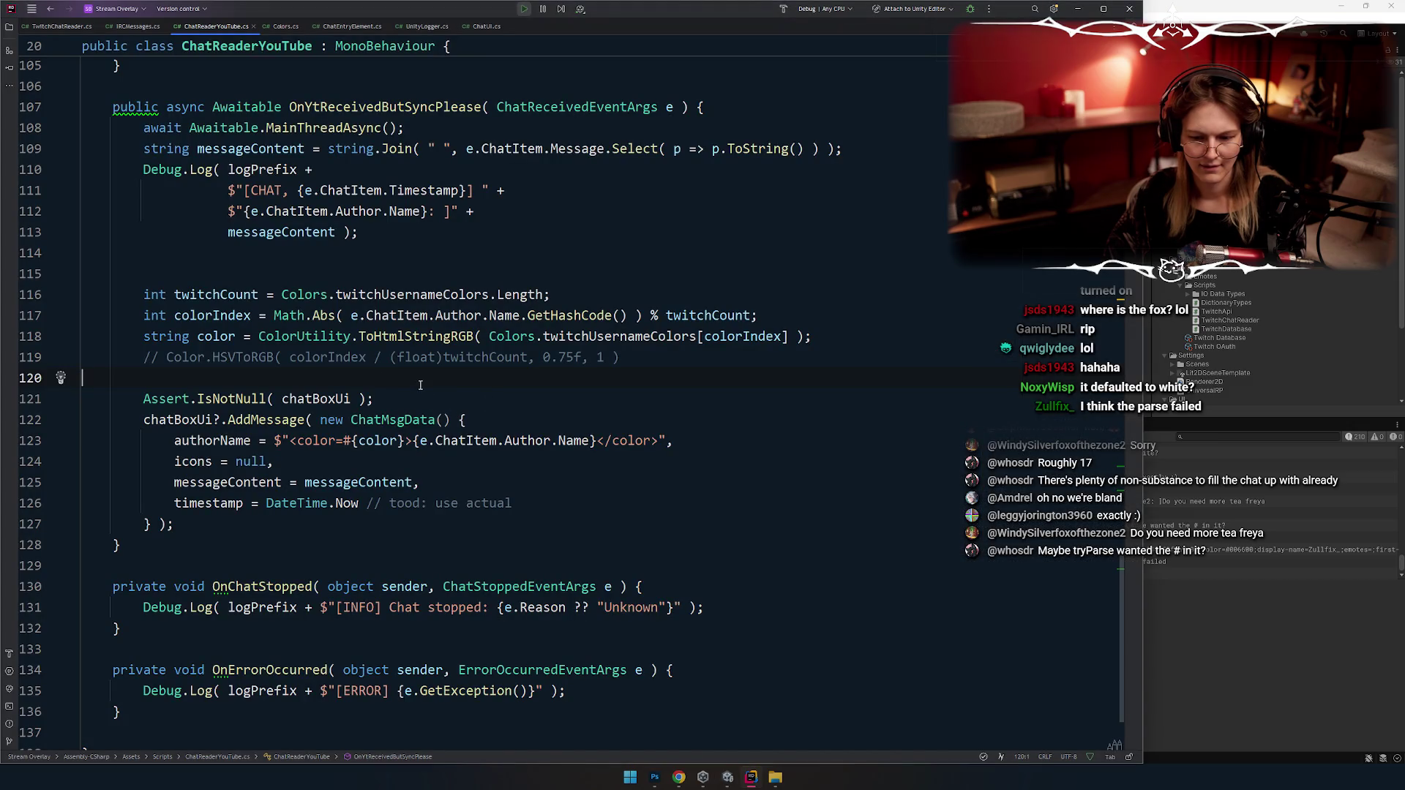
key("ctrl+minus")
key("F12")
key("ctrl+minus")
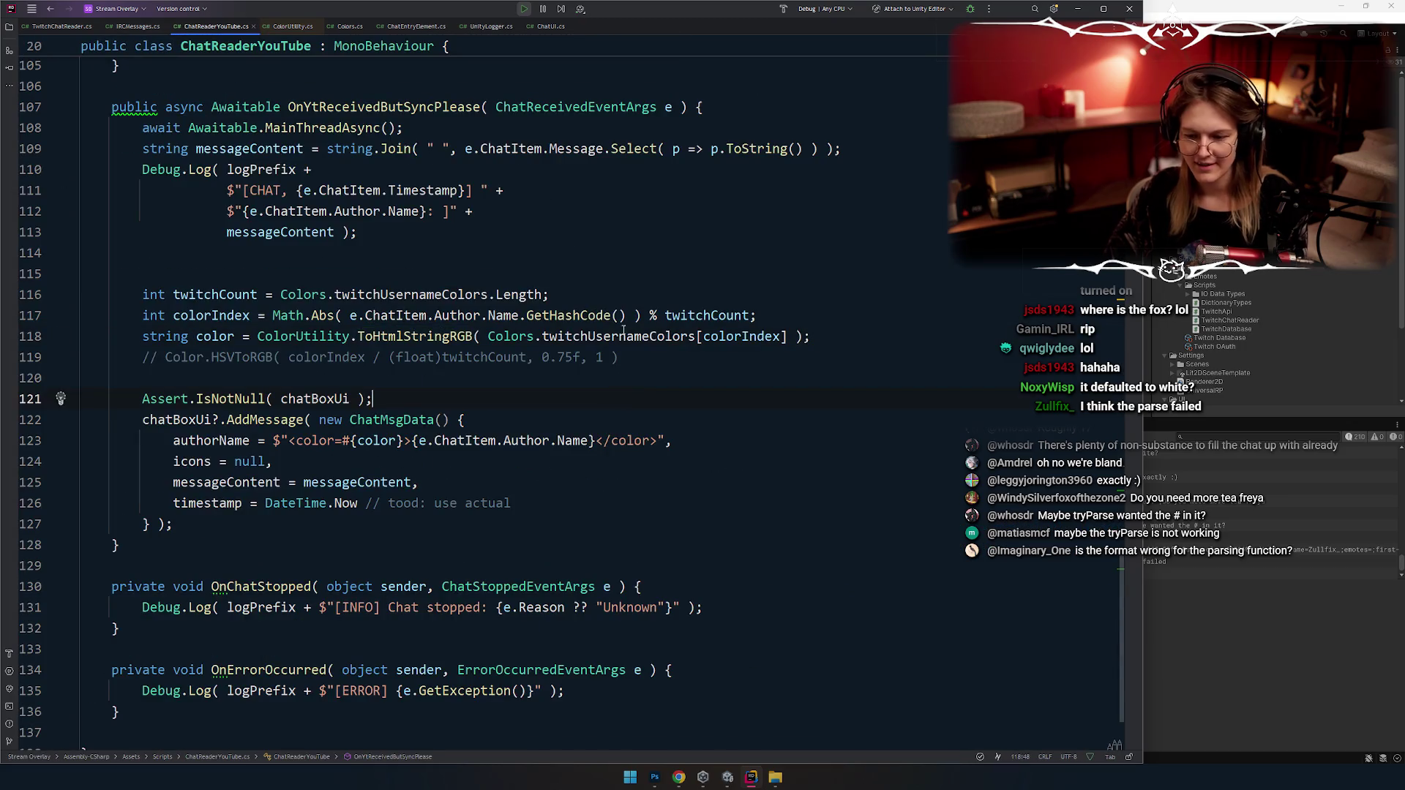
left_click(625, 336)
Step: Open the twitchUsernameColors declaration in Colors.cs and inspect the HexToColor parsing function
key("F12")
left_click(234, 276)
key("alt+shift+Down")
key("alt+shift+Down")
key("alt+shift+Down")
key("alt+shift+Down")
left_click(165, 288)
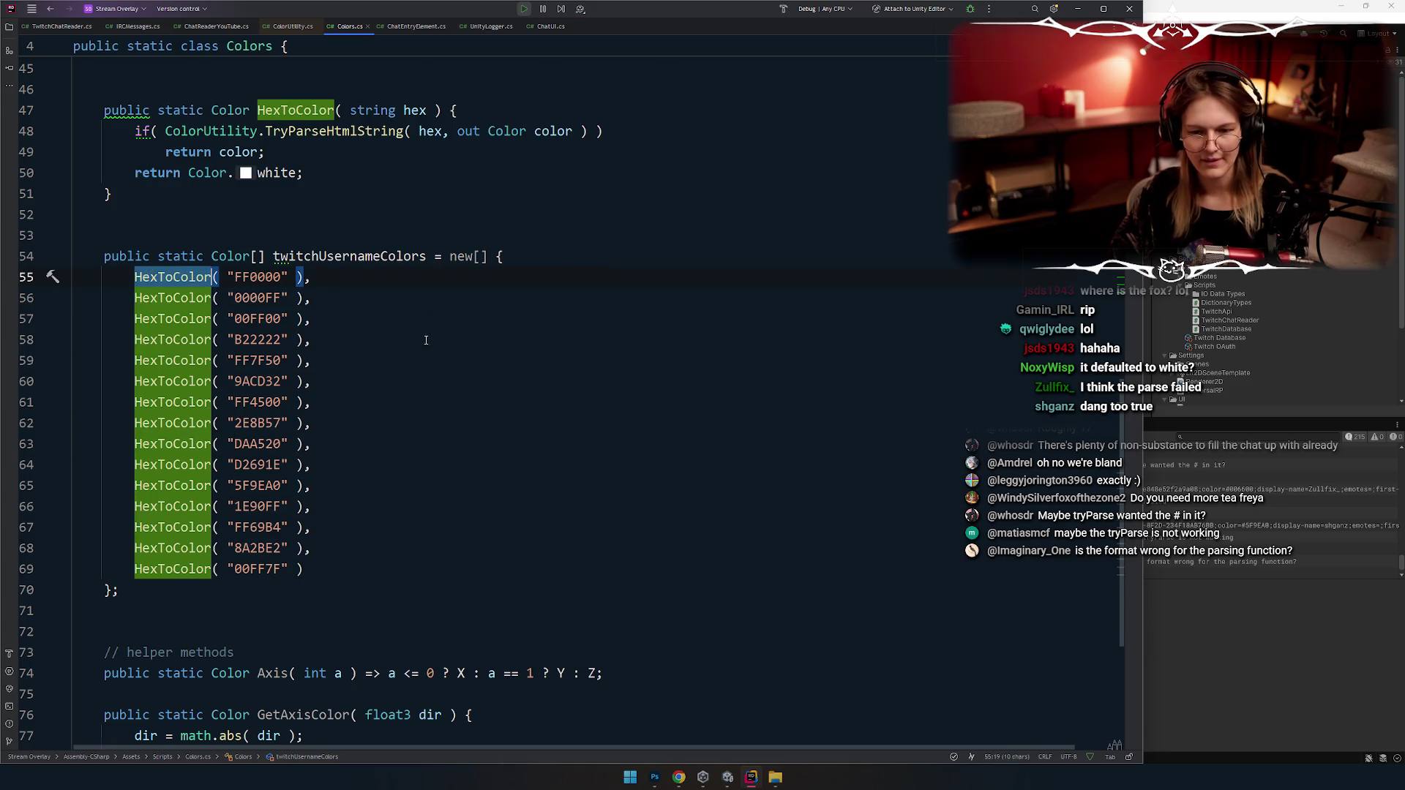
scroll(259, 382, "up", 3)
left_click(259, 382)
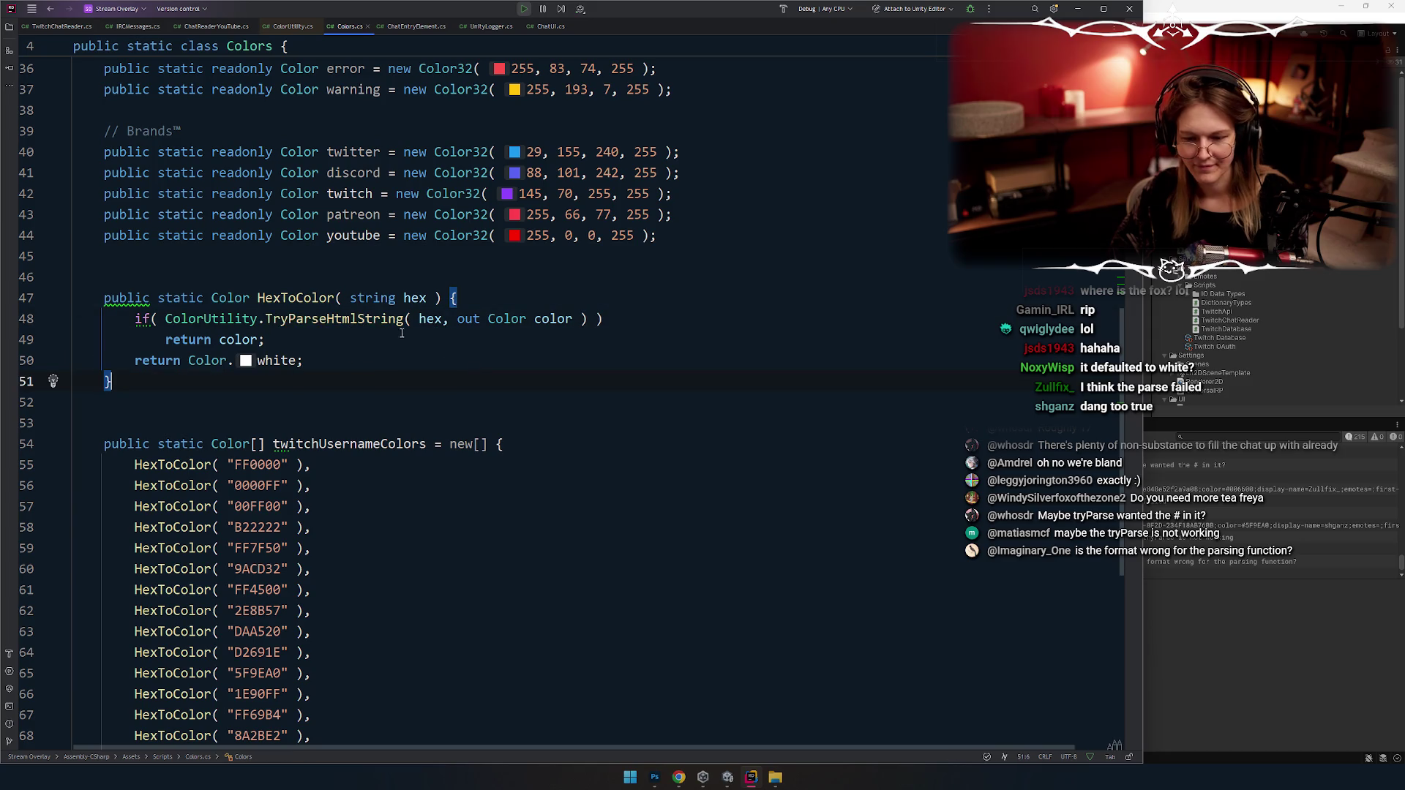
Step: Add a leading # to every hex code in the twitchUsernameColors list, e.g. "#FF0000"
left_click(233, 465)
key("alt+shift+Down")
key("alt+shift+Down")
key("alt+shift+Down")
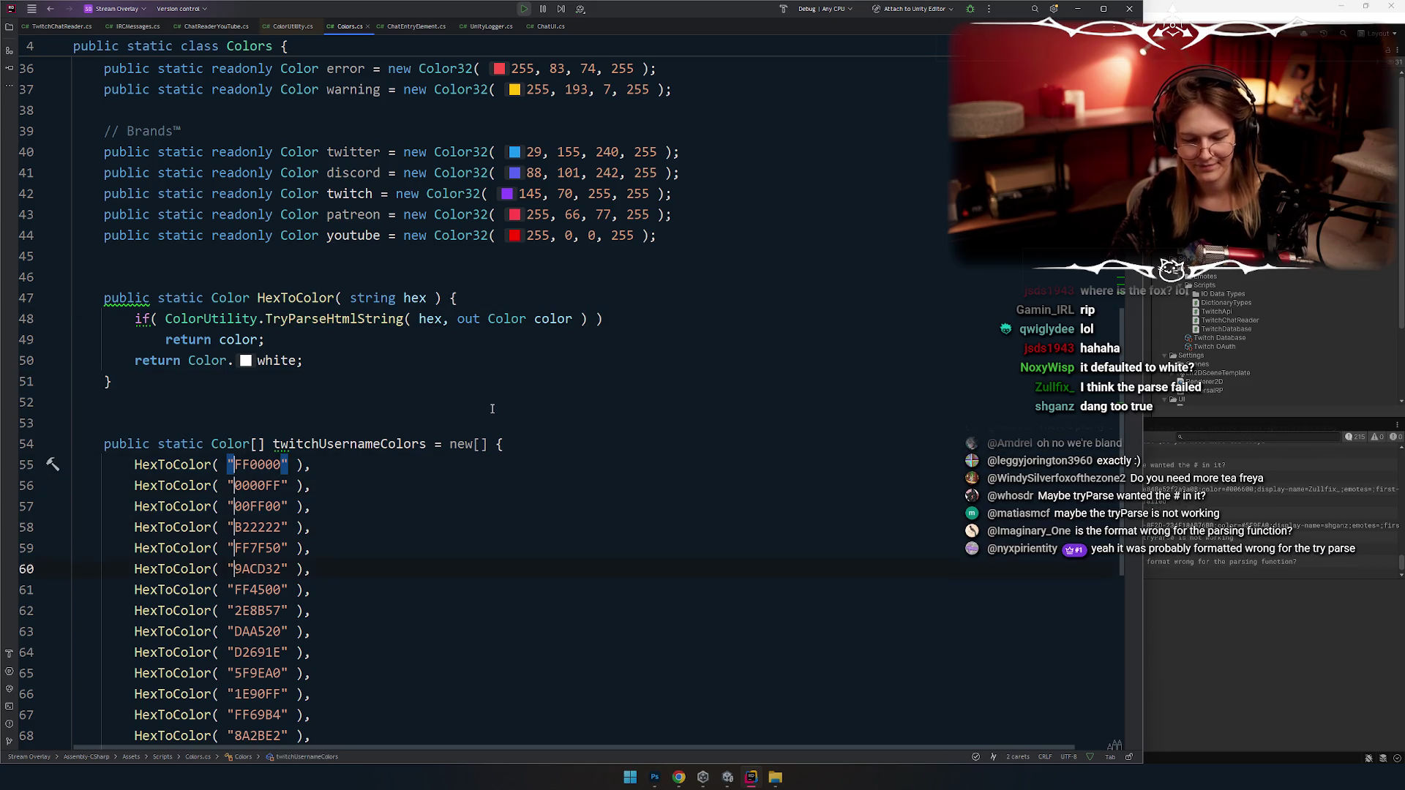
key("alt+shift+Down")
key("alt+shift+Down")
key("alt+shift+Down")
type("#")
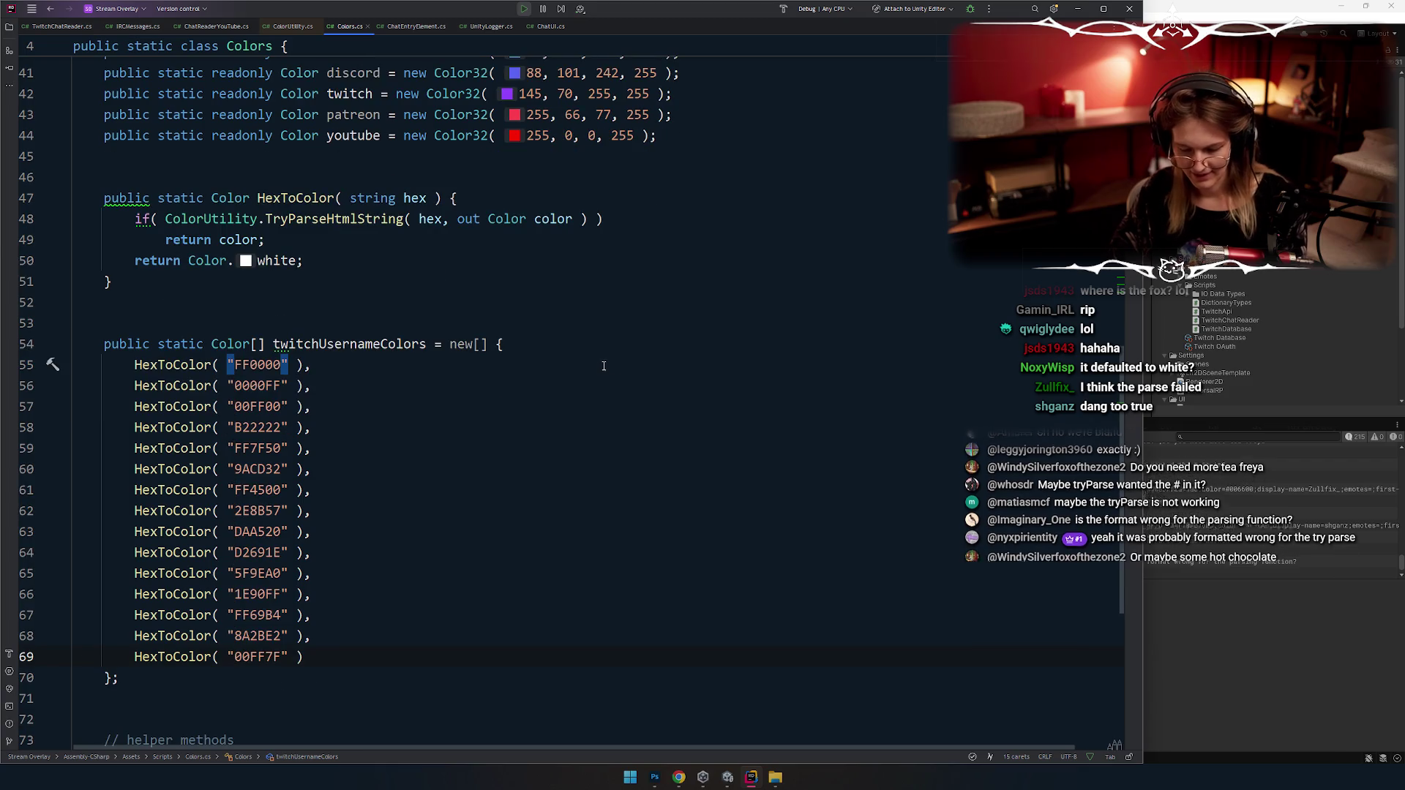
left_click_drag(621, 398, 615, 395)
left_click_drag(613, 489, 615, 467)
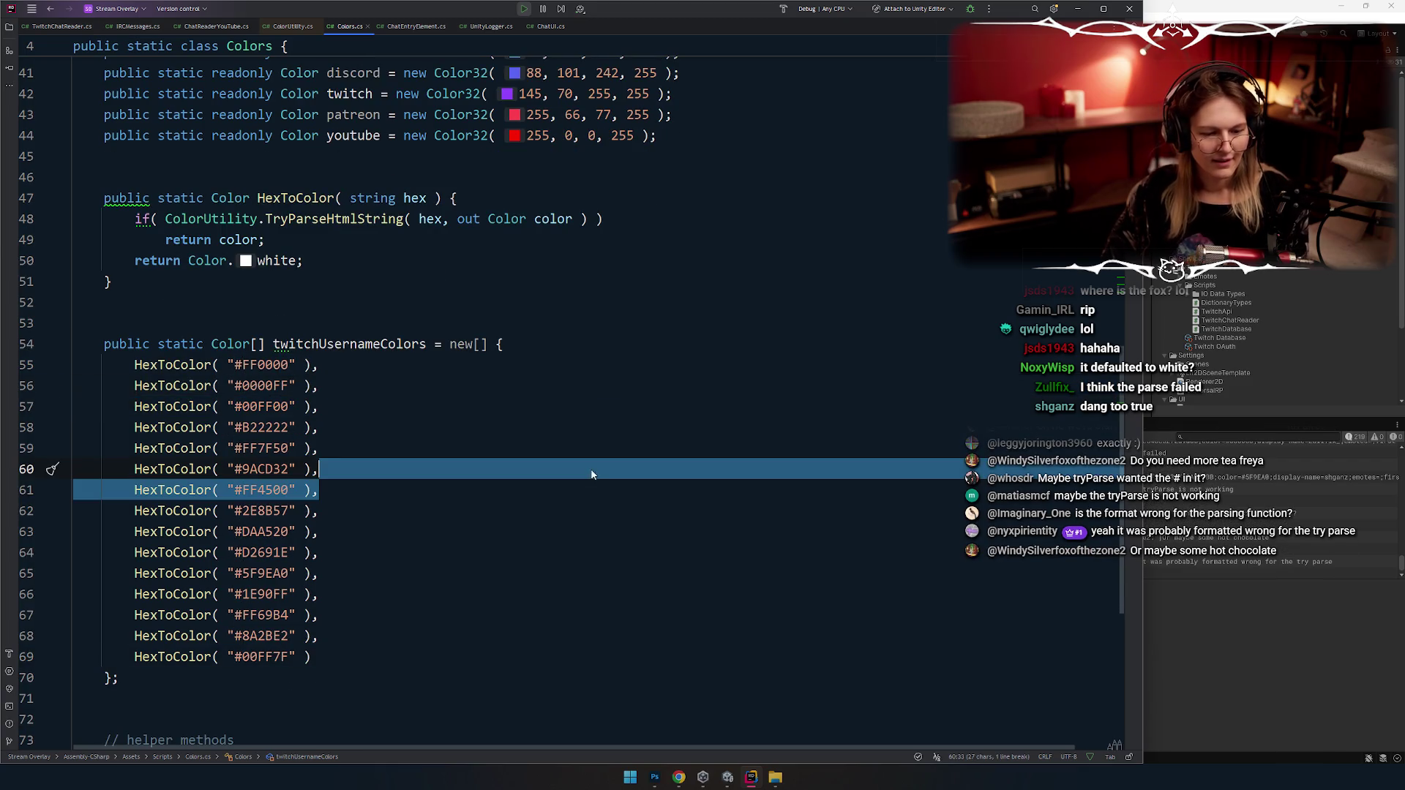
left_click(584, 468)
key("alt+Tab")
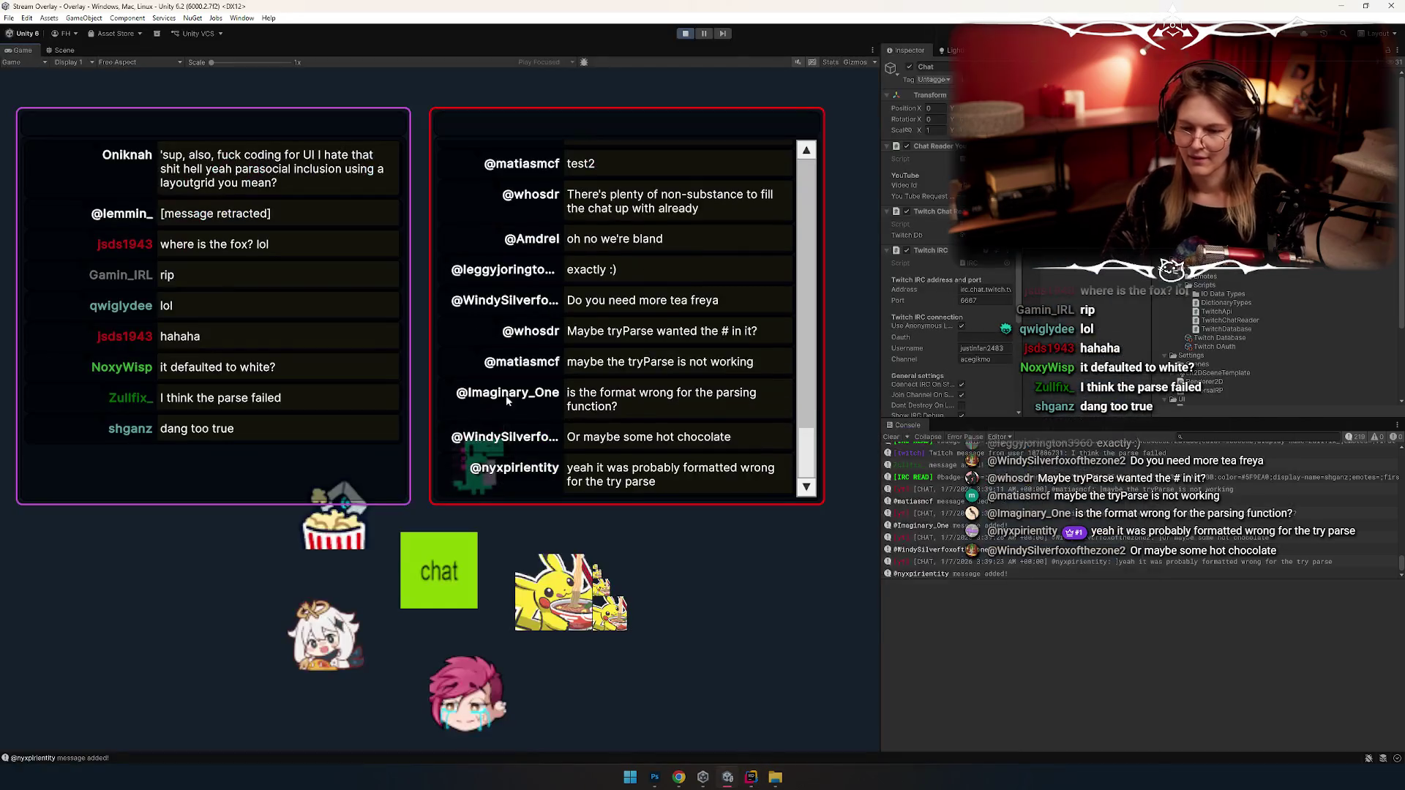
Step: Exit Play mode, clear the Console, and start the overlay running again
left_click(684, 33)
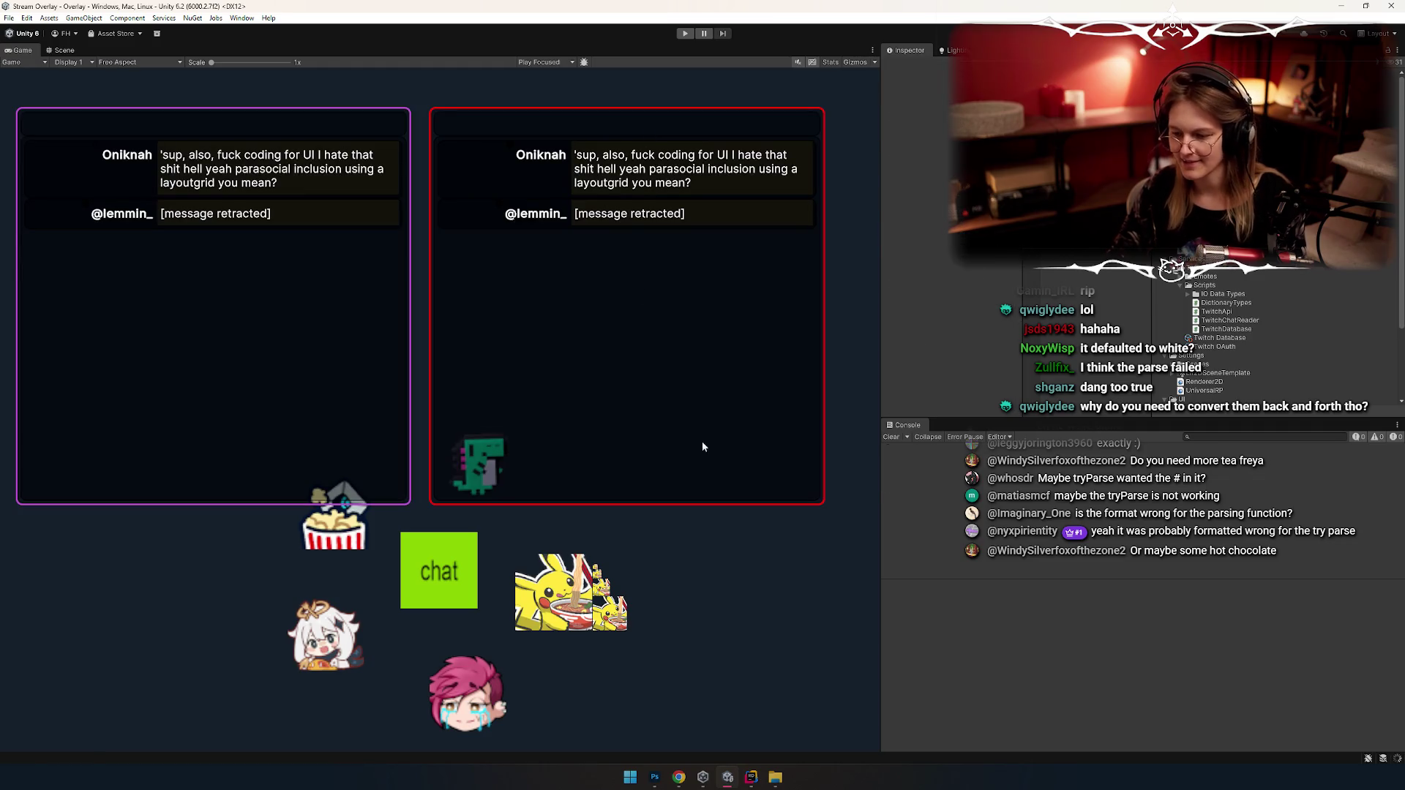
left_click(893, 438)
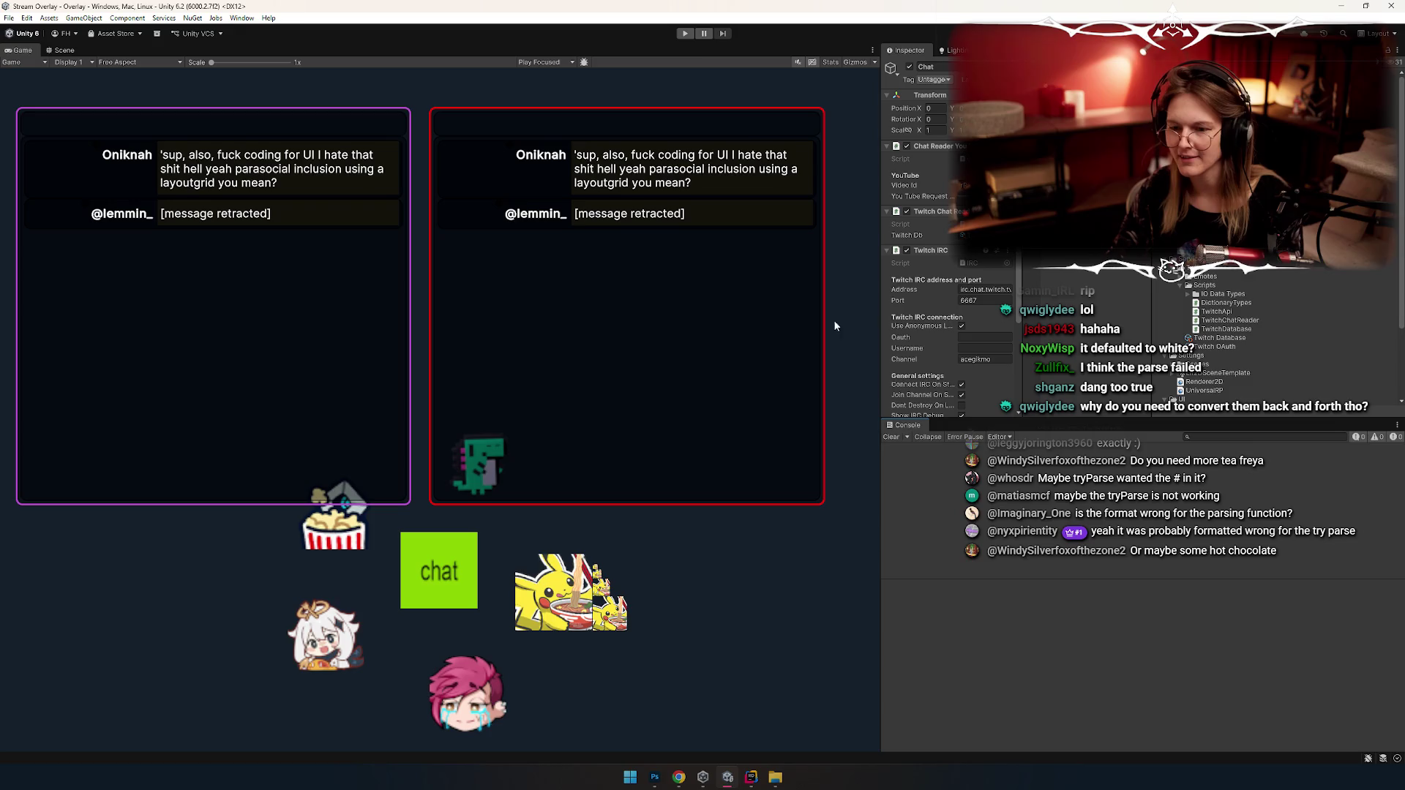
left_click(683, 33)
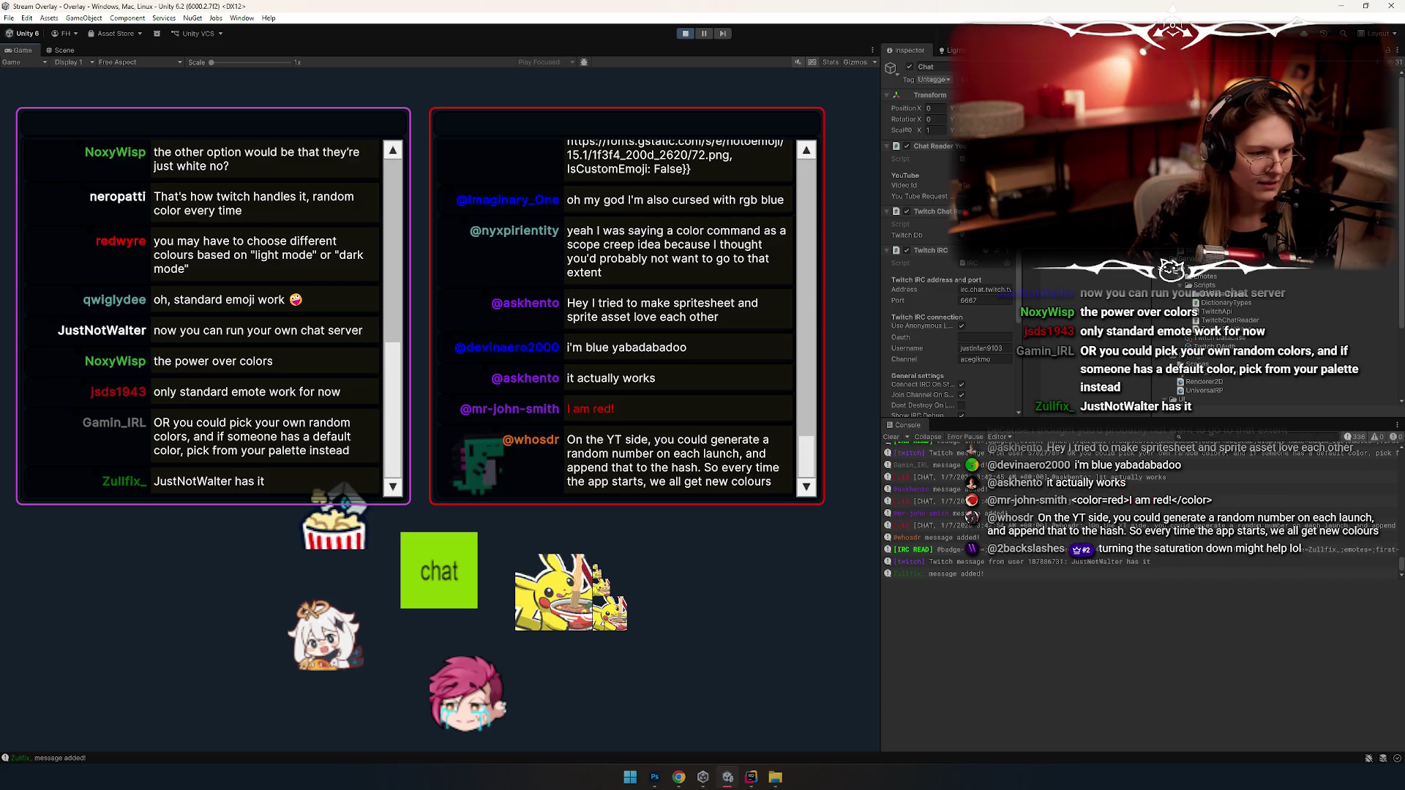
Step: Scroll the purple Twitch chat panel up and back down, then bring up the Twitch chat popout
scroll(228, 352, "up", 5)
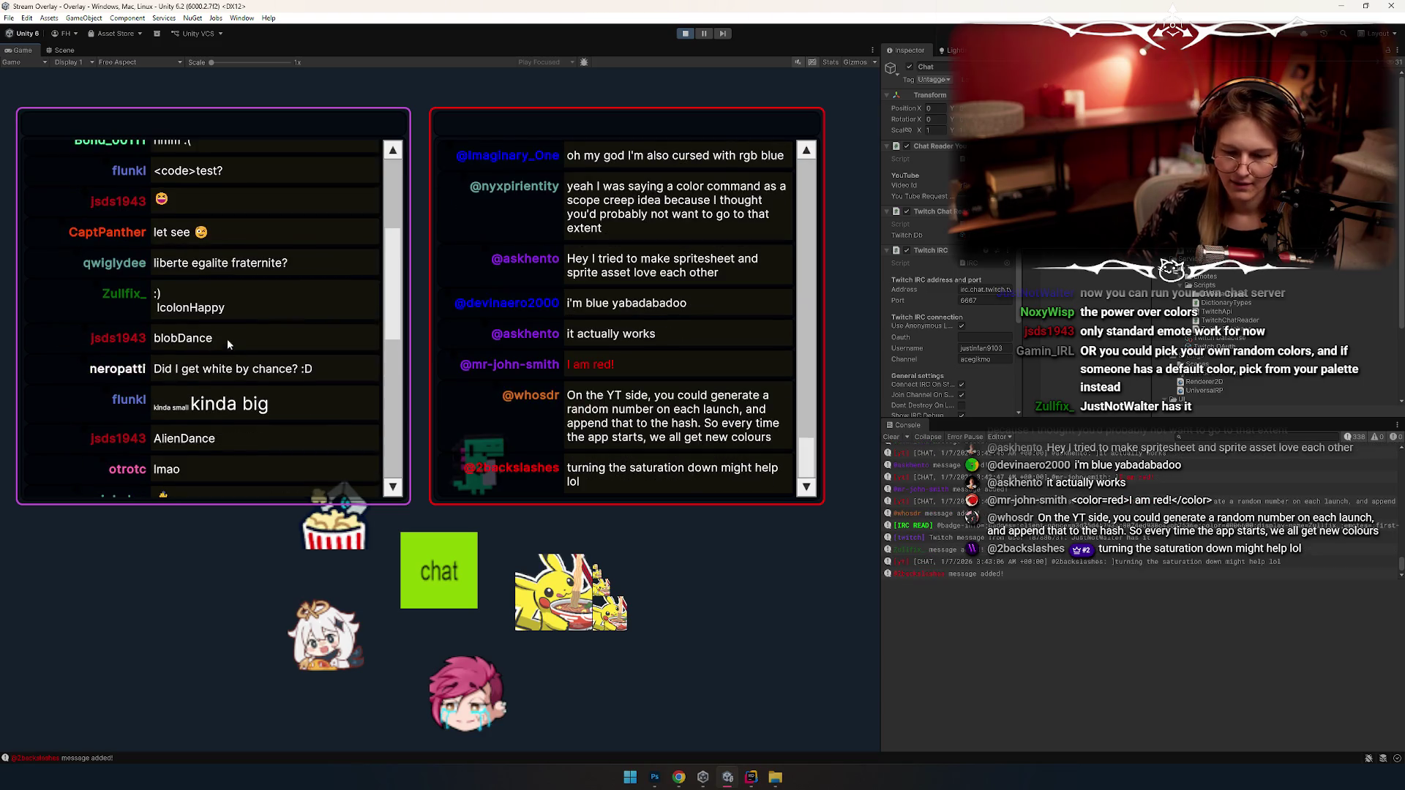
scroll(230, 322, "down", 5)
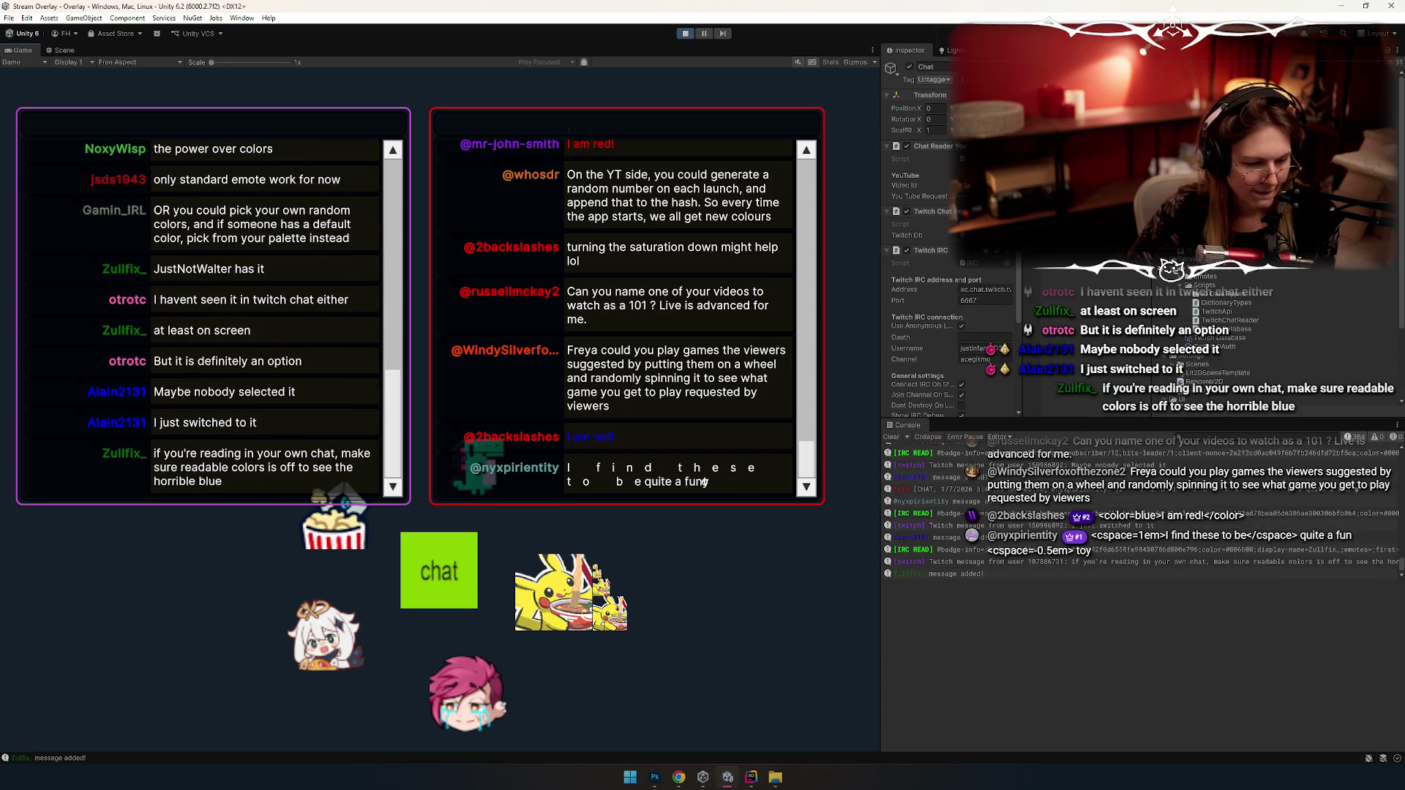
key("alt+Tab")
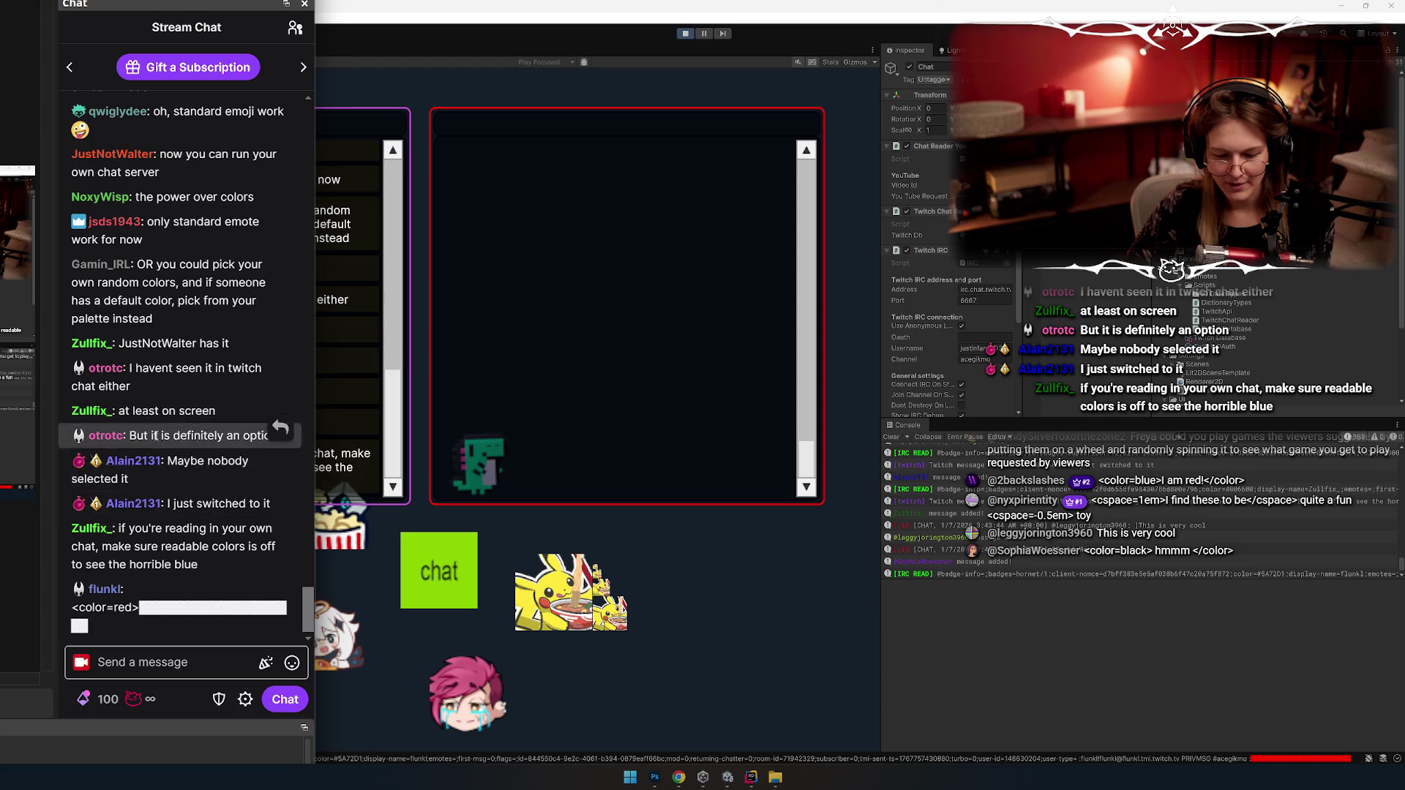
Step: Move the Twitch chat popout lower and maximize it for reading, then return to Unity
left_click(304, 4)
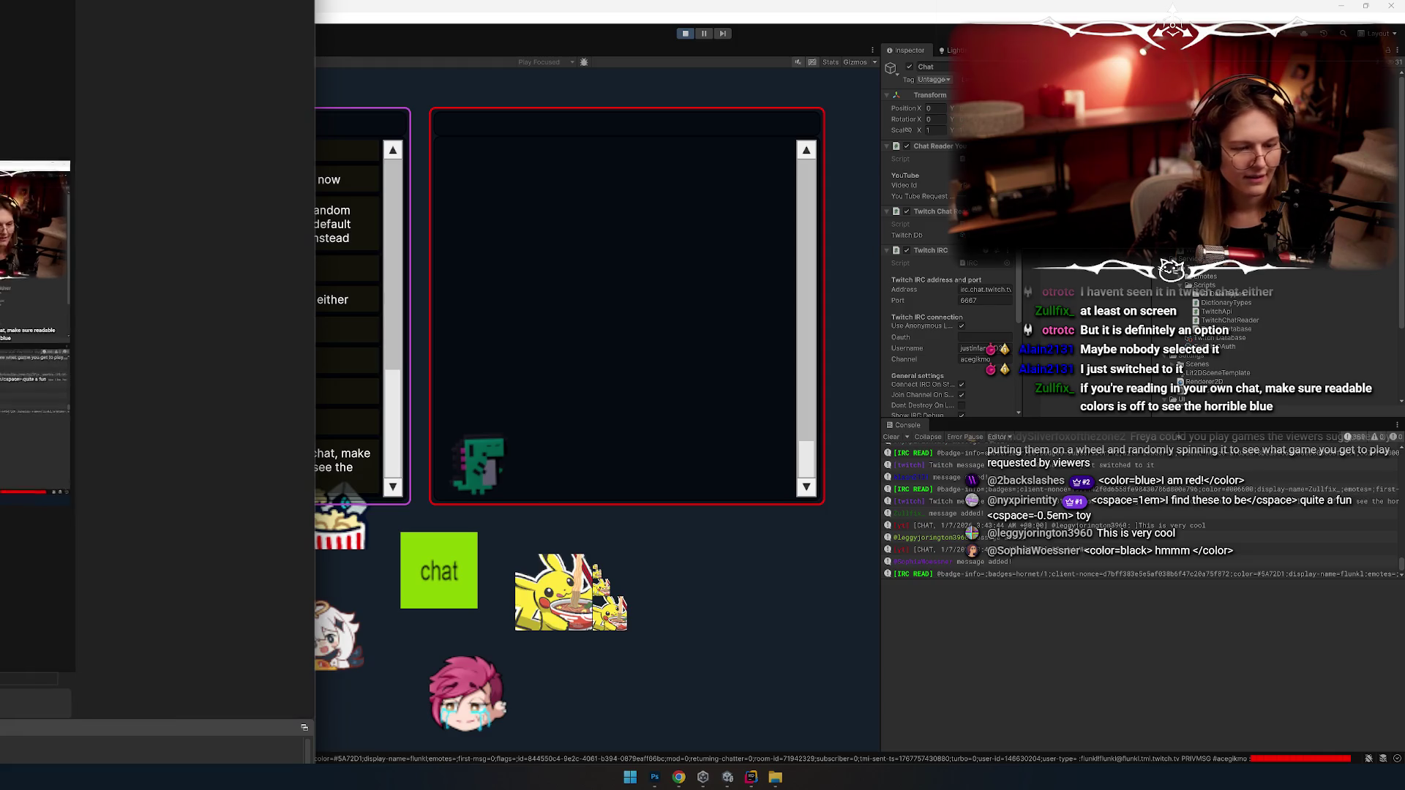
left_click_drag(255, 44, 256, 192)
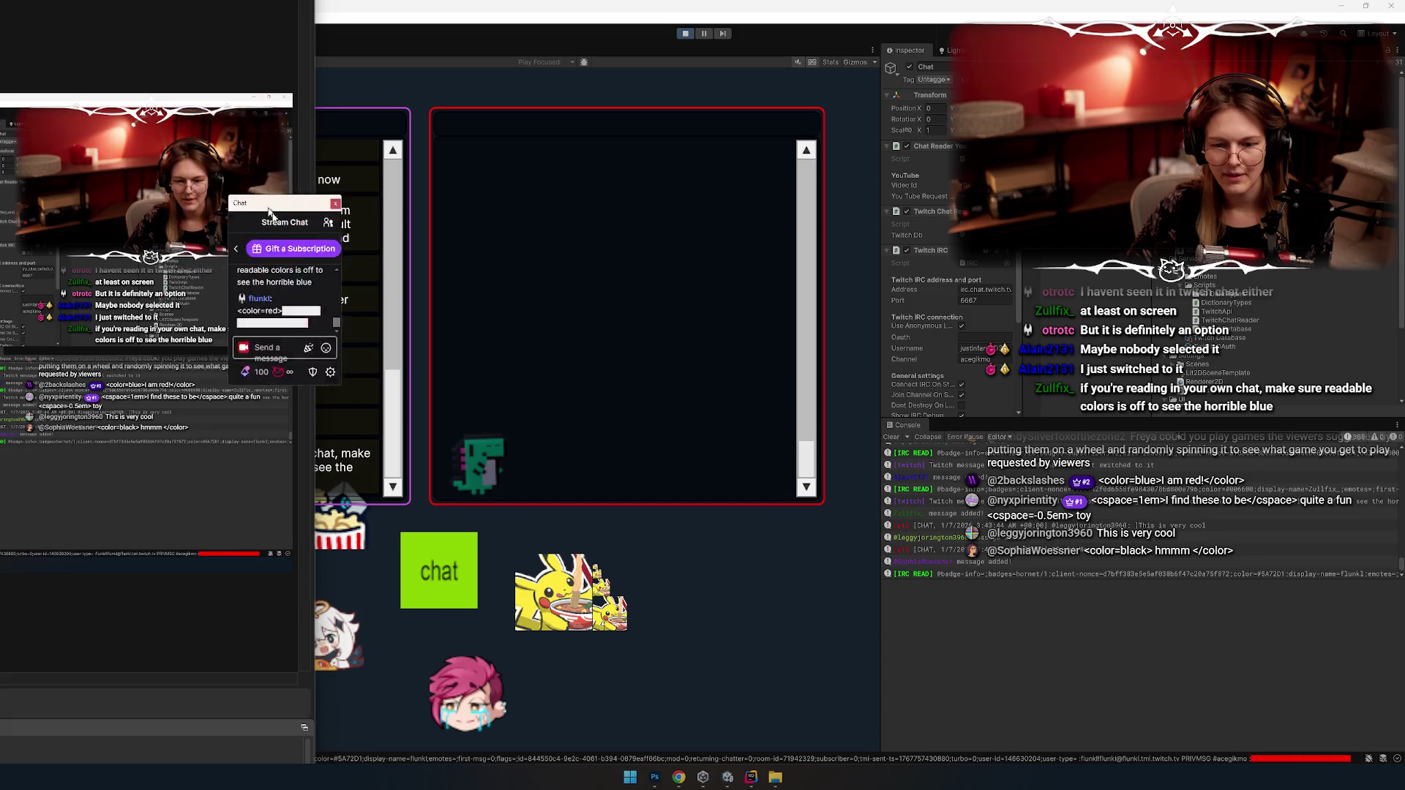
double_click(256, 192)
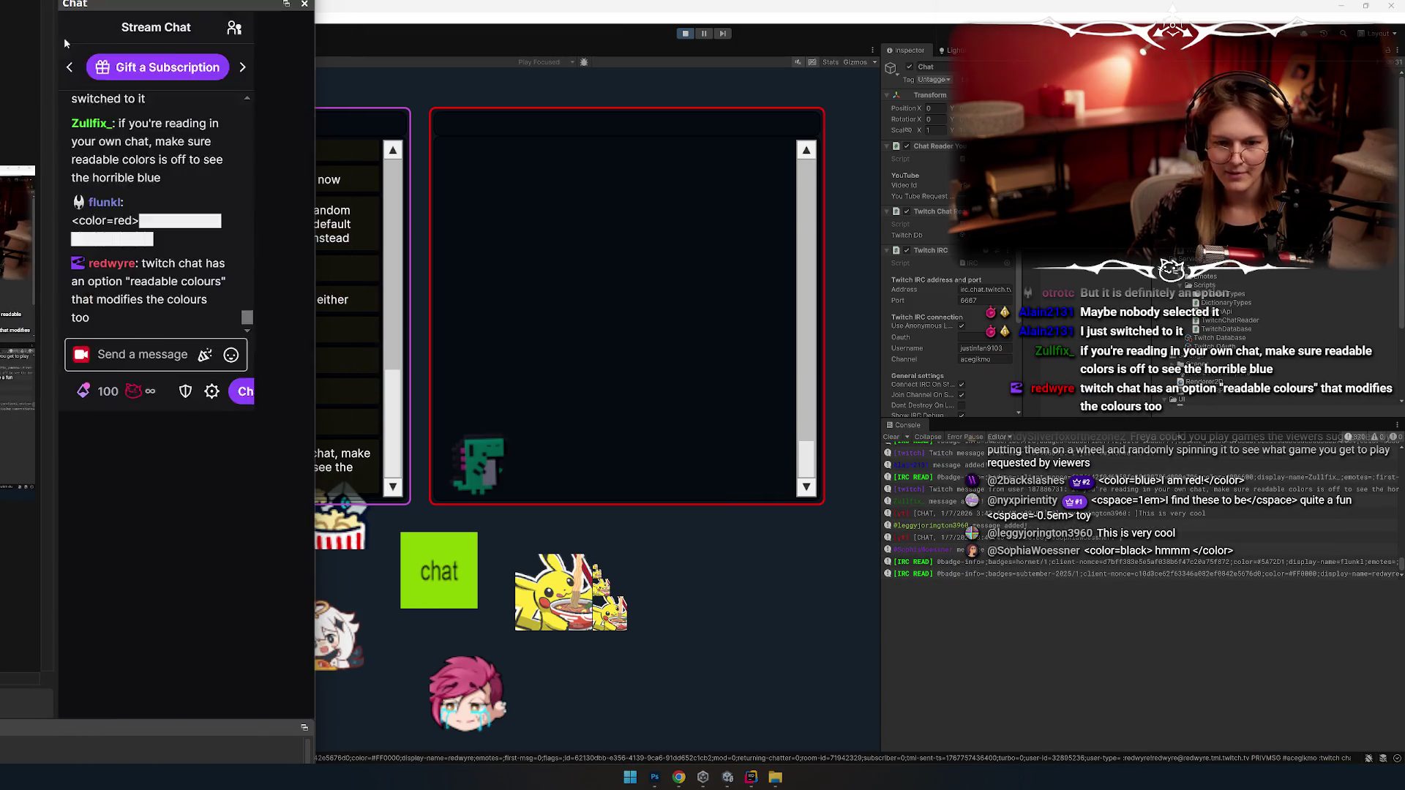
key("alt+Tab")
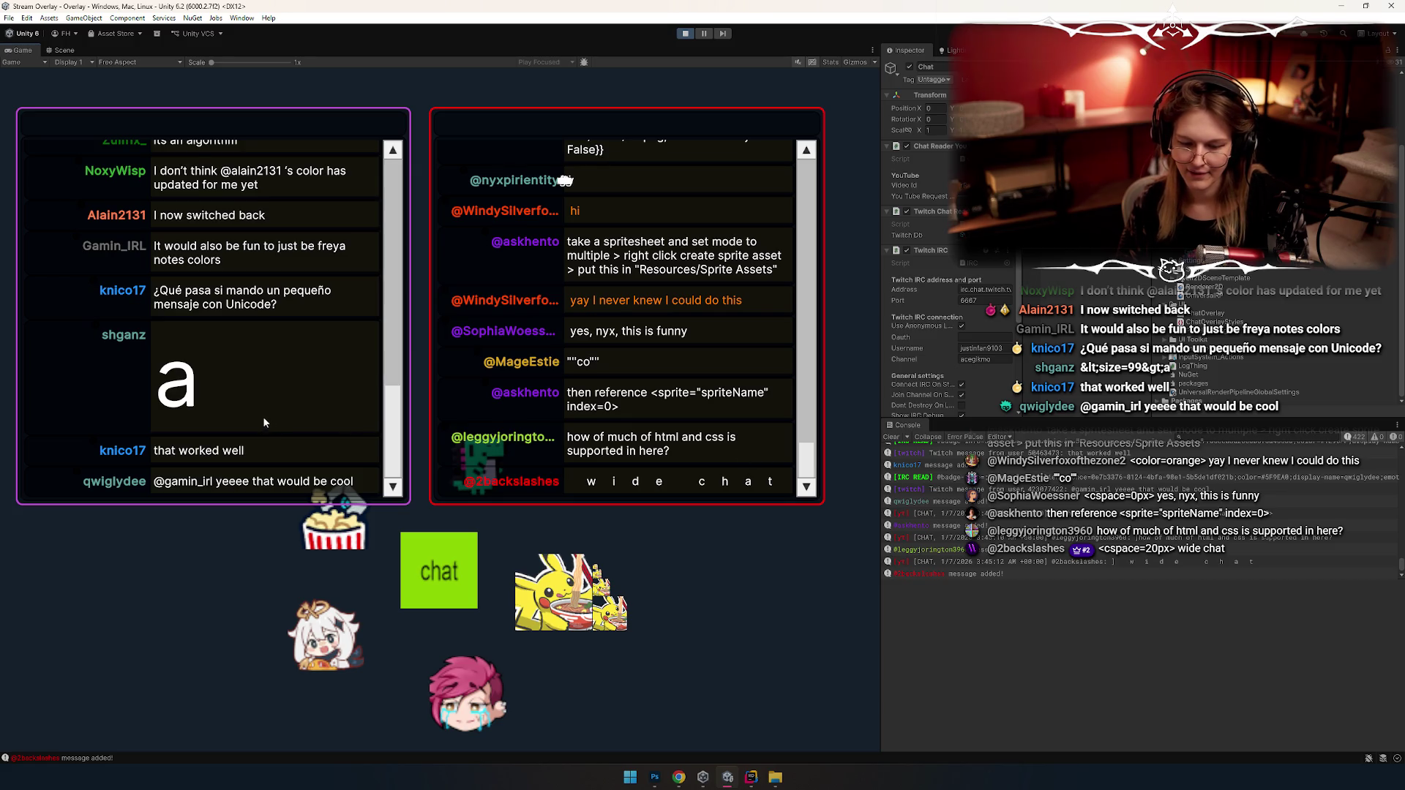
Step: Scroll the purple Twitch chat panel up through older messages and back down to the newest
scroll(248, 425, "up", 3)
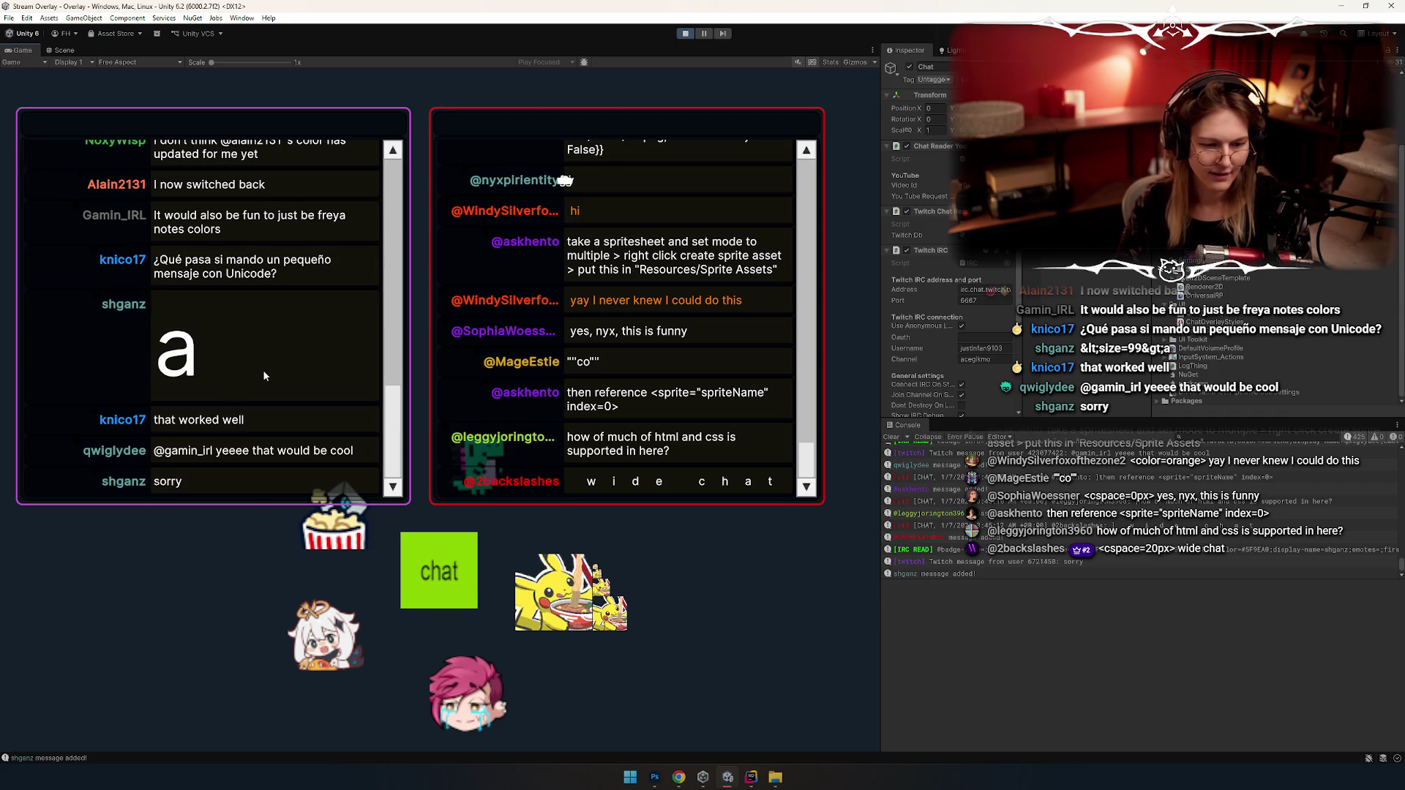
scroll(271, 373, "up", 3)
scroll(276, 376, "up", 2)
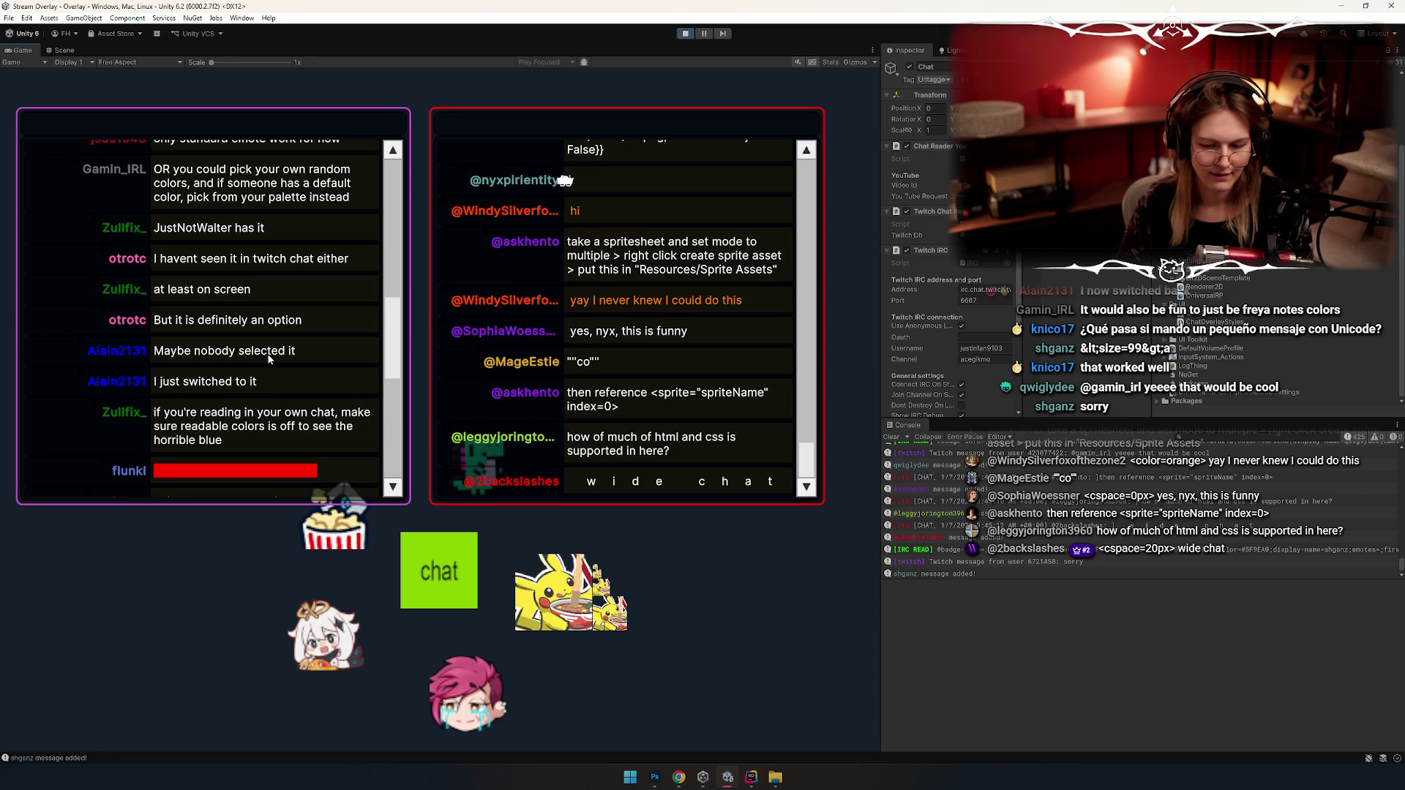
scroll(267, 349, "down", 4)
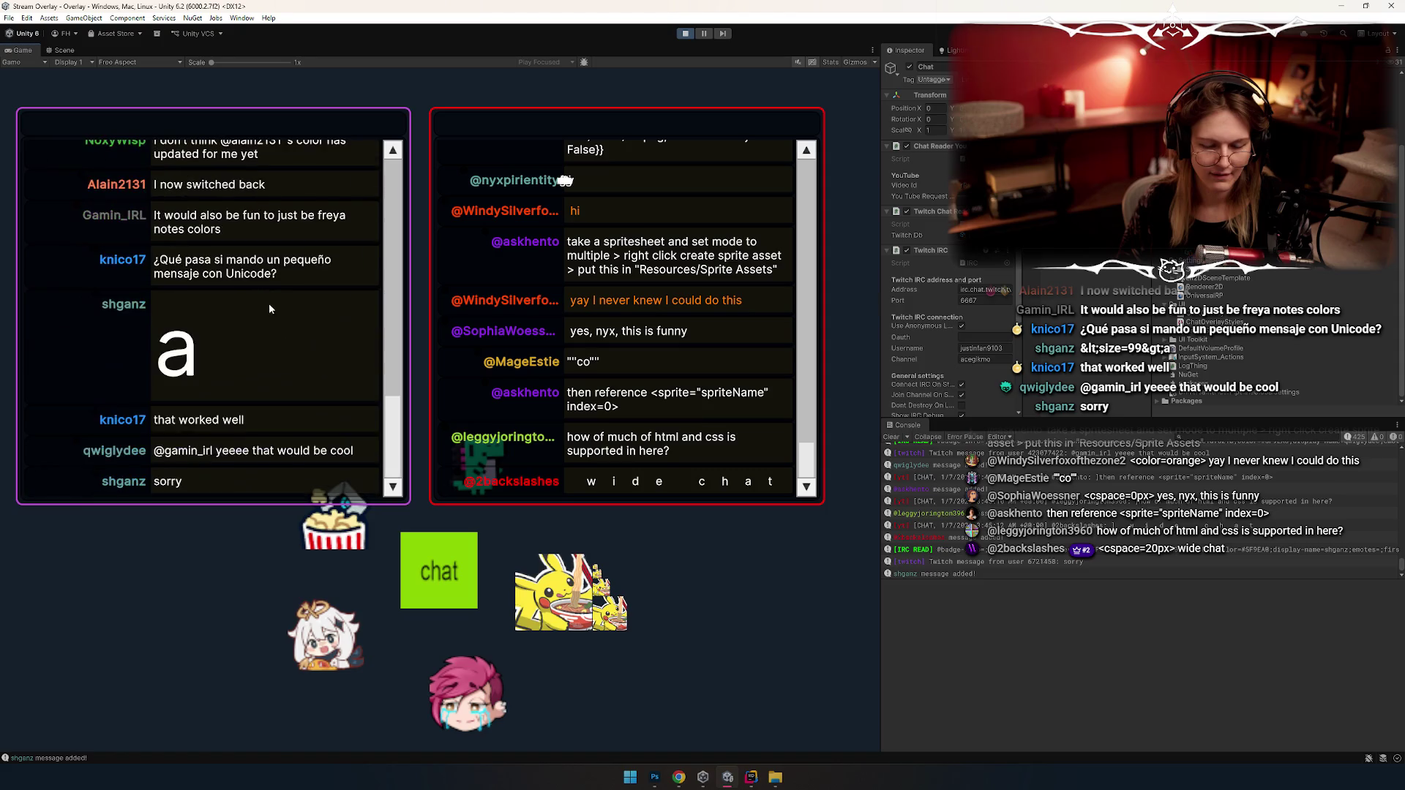
scroll(248, 331, "up", 3)
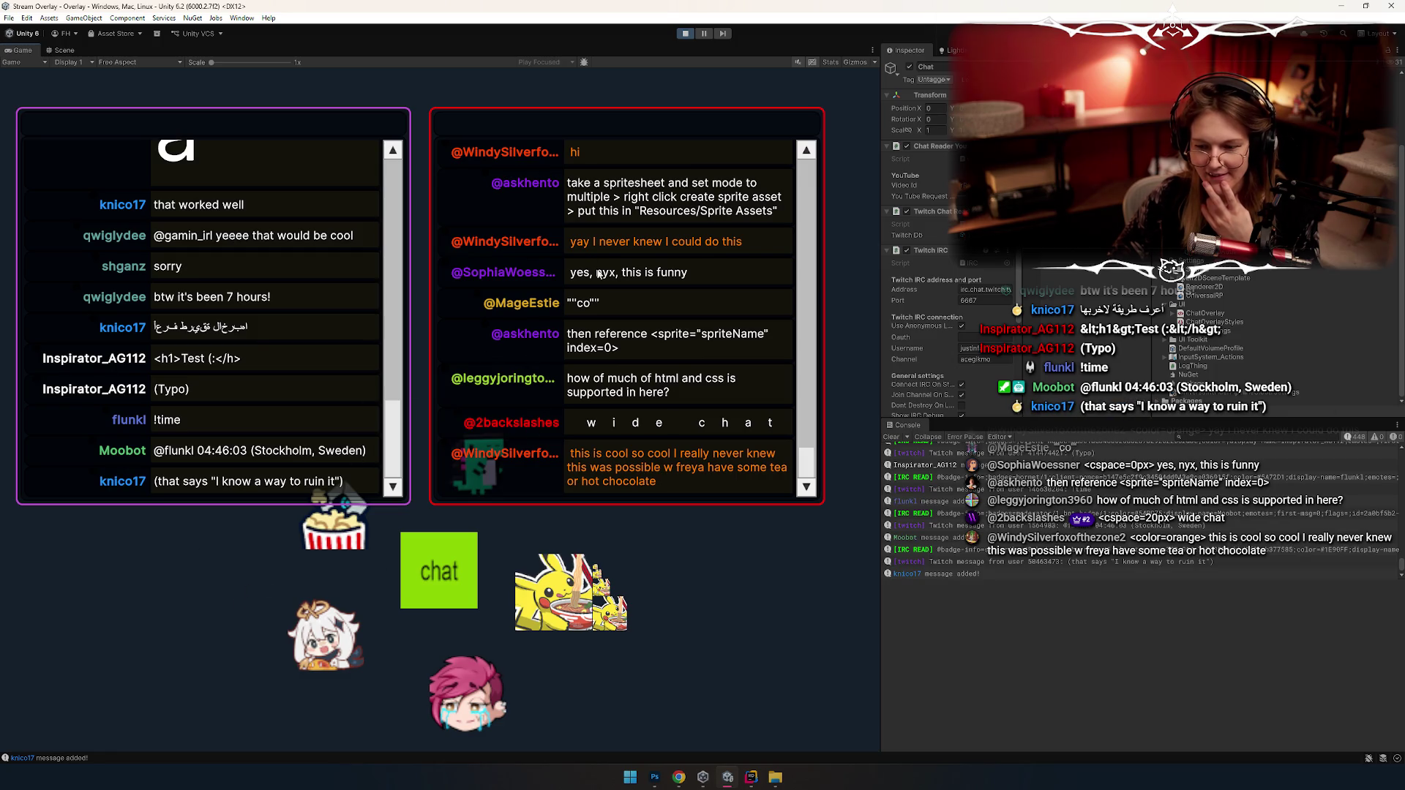
scroll(300, 395, "up", 5)
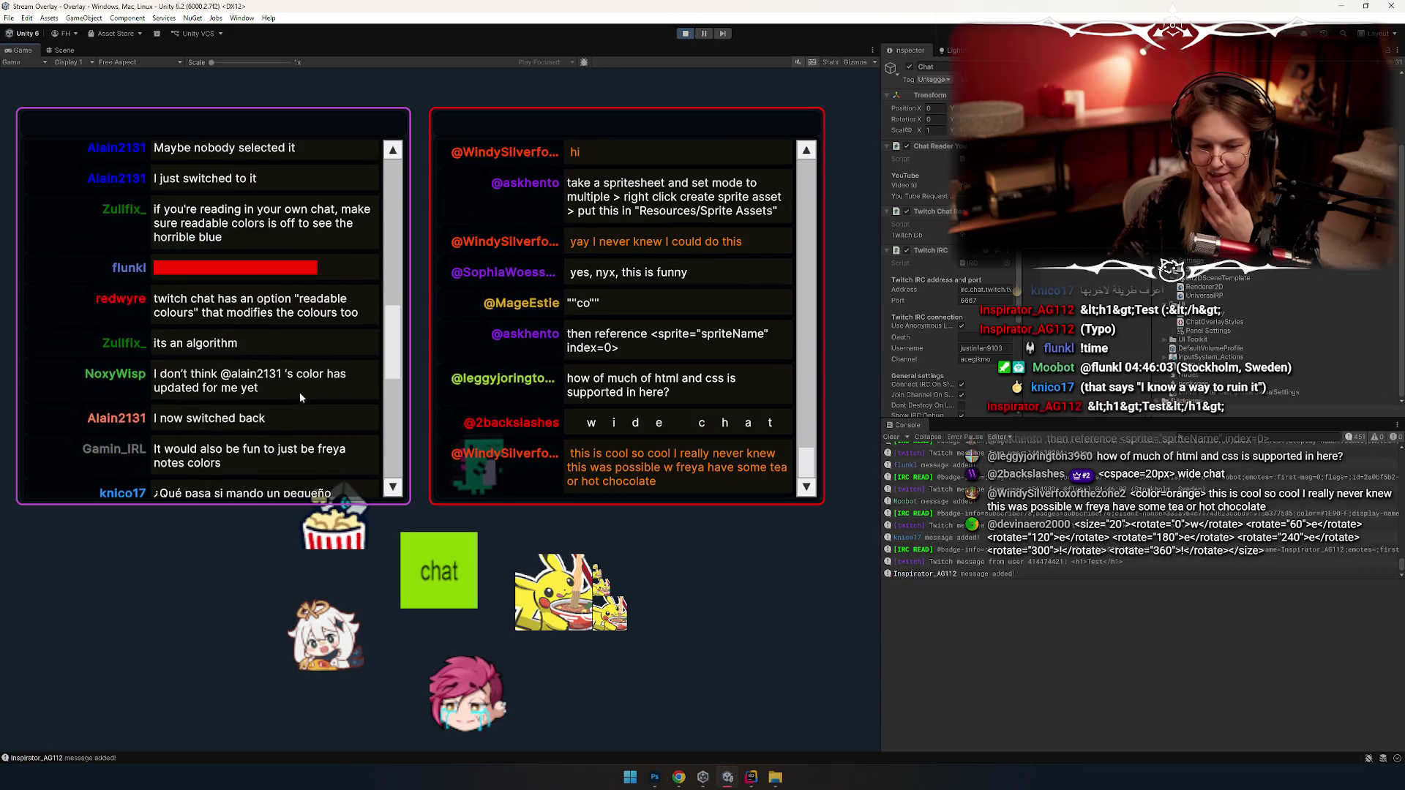
scroll(300, 400, "down", 5)
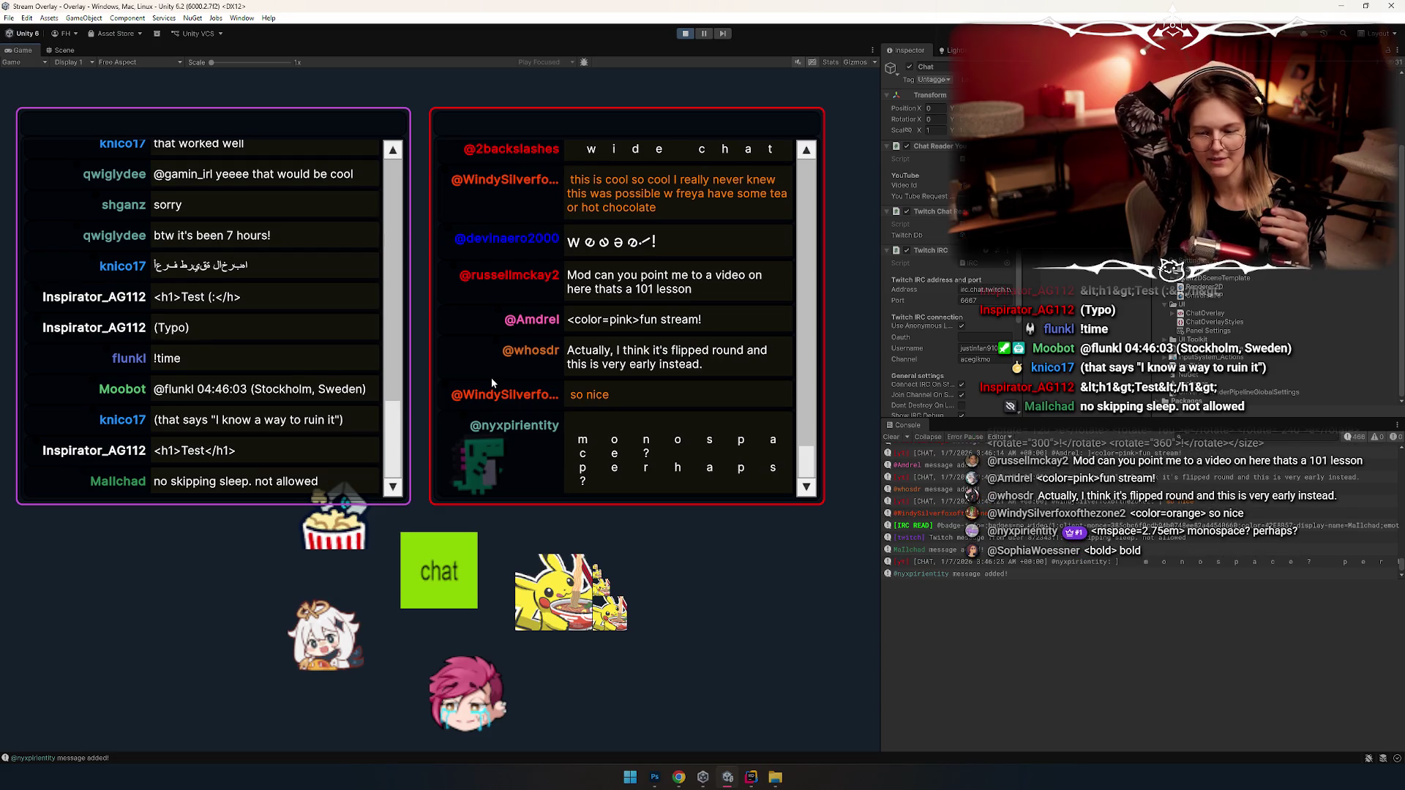
Step: Scroll the left chat panel up to older messages and back down to the latest
scroll(174, 414, "up", 3)
scroll(174, 413, "up", 3)
scroll(234, 397, "down", 8)
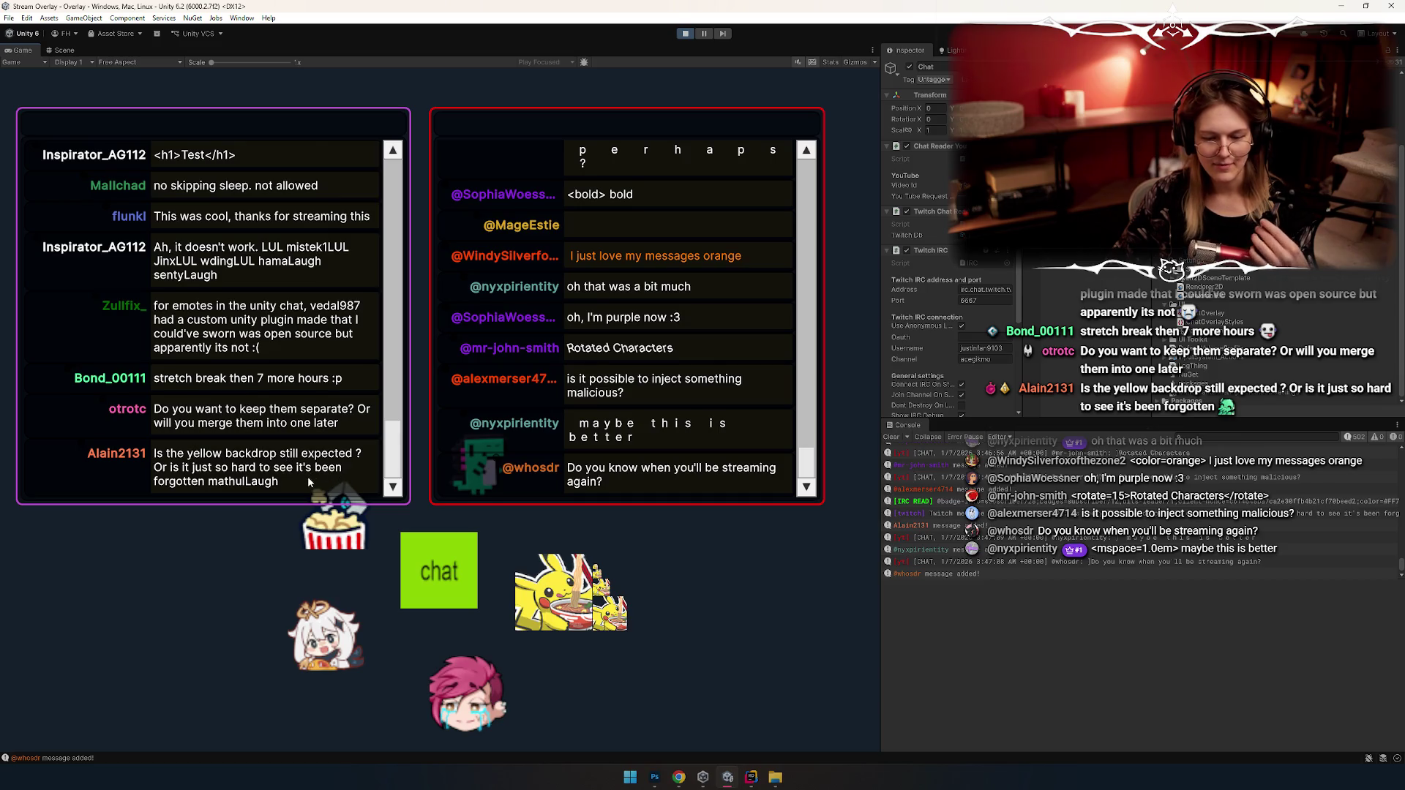
Step: Scroll the chat panel up and down twice, then drag the UI Builder window into view
scroll(284, 374, "up", 3)
scroll(284, 374, "down", 3)
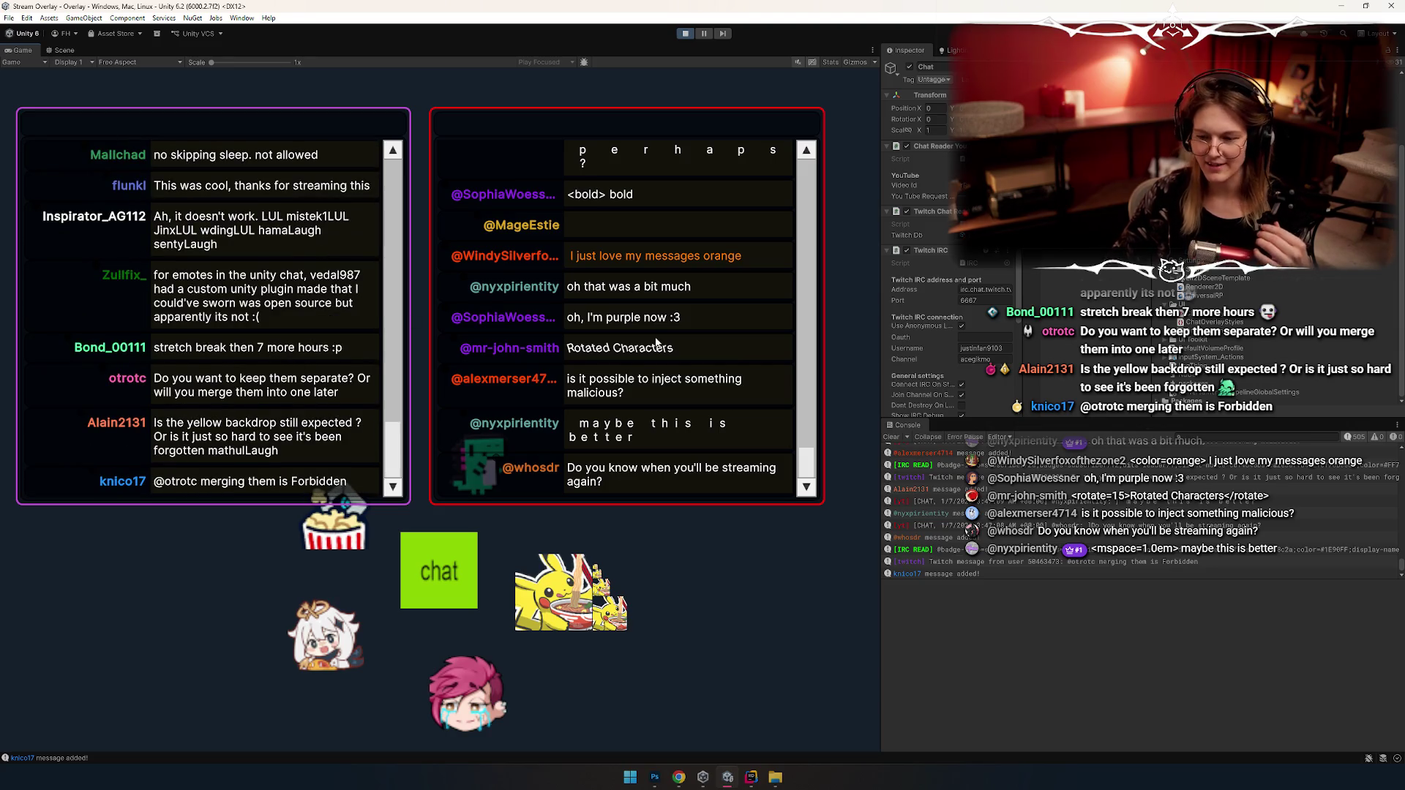
scroll(696, 354, "up", 3)
scroll(756, 410, "down", 3)
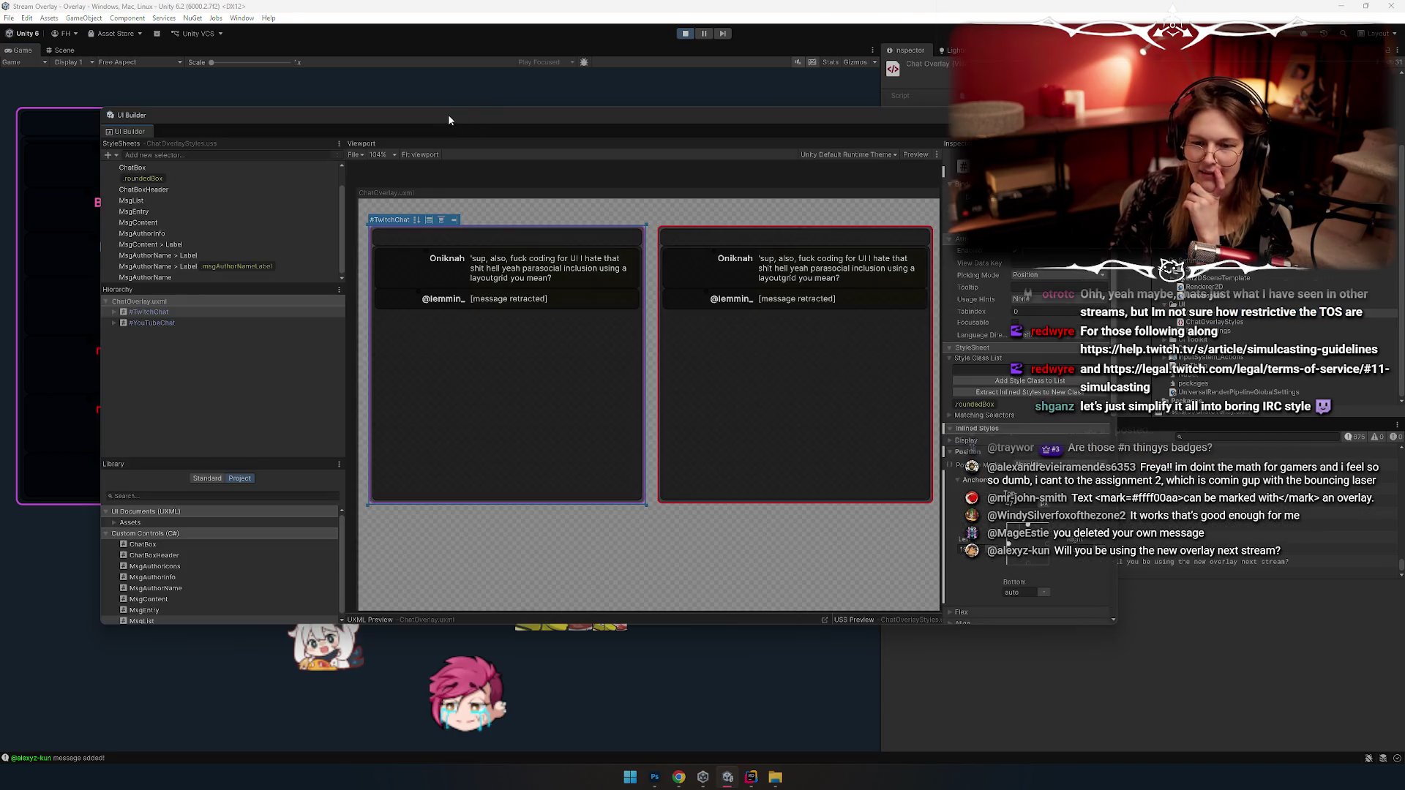
mouse_move(448, 114)
left_mouse_down()
mouse_move(830, 102)
mouse_move(872, 88)
mouse_move(816, 117)
mouse_move(757, 86)
left_mouse_up()
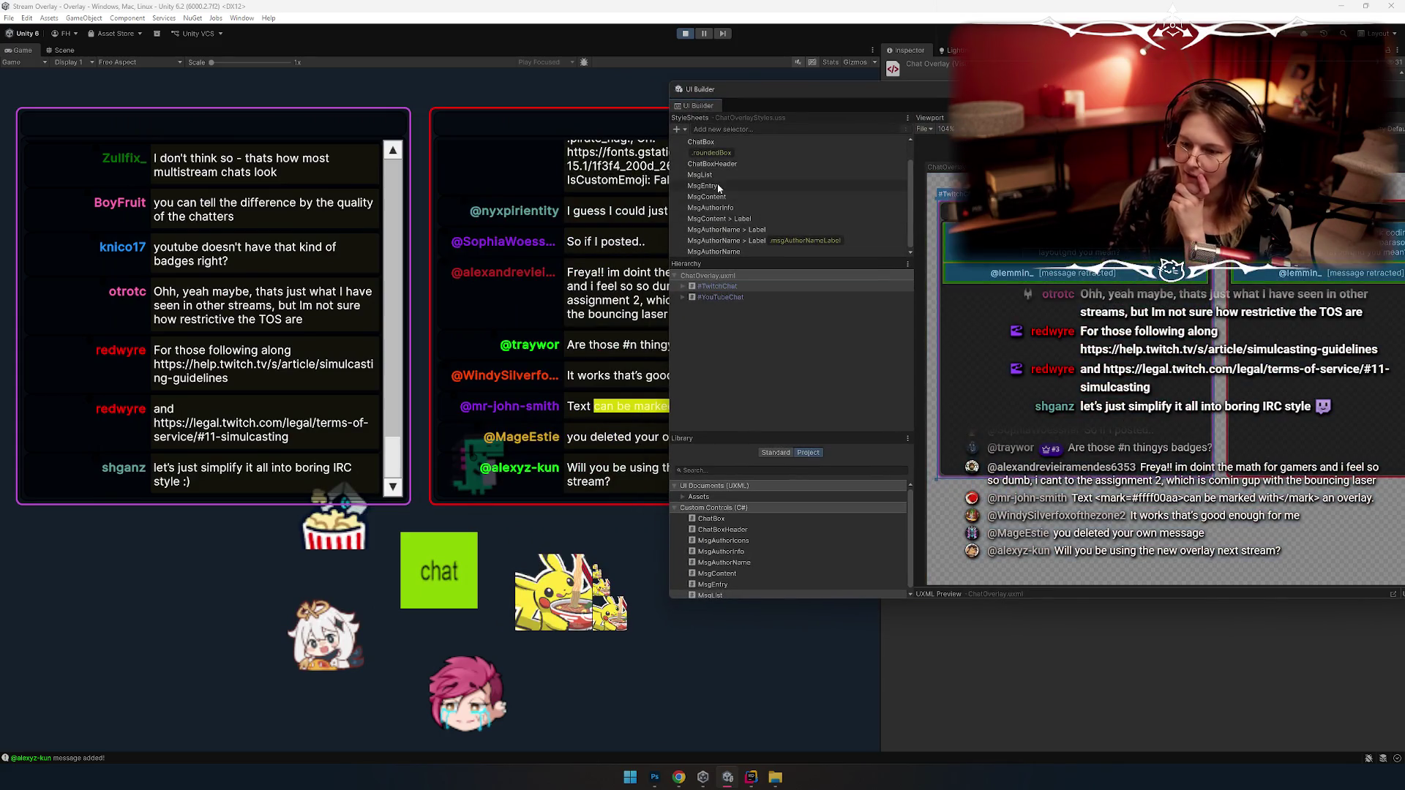
Step: Select the MsgContent style rule in the UI Builder's StyleSheets list
left_click(733, 231)
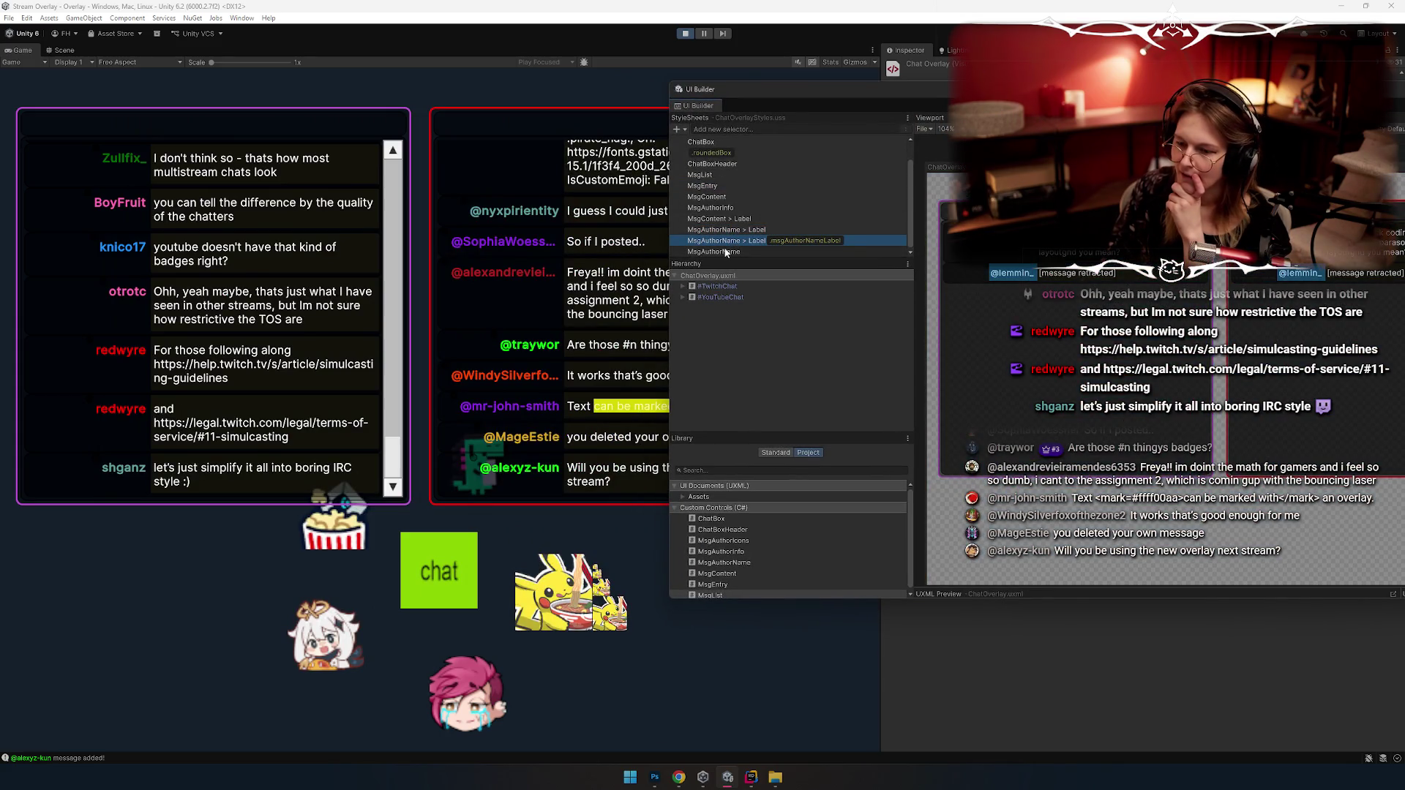
key("Up")
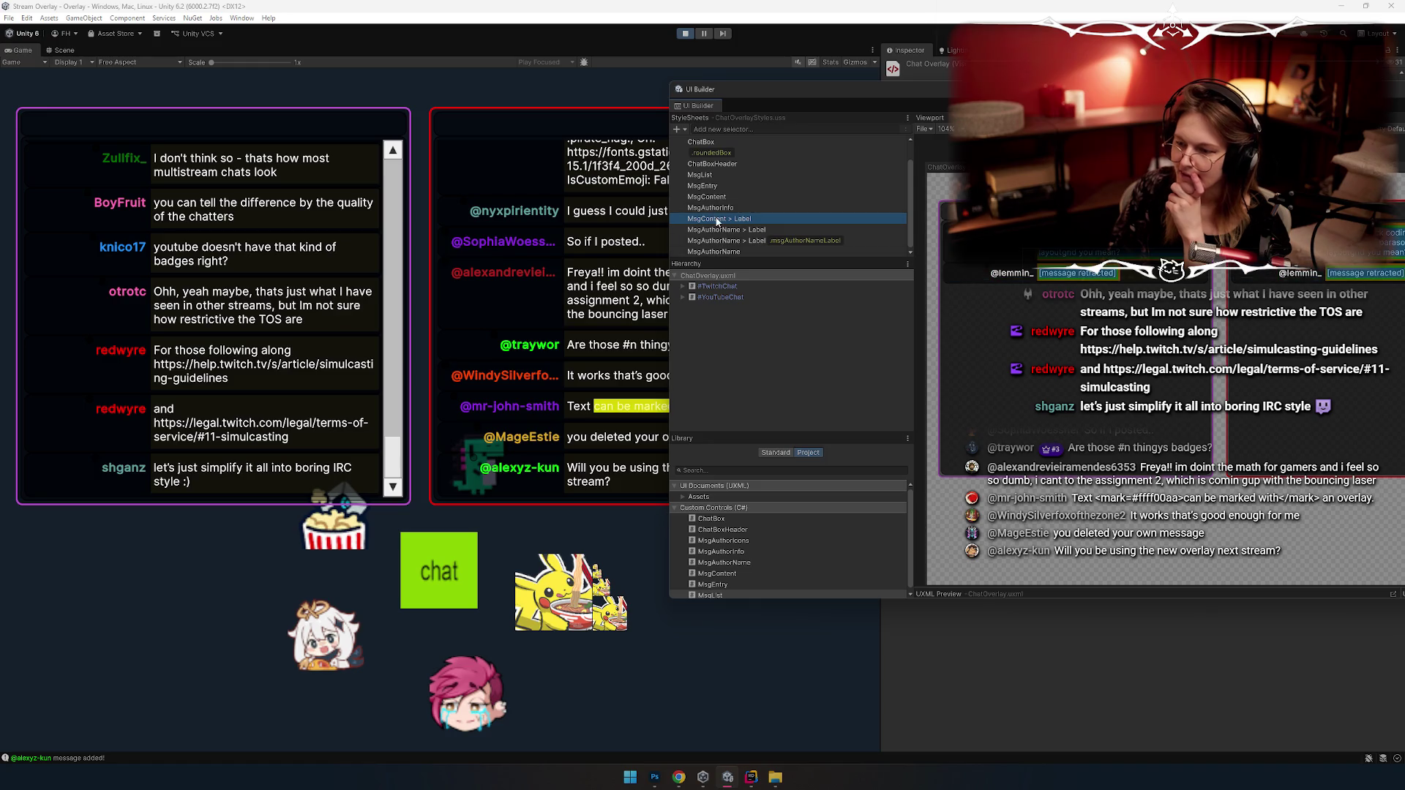
key("Up")
left_click(719, 220)
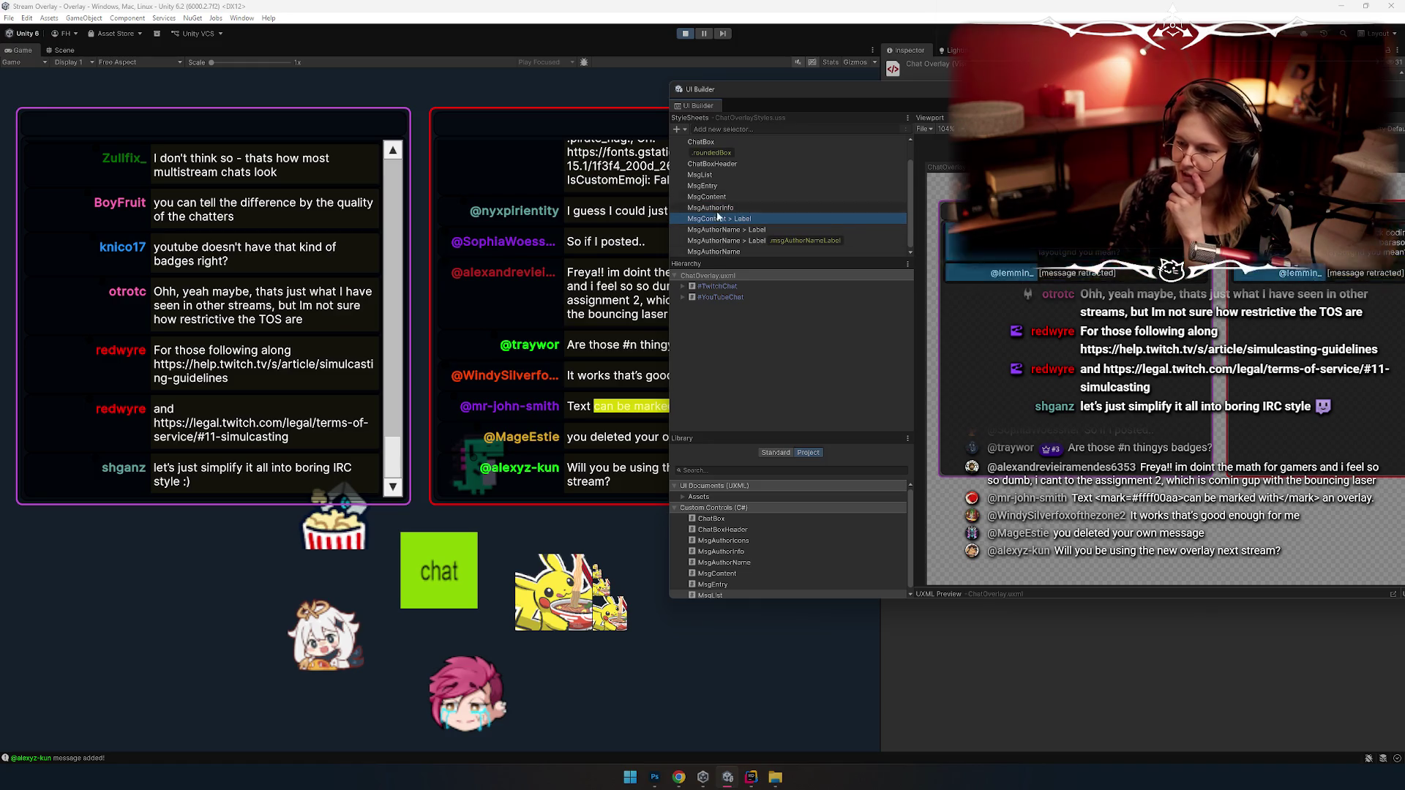
left_click(715, 197)
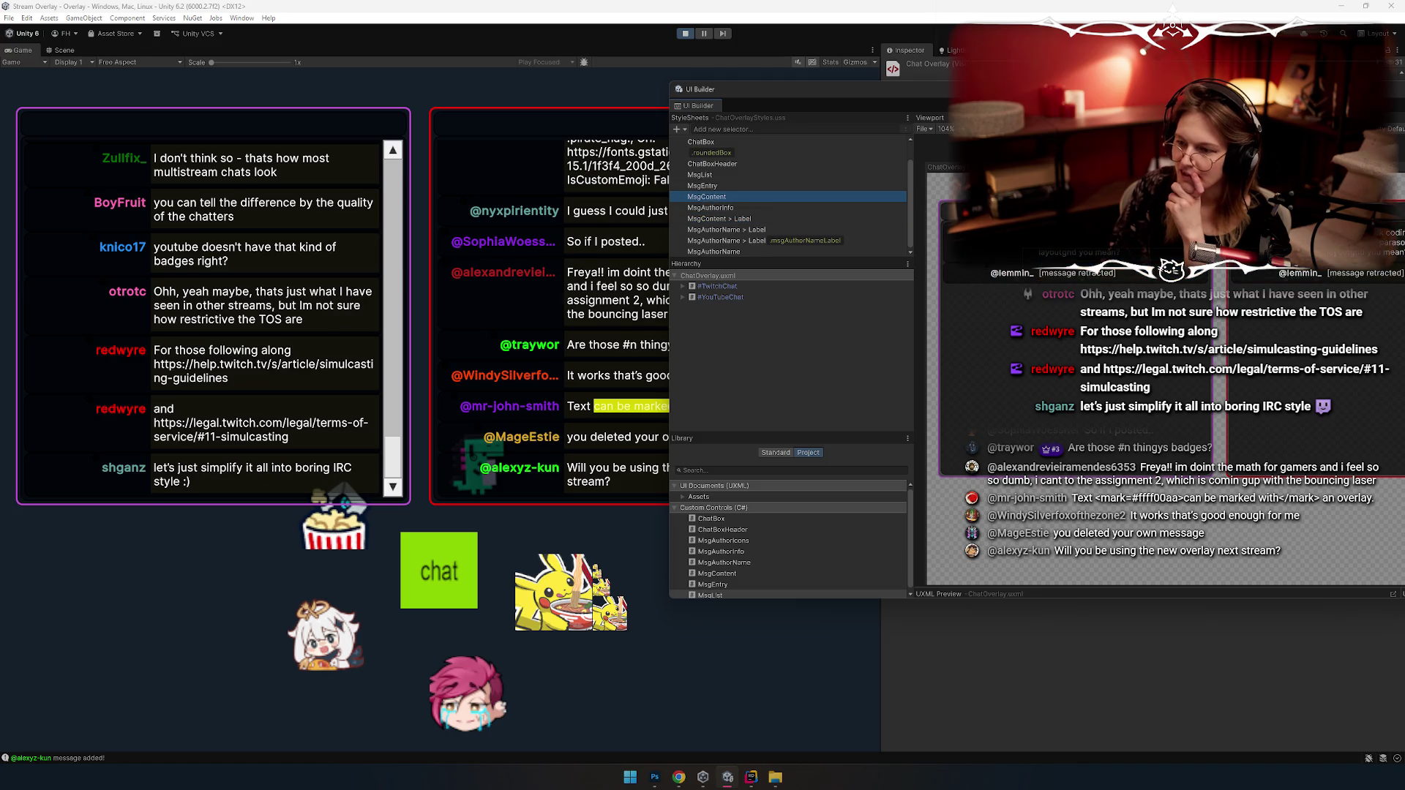
Step: Review MsgContent's Background settings in the Inspector
mouse_move(732, 147)
left_mouse_down()
mouse_move(480, 403)
mouse_move(235, 519)
mouse_move(276, 521)
mouse_move(727, 67)
mouse_move(634, 109)
left_mouse_up()
scroll(1244, 352, "down", 3)
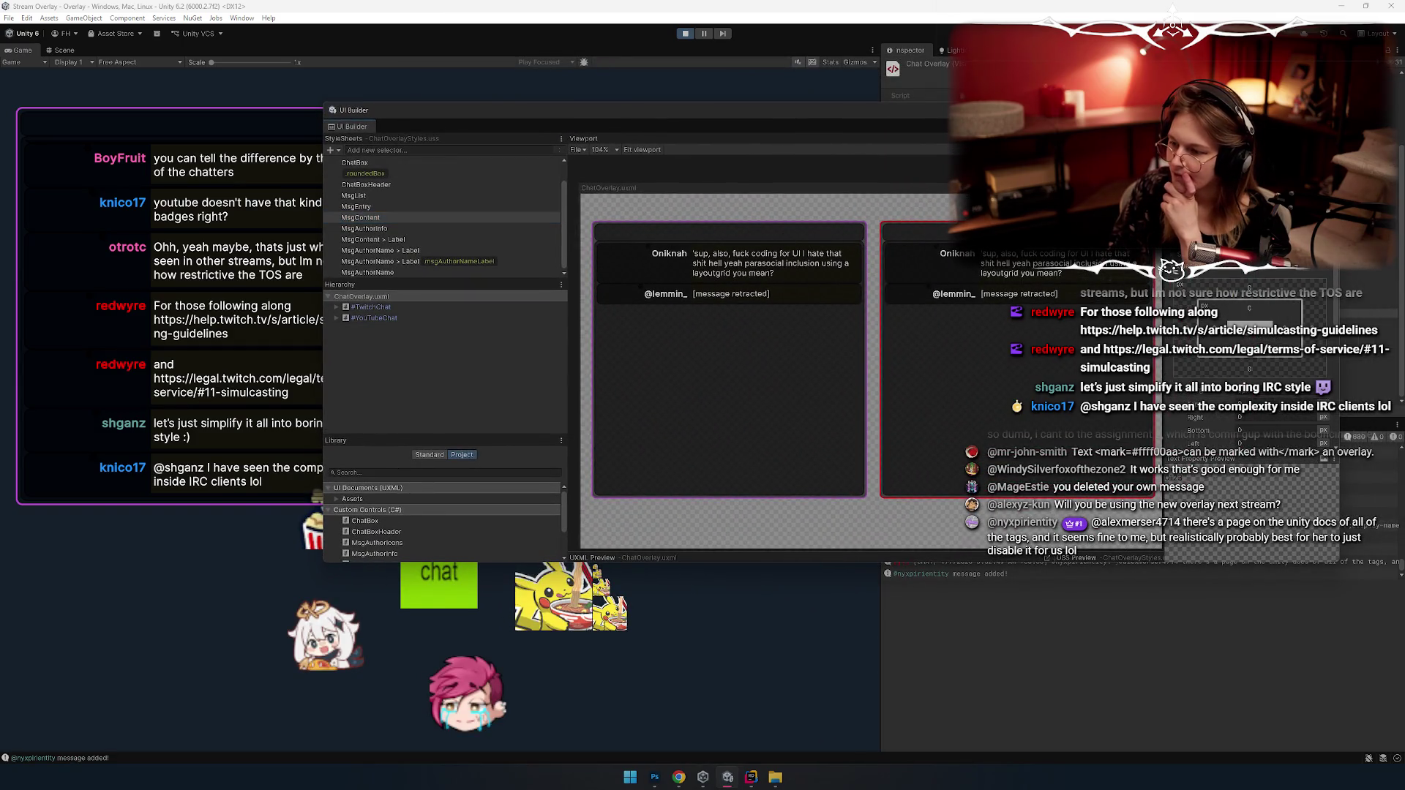
scroll(1244, 351, "down", 3)
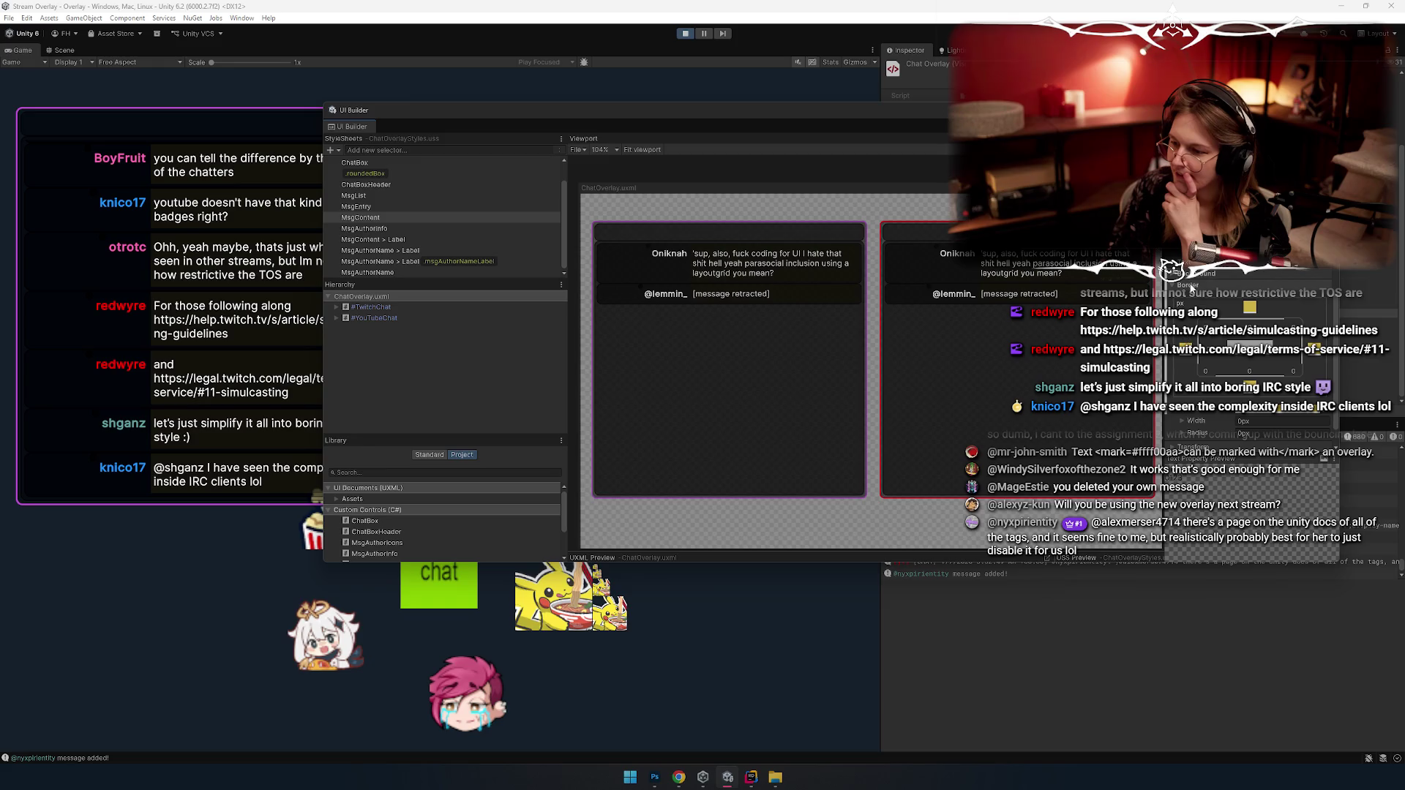
left_click(1189, 281)
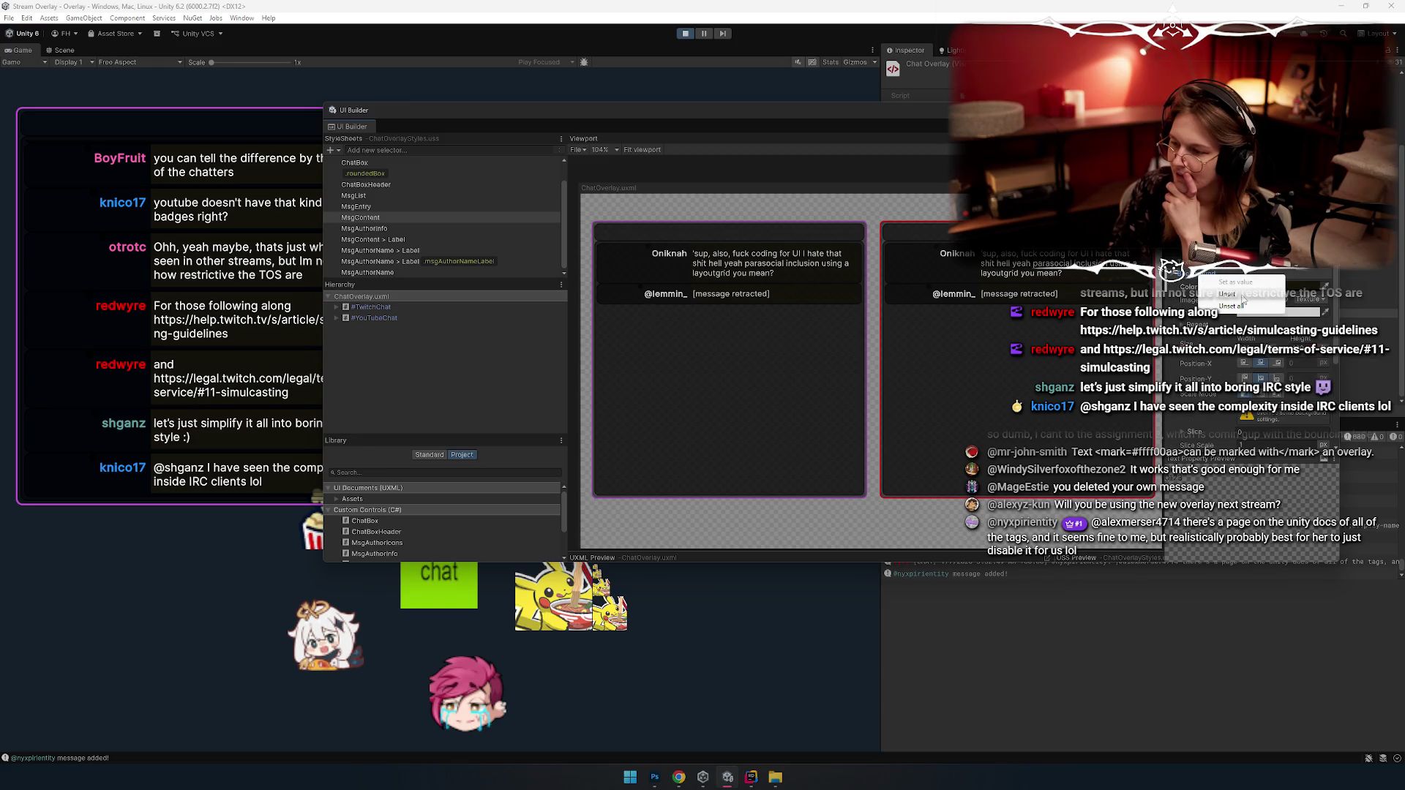
left_click(1198, 278)
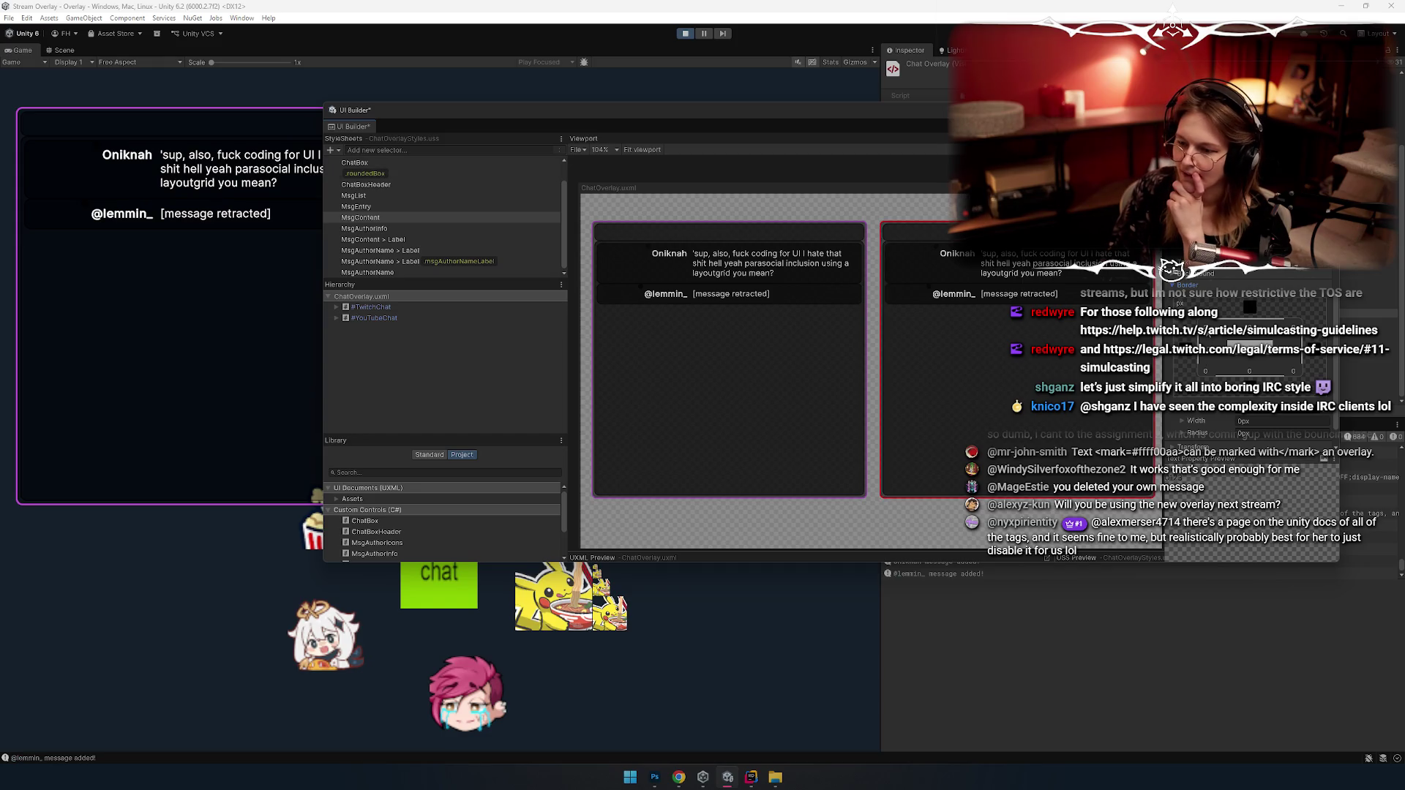
Step: Move the UI Builder window to uncover both chat boxes, then clear the Console log
left_click_drag(766, 125, 723, 499)
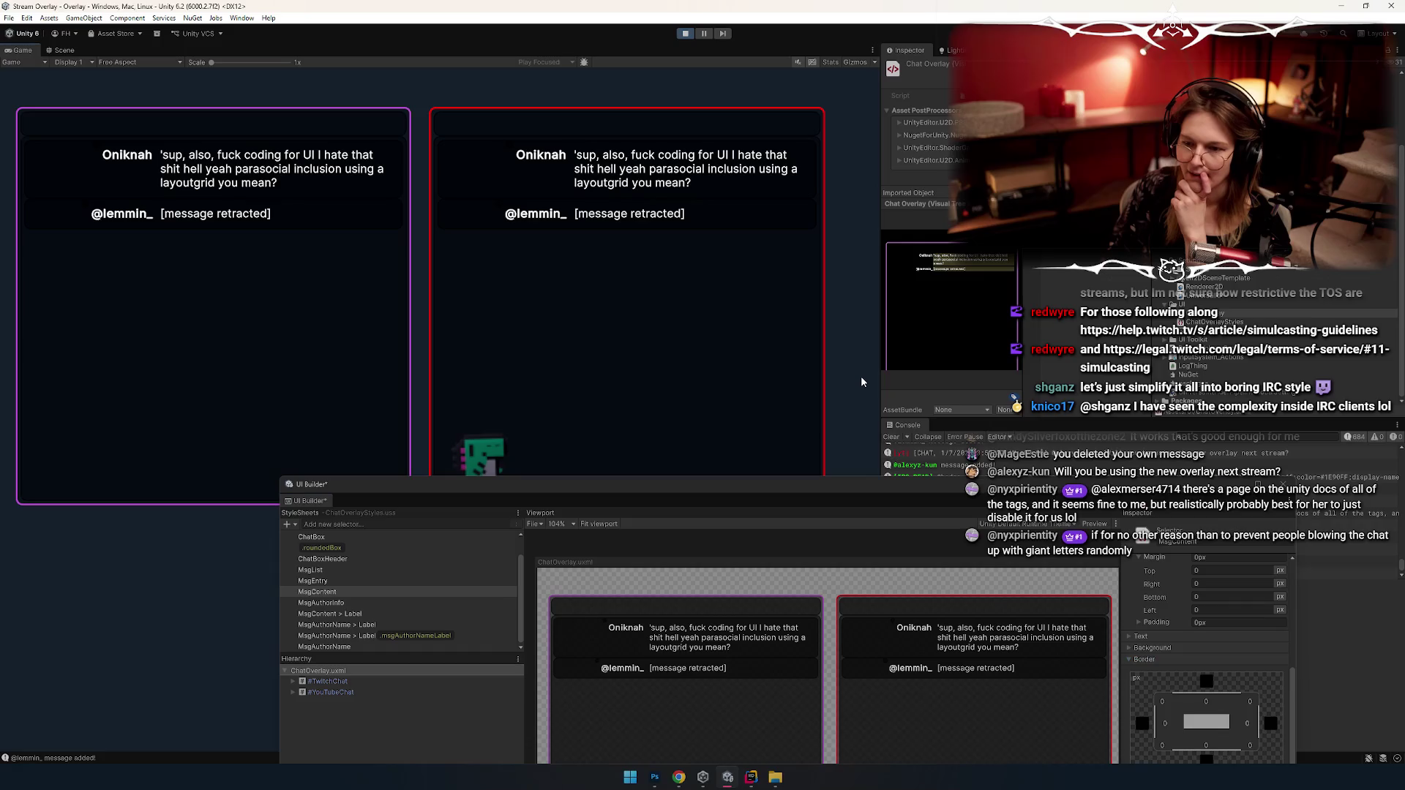
left_click_drag(872, 485, 717, 544)
left_click_drag(632, 542, 865, 325)
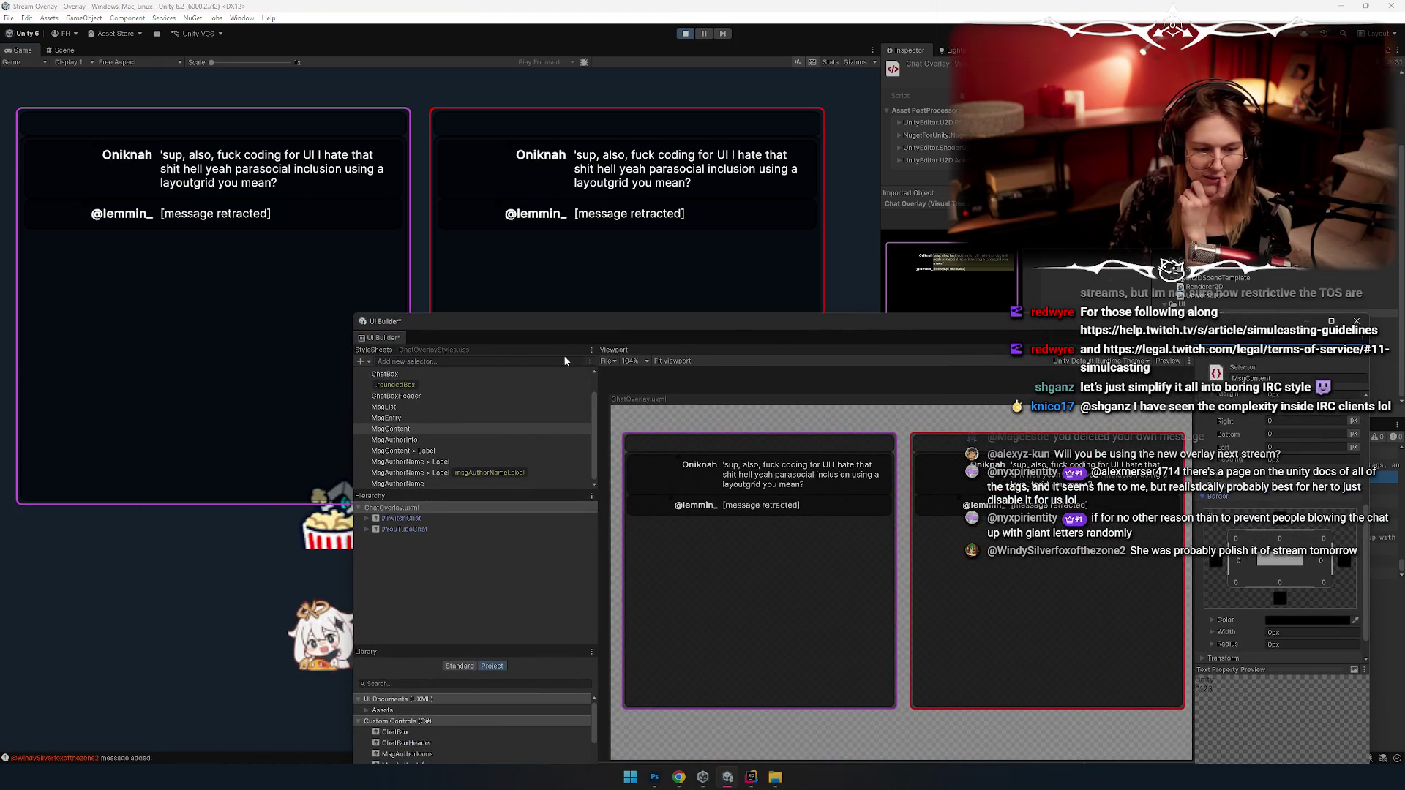
left_click_drag(695, 326, 512, 116)
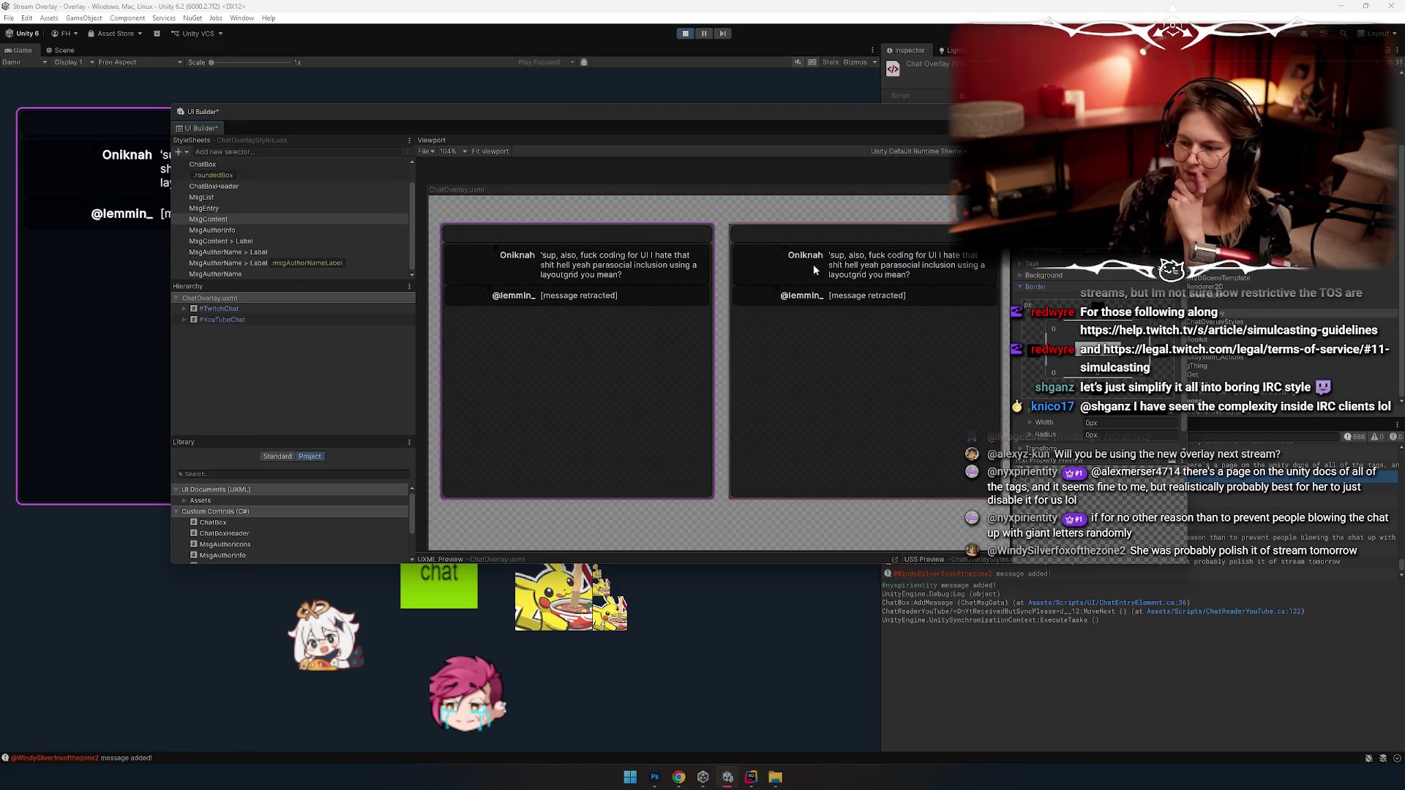
left_click_drag(965, 112, 1026, 253)
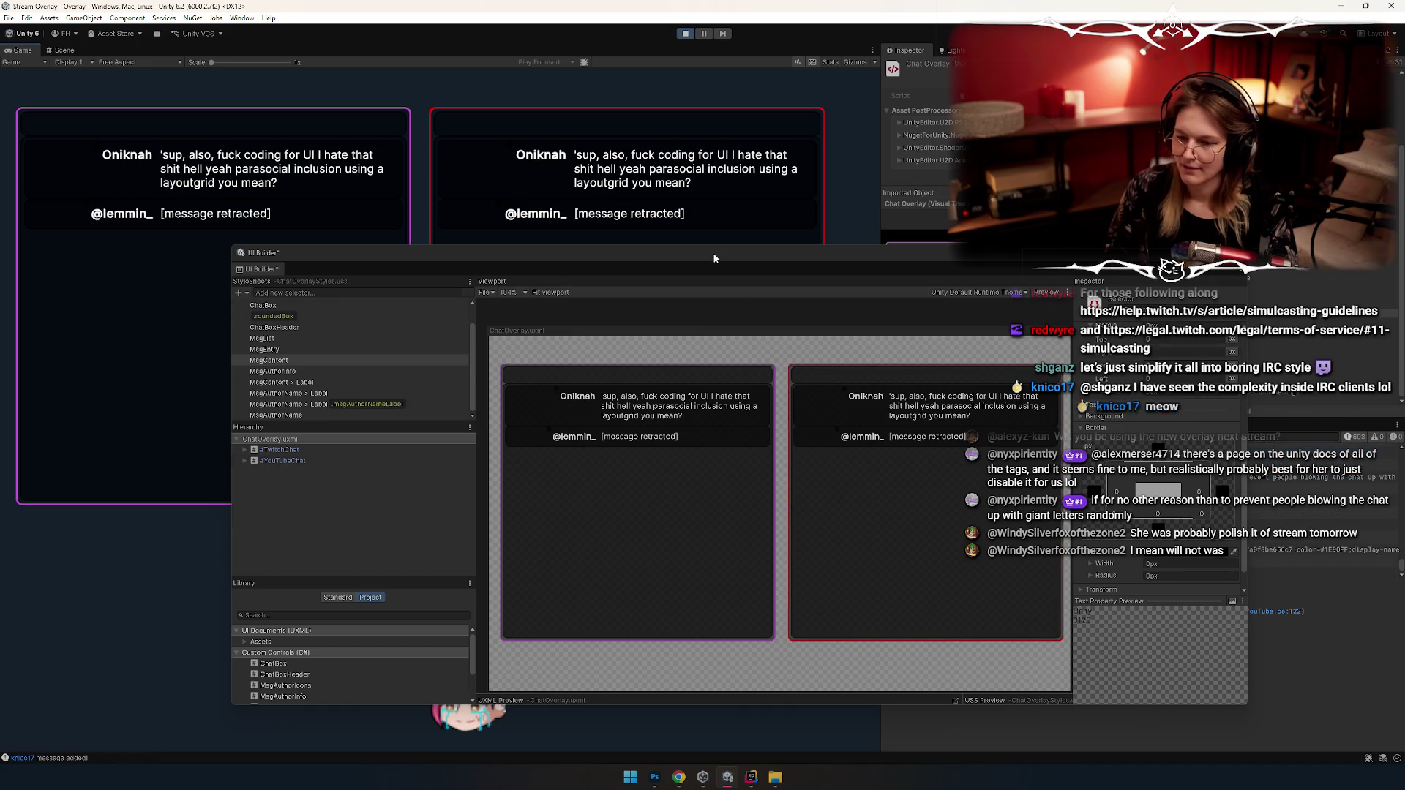
left_click_drag(714, 259, 634, 263)
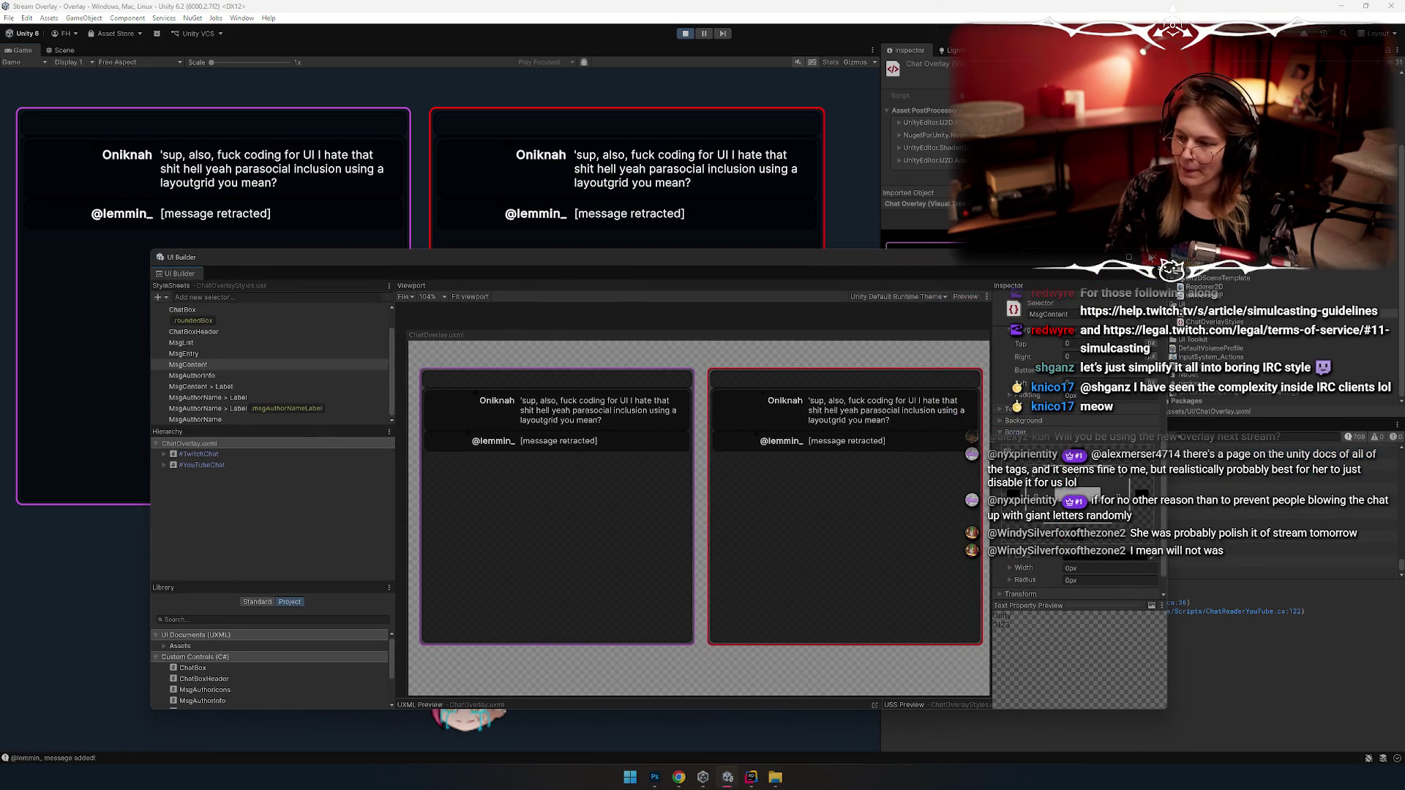
left_click(667, 136)
left_click(890, 438)
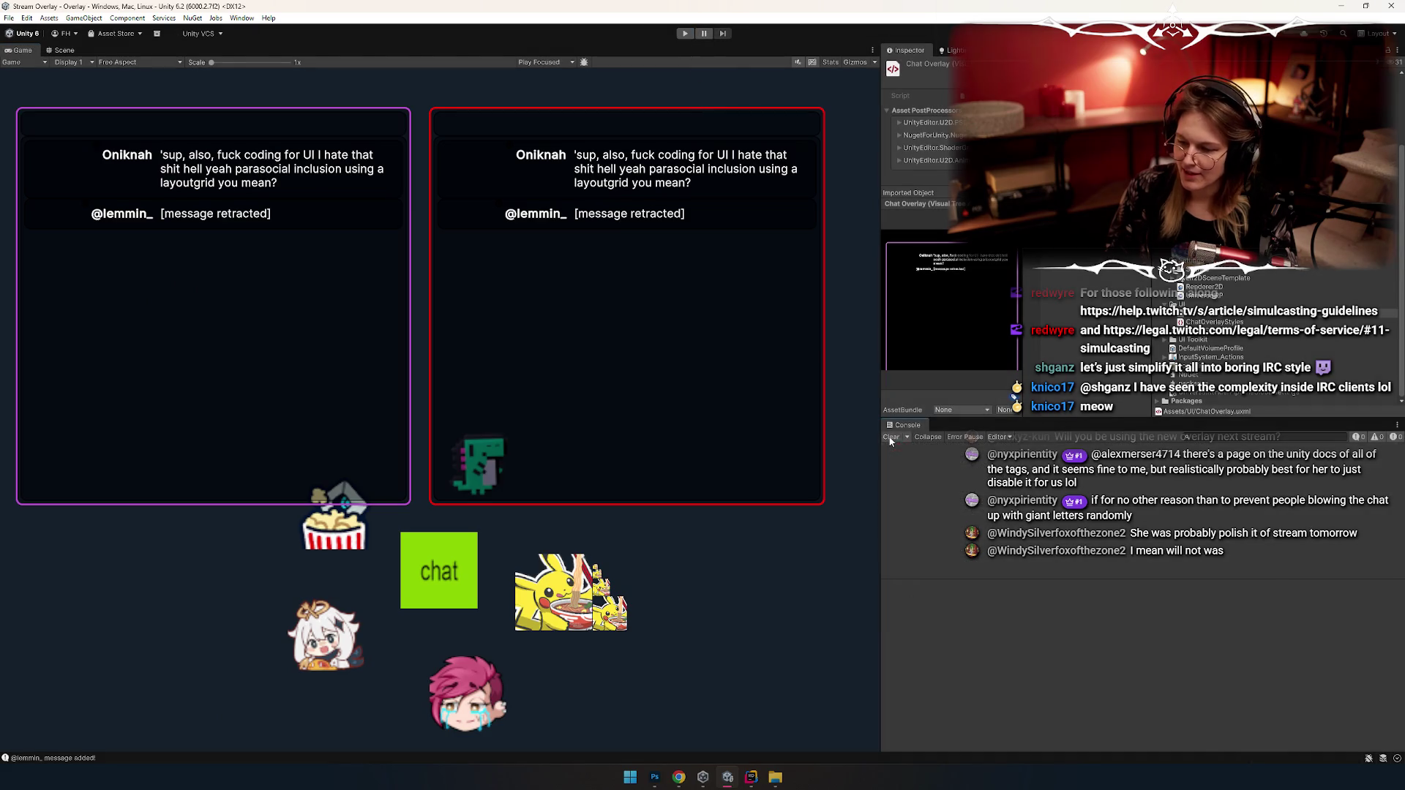
left_click(686, 35)
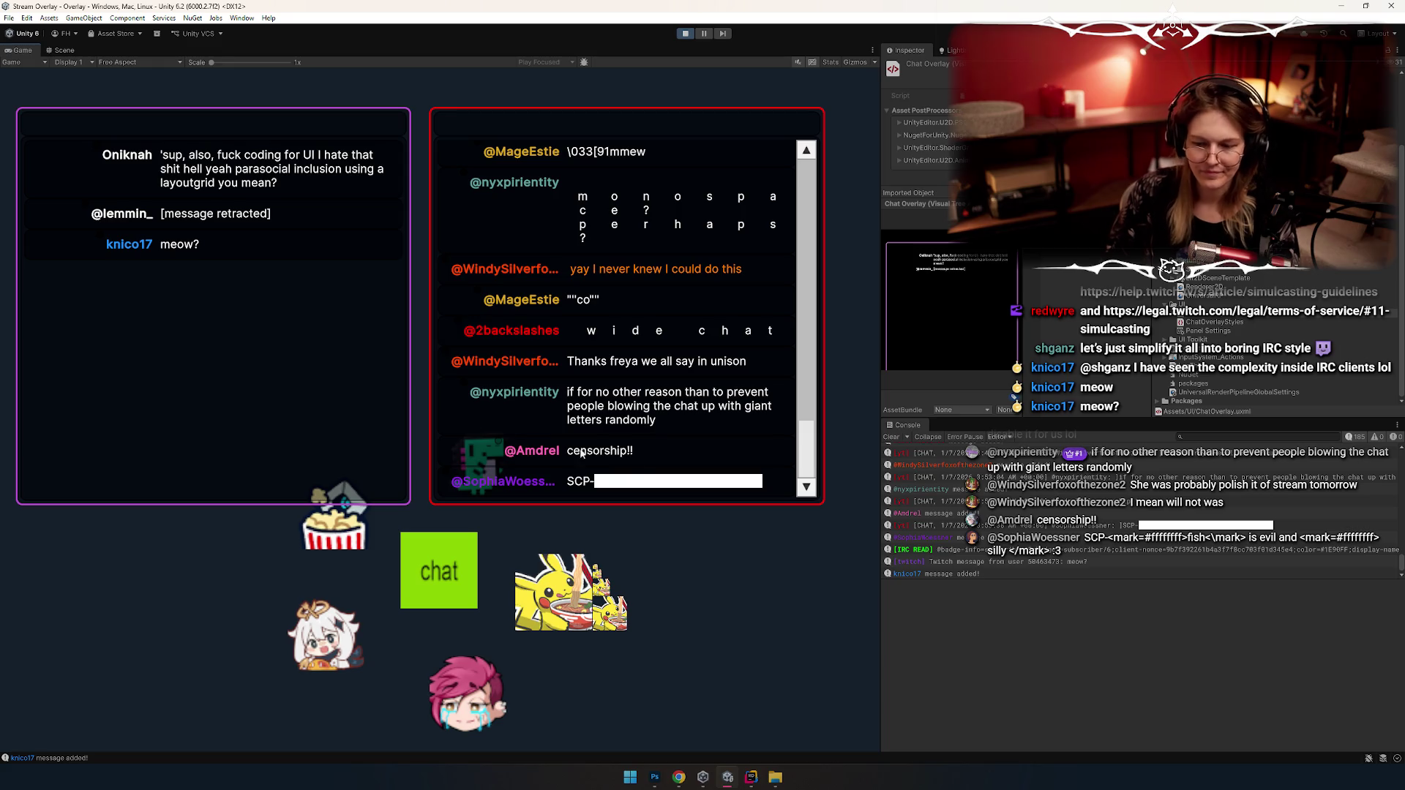
Step: Drag the Console's top splitter to give the message log more room
left_click_drag(982, 580, 1004, 679)
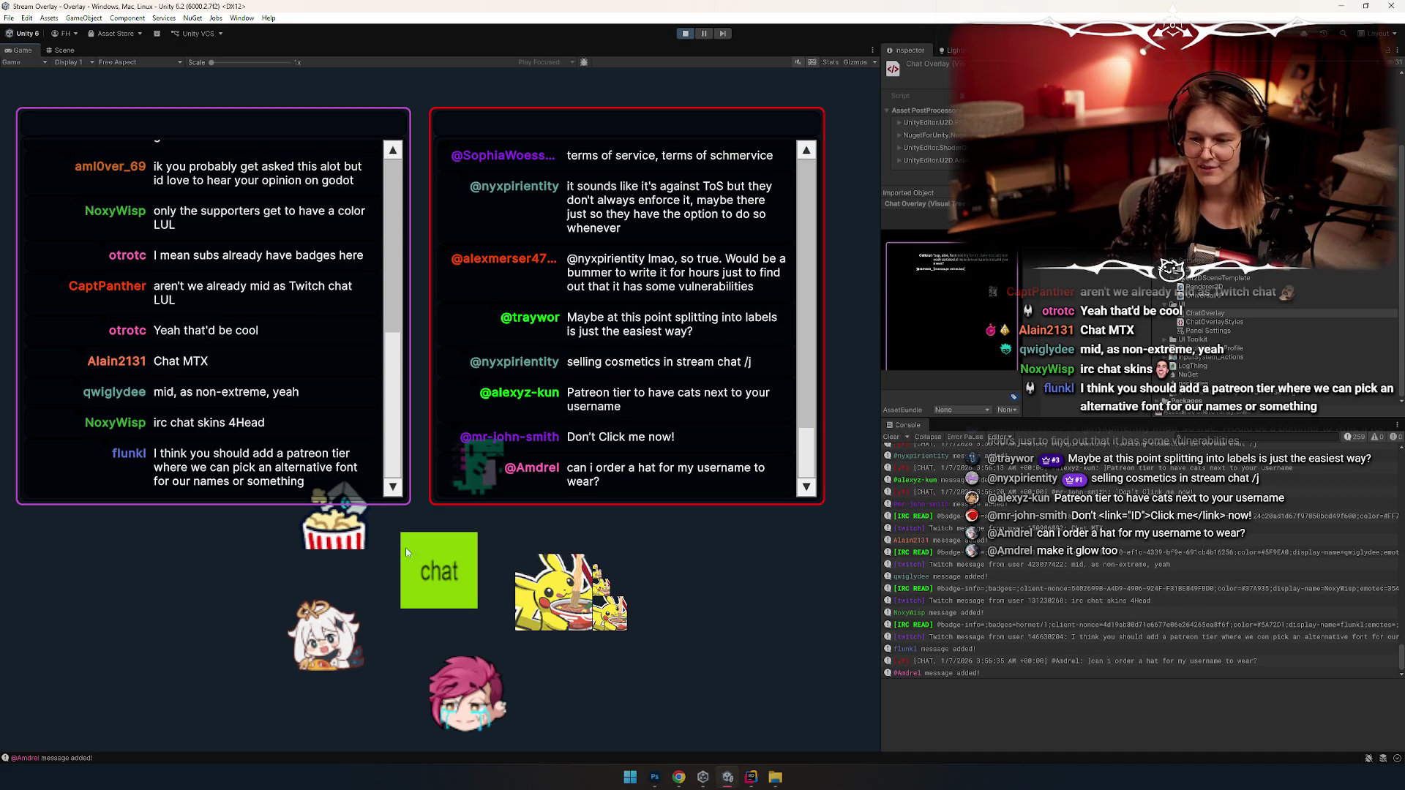
Step: Glance at the Scene view, return to the running overlay, enlarge the Console and scroll to its newest entries
left_click(65, 62)
left_click(64, 49)
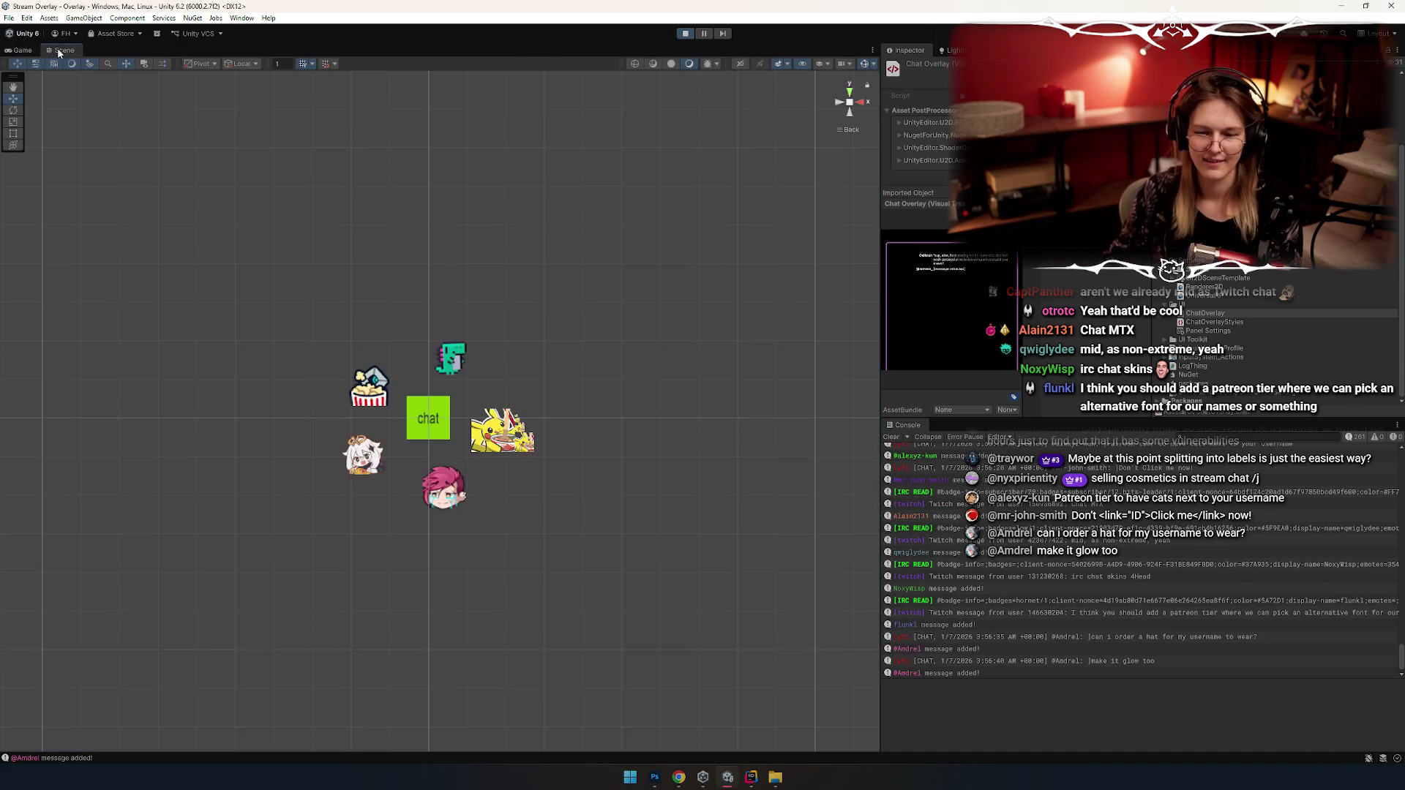
left_click(21, 50)
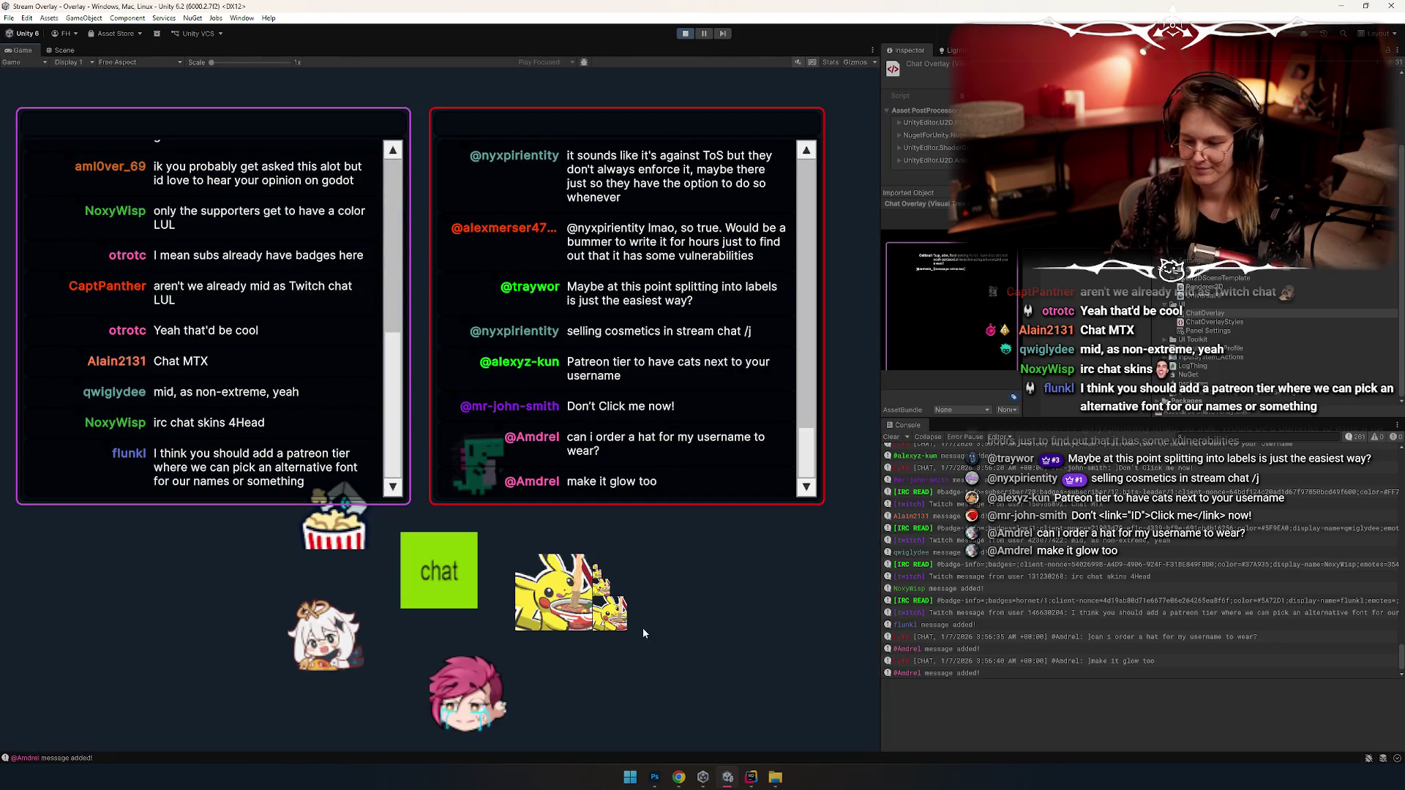
mouse_move(929, 416)
left_mouse_down()
mouse_move(960, 483)
mouse_move(973, 617)
mouse_move(977, 524)
left_mouse_up()
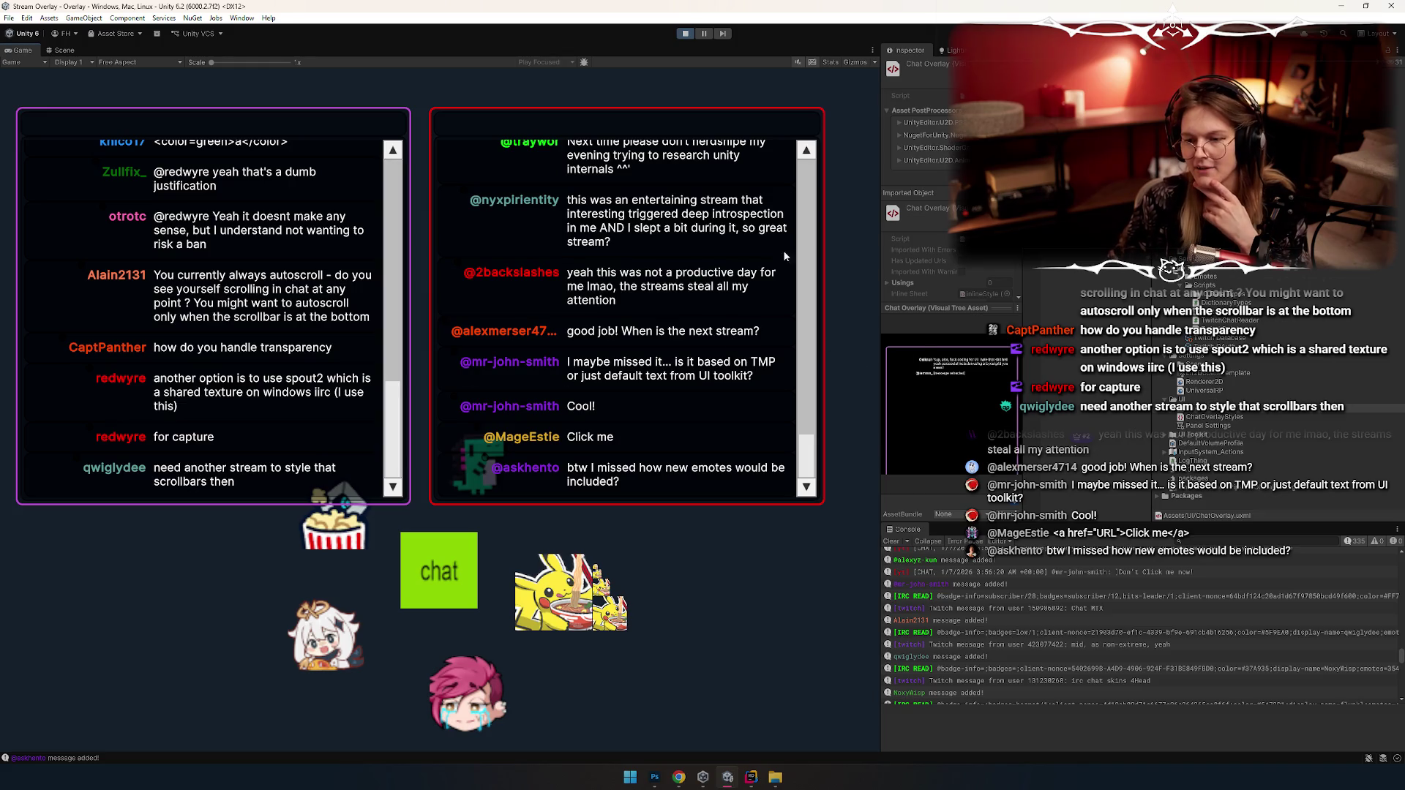
scroll(935, 630, "down", 5)
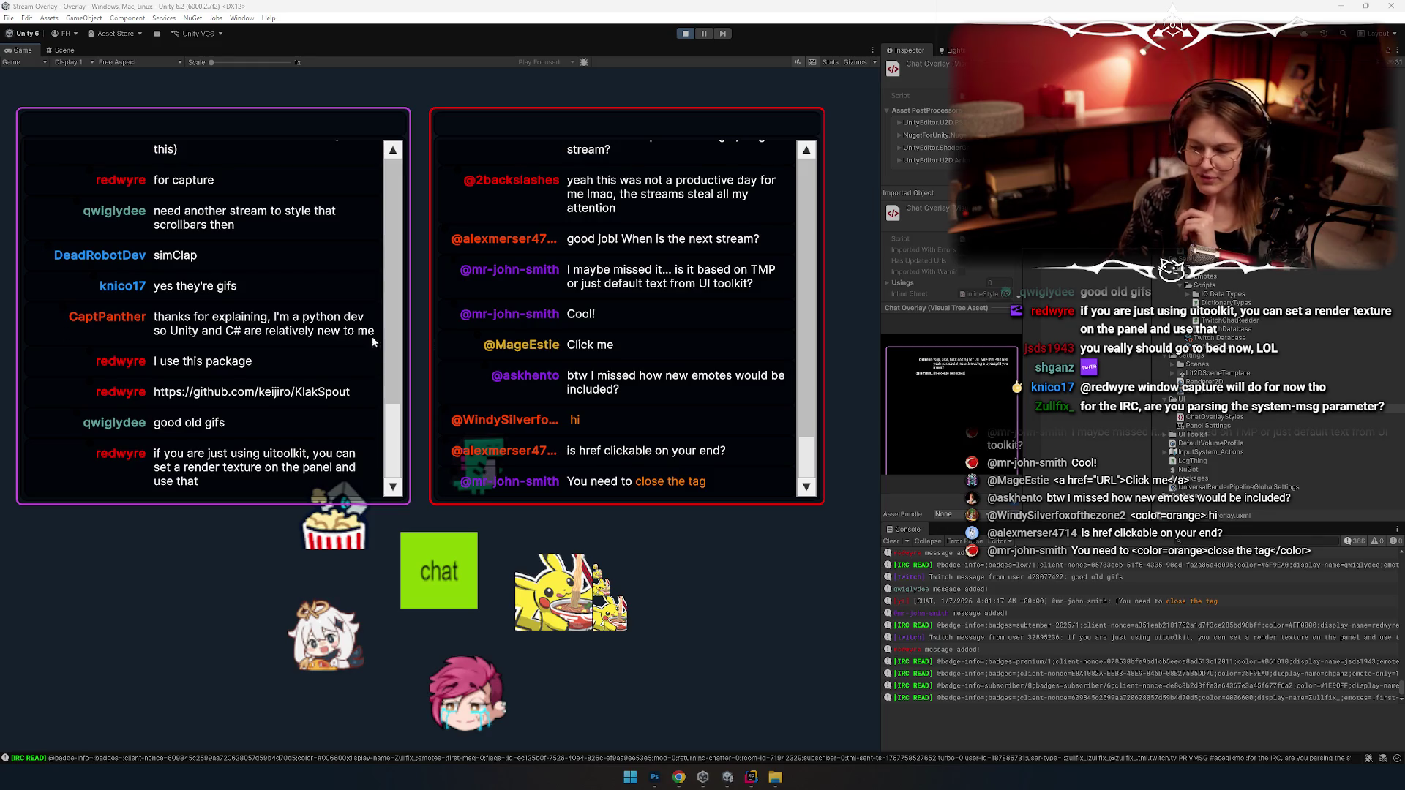
key("alt+Tab")
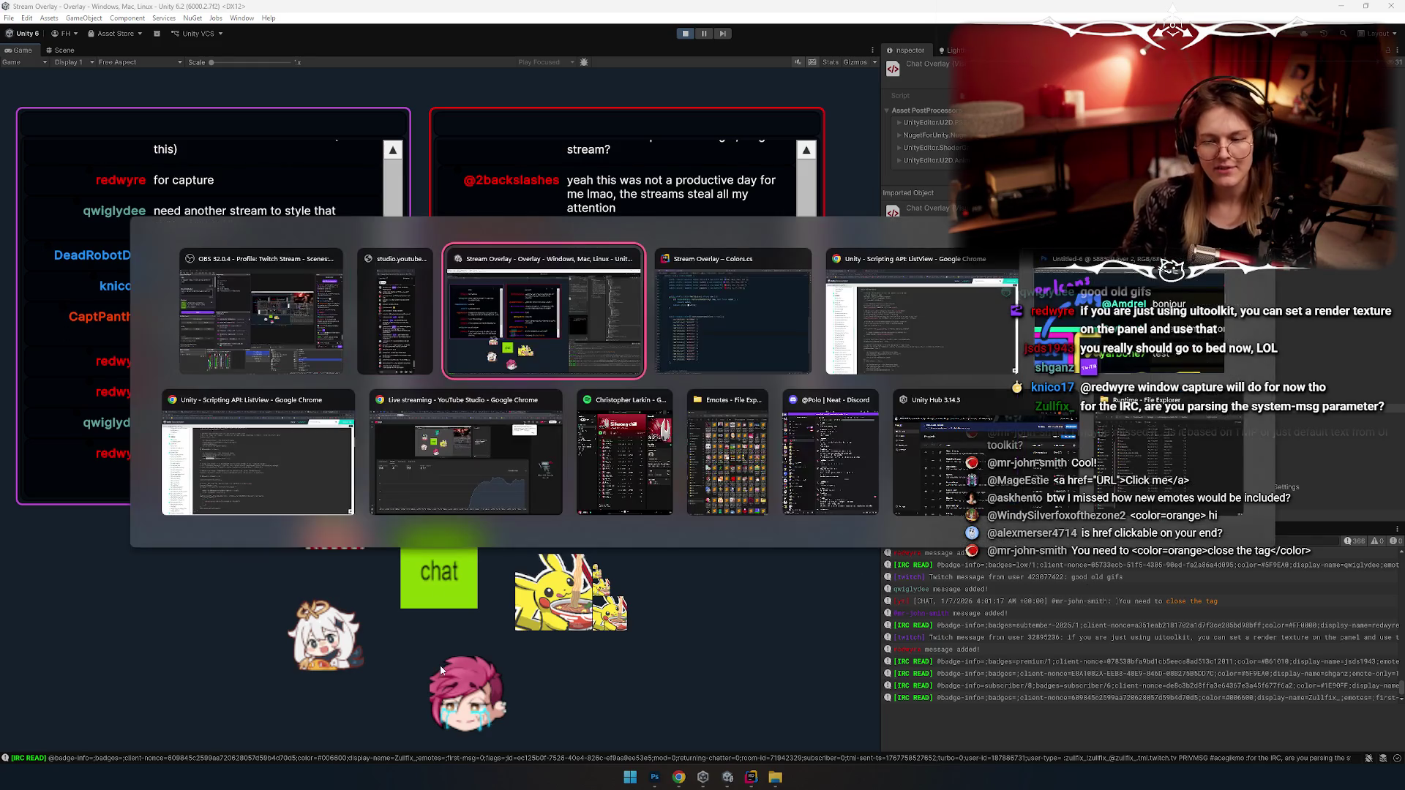
Step: Open the Unity-Twitch-Chat GitHub repository via a 'github irc' search in a new tab and copy its URL
key("Tab")
key("Tab")
key("Tab")
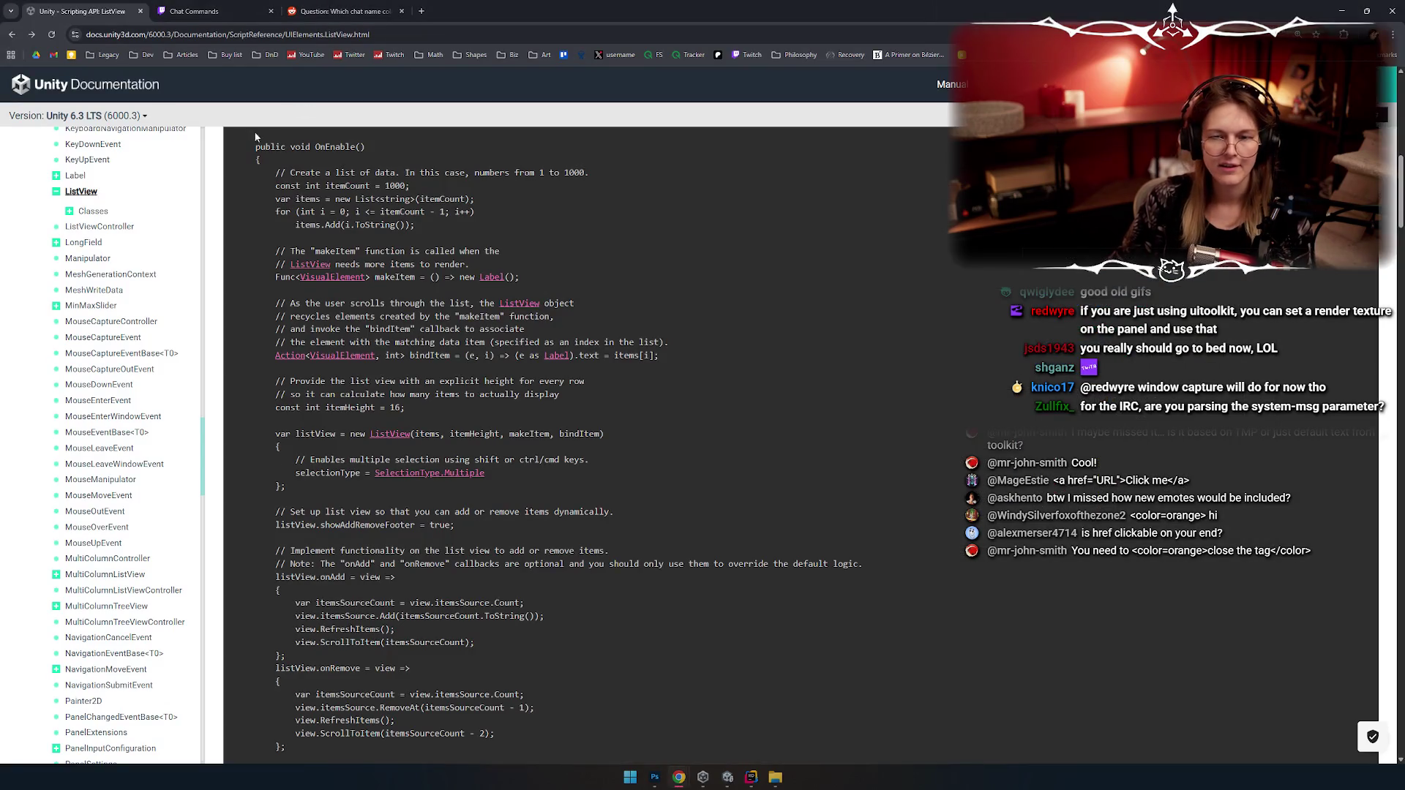
left_click(422, 11)
type("github irc")
key("Down")
key("Down")
key("Down")
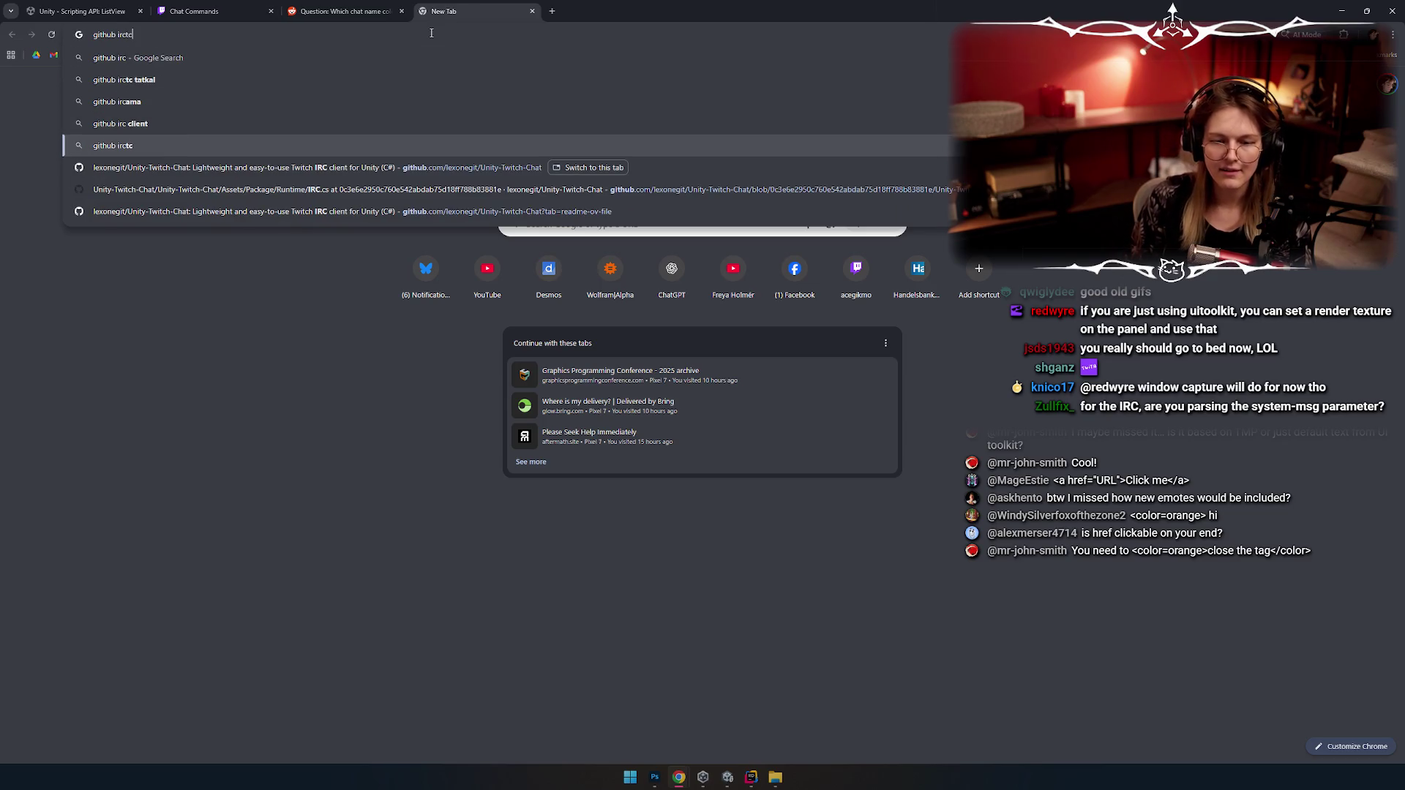
key("Return")
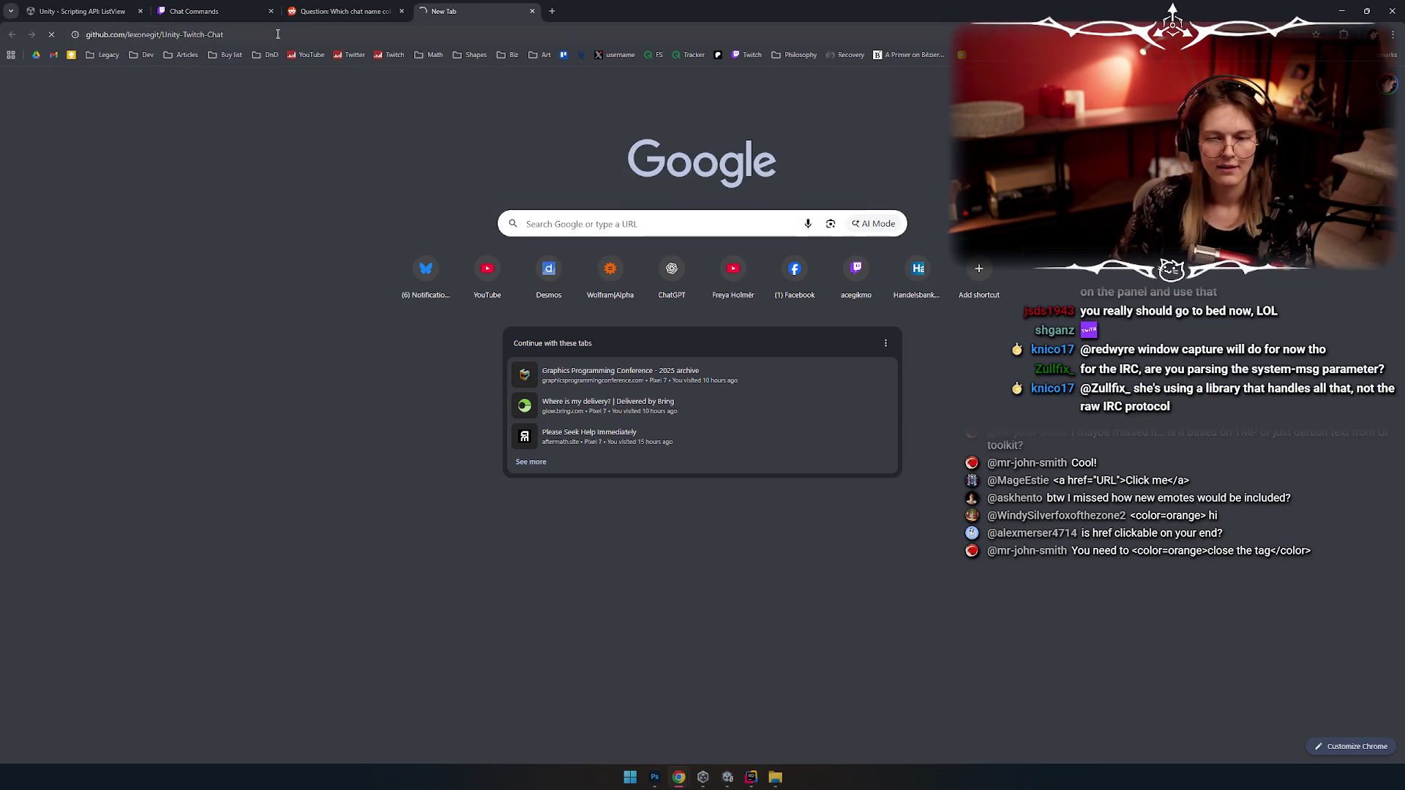
left_click(268, 38)
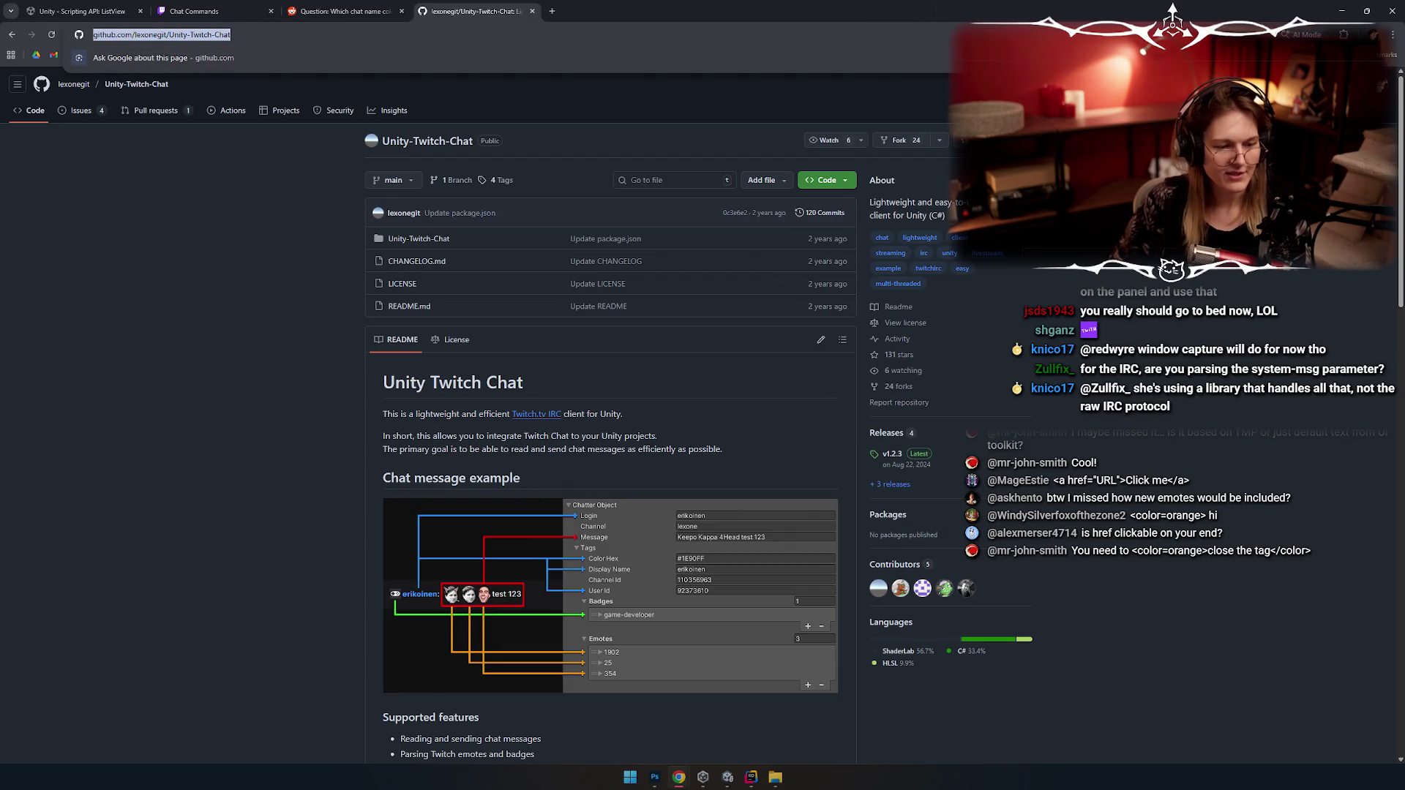
key("ctrl+c")
key("alt+Tab")
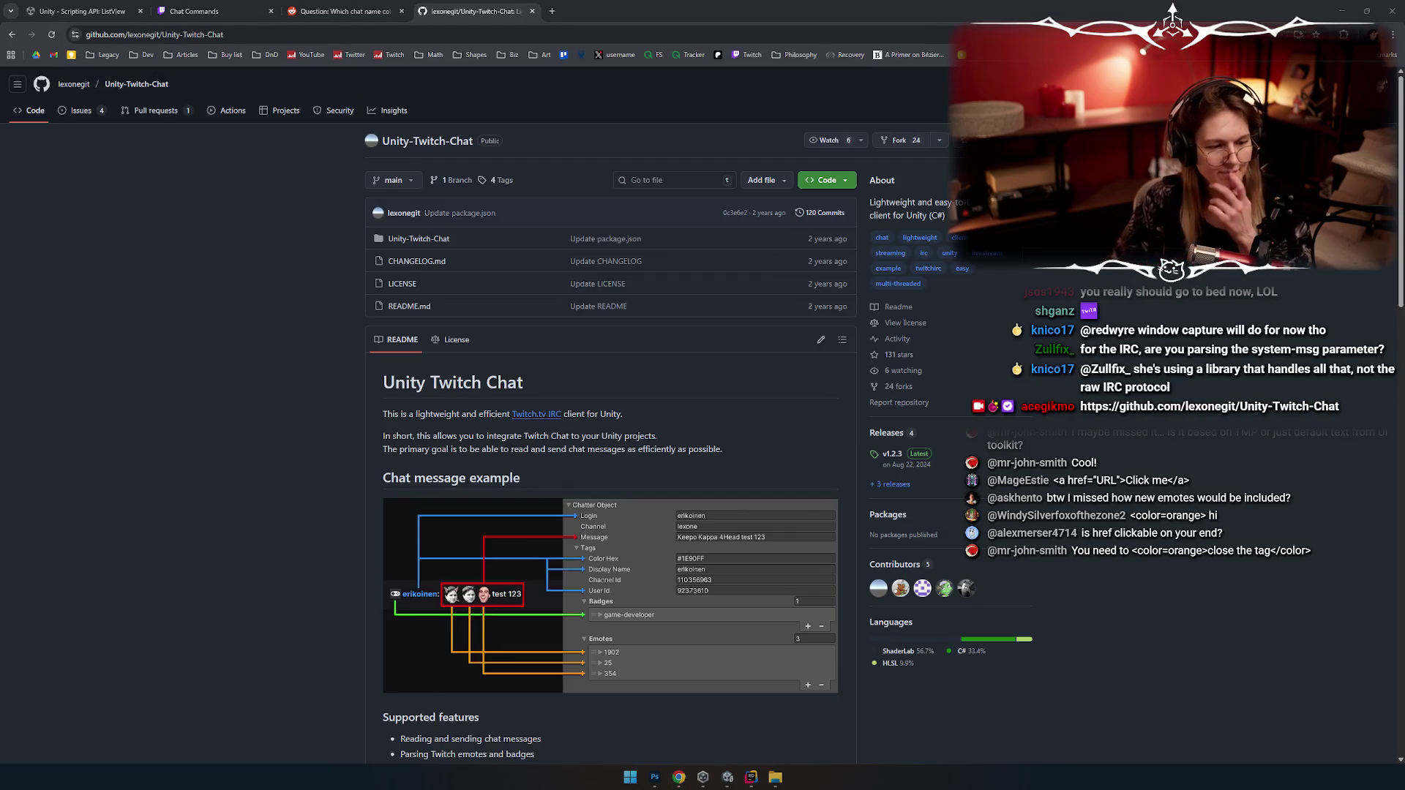
Step: Skim the repository README, check the reddit thread on chat name colours, then head back to Unity
left_click(249, 296)
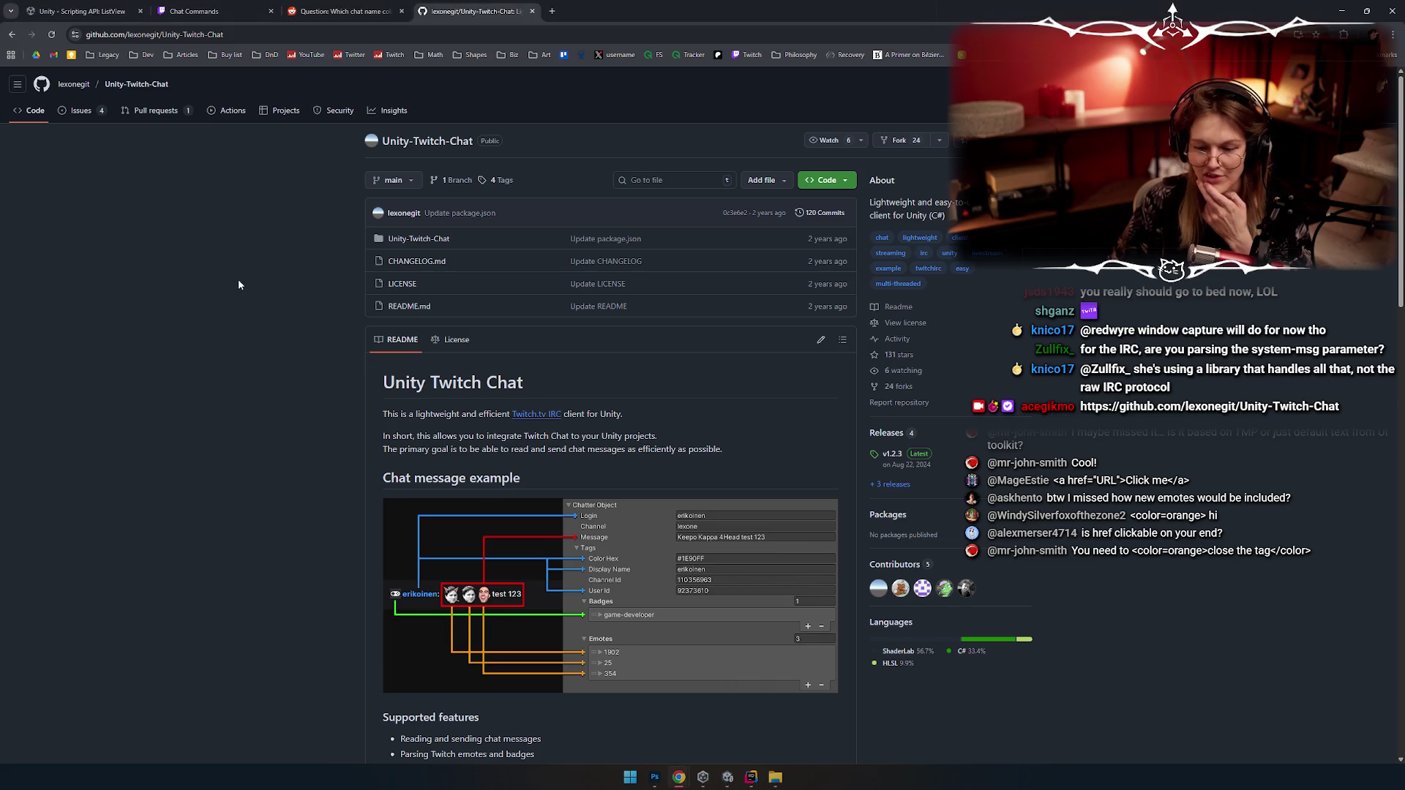
scroll(238, 279, "down", 4)
scroll(236, 283, "up", 1)
scroll(285, 316, "down", 3)
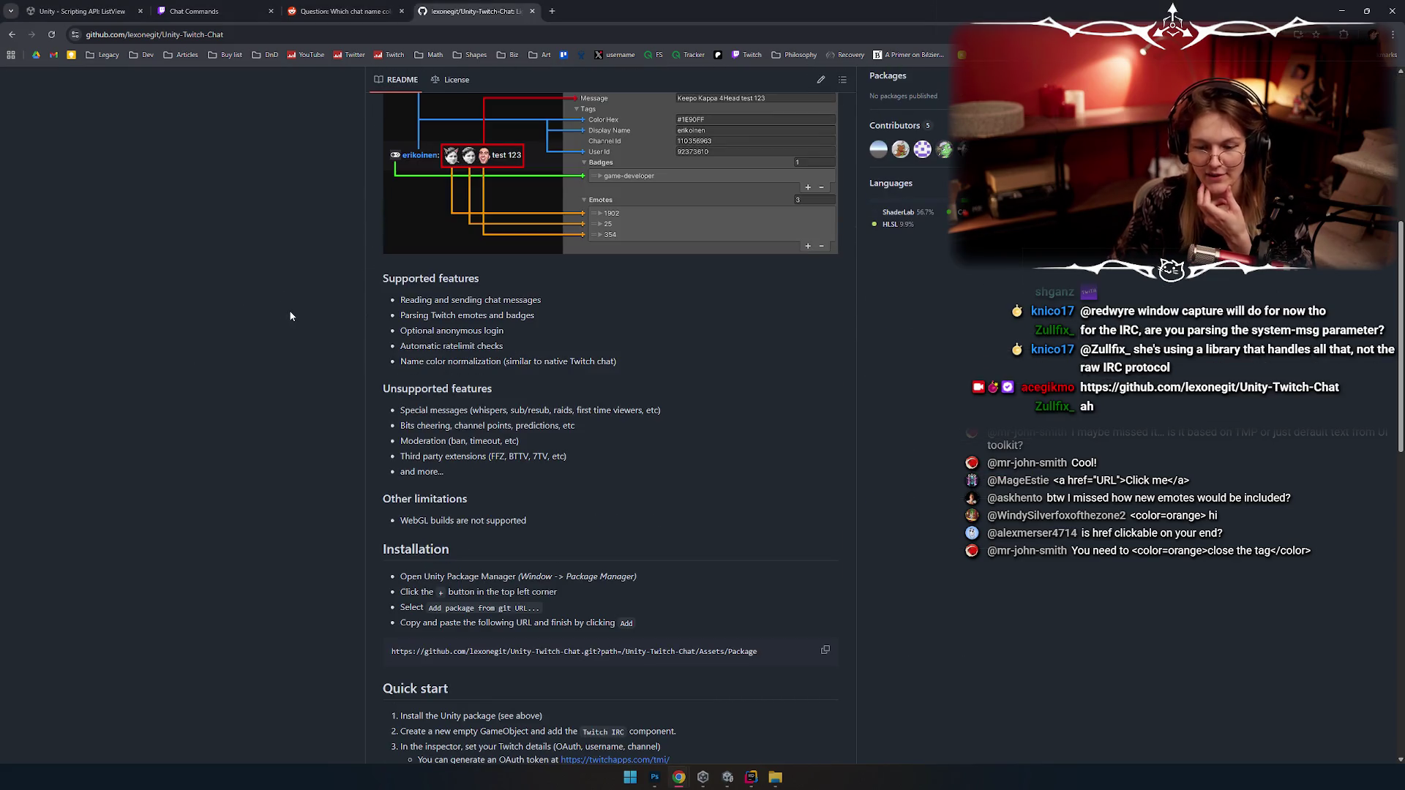
scroll(290, 316, "up", 4)
scroll(290, 316, "down", 3)
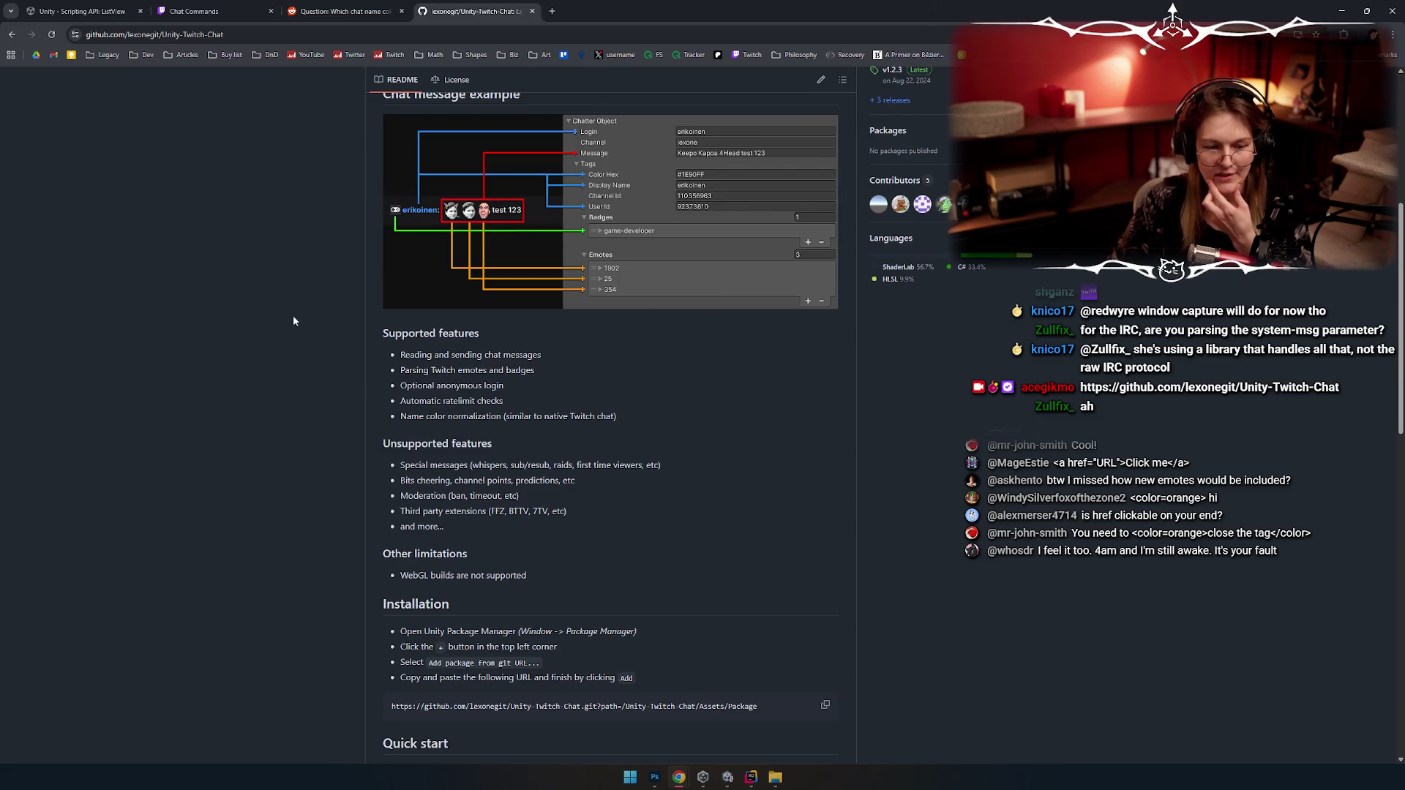
scroll(309, 354, "up", 5)
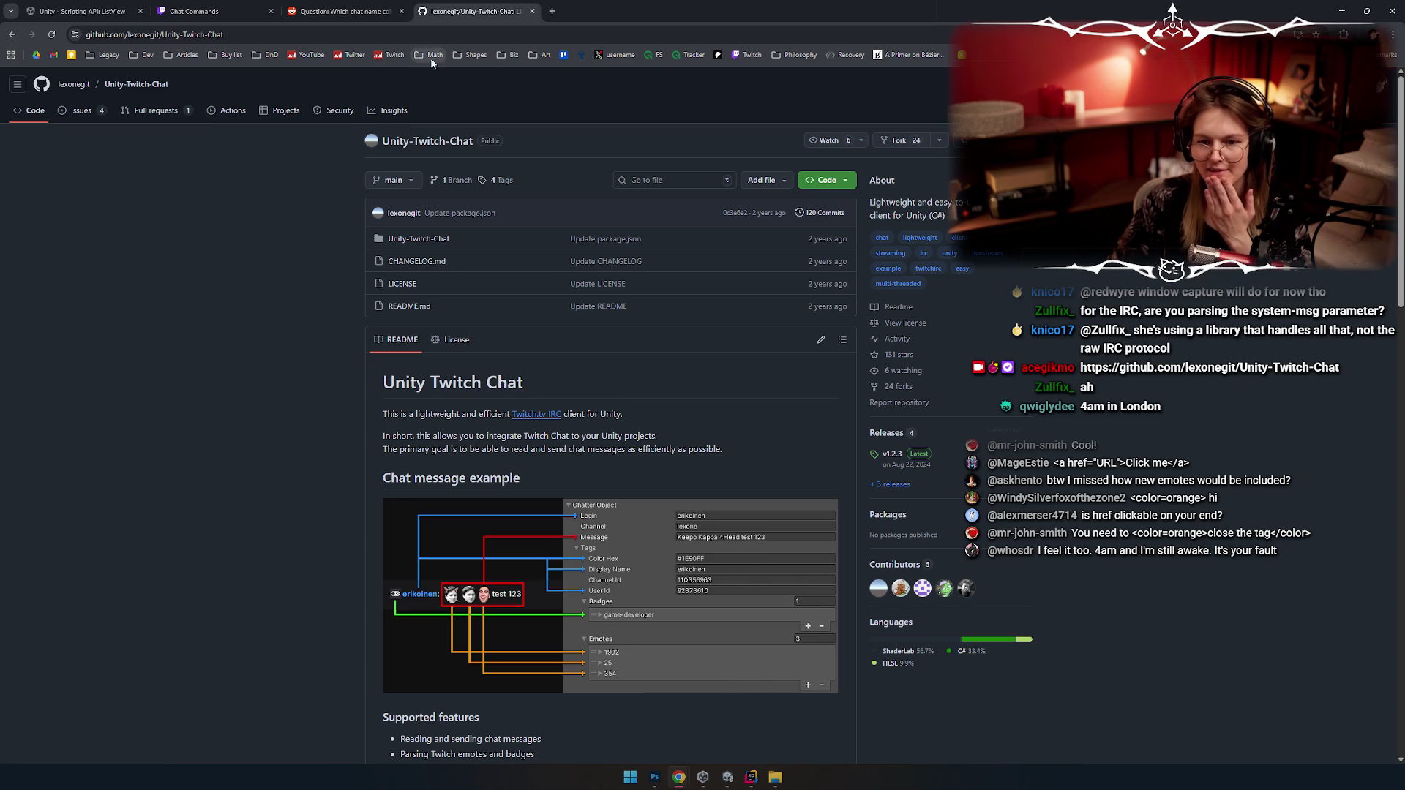
left_click(339, 11)
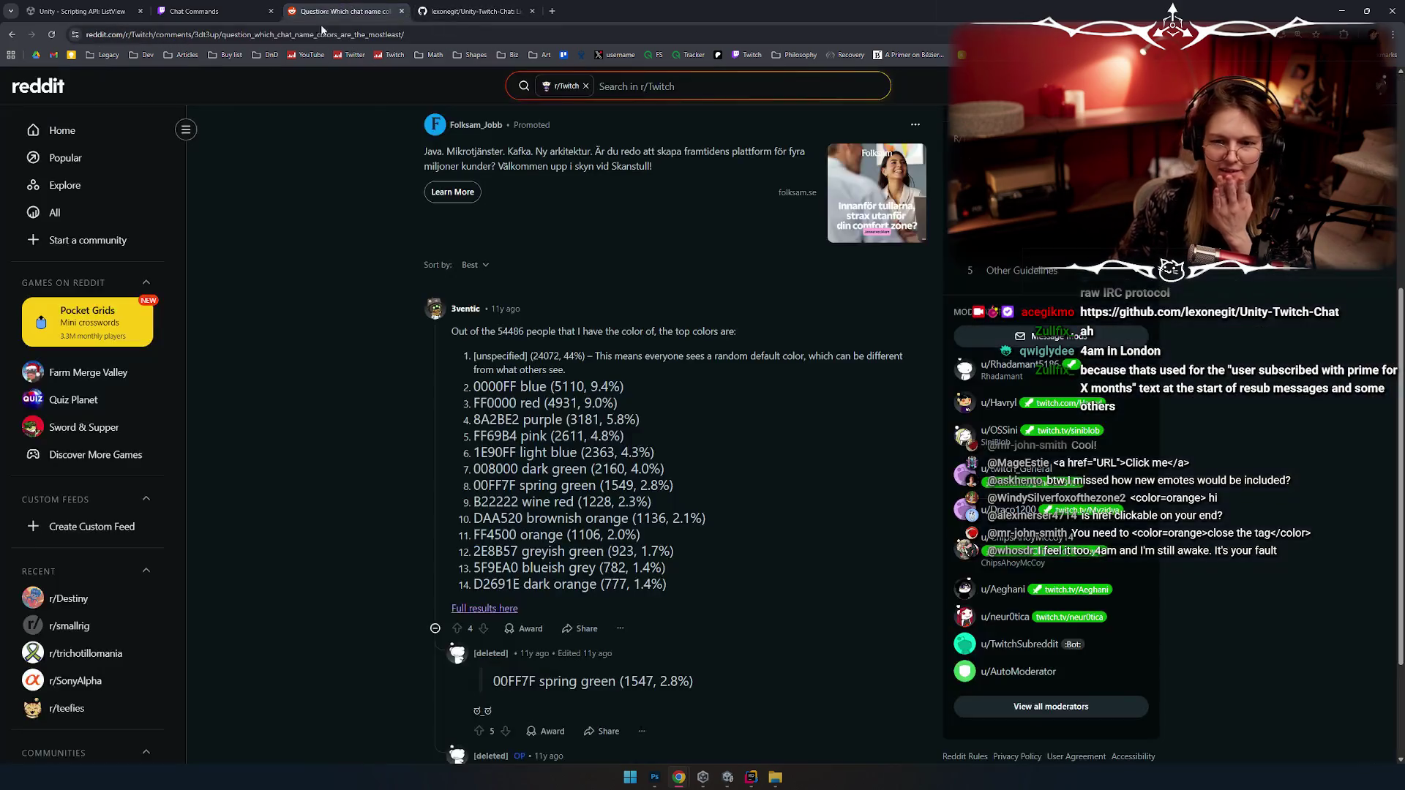
left_click(505, 10)
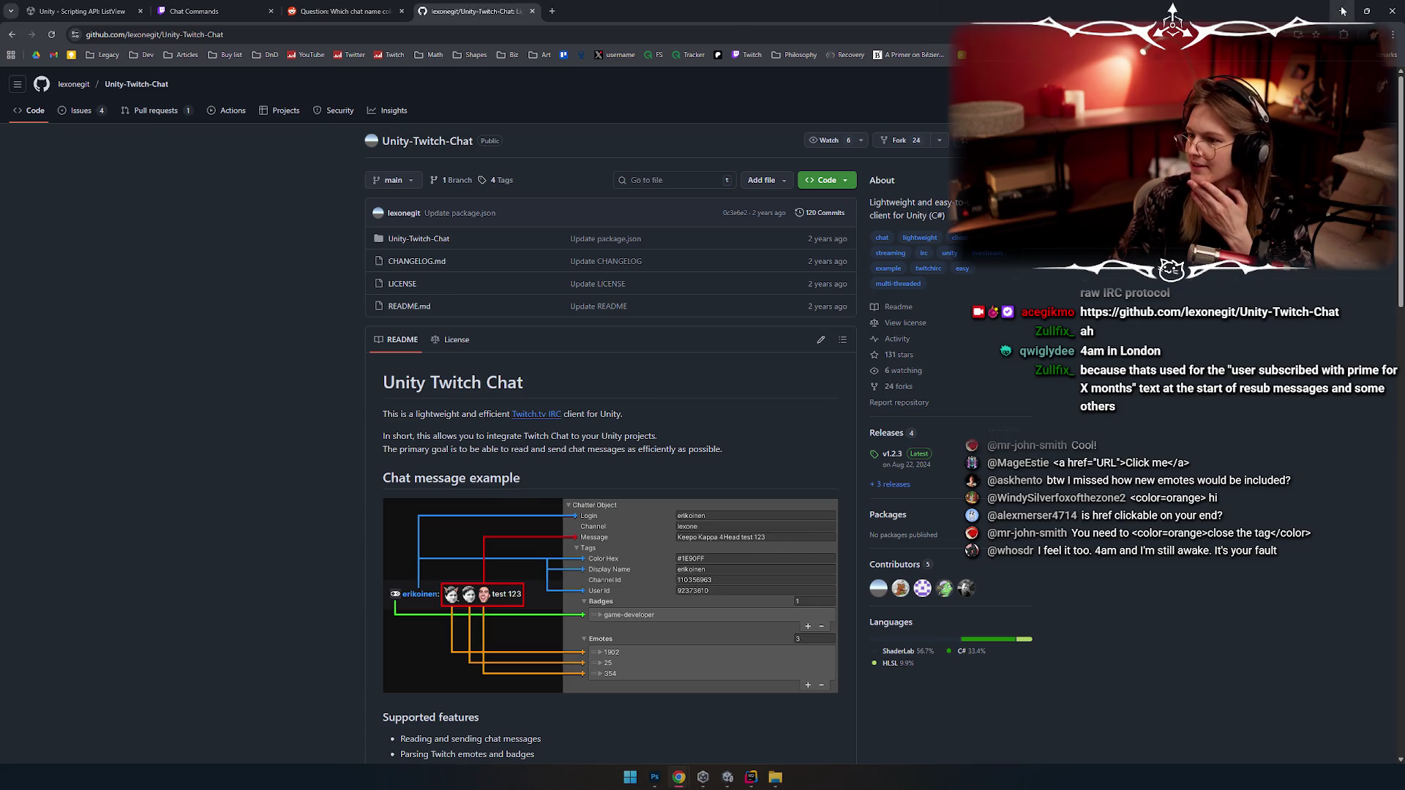
key("alt+Tab")
Step: Scroll up the Console, select a Twitch log entry, then wipe the log with Clear
scroll(992, 629, "up", 5)
left_click(987, 613)
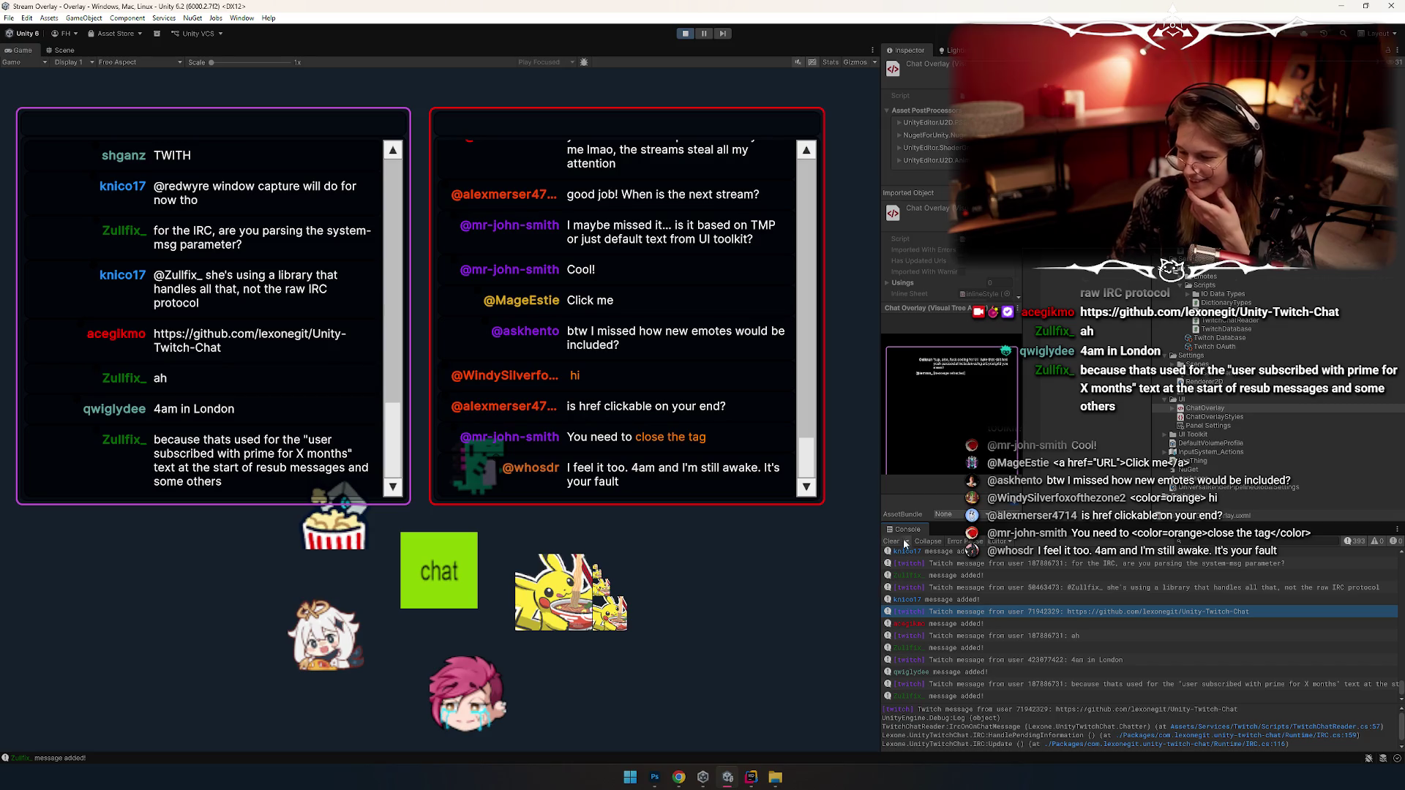
left_click(891, 541)
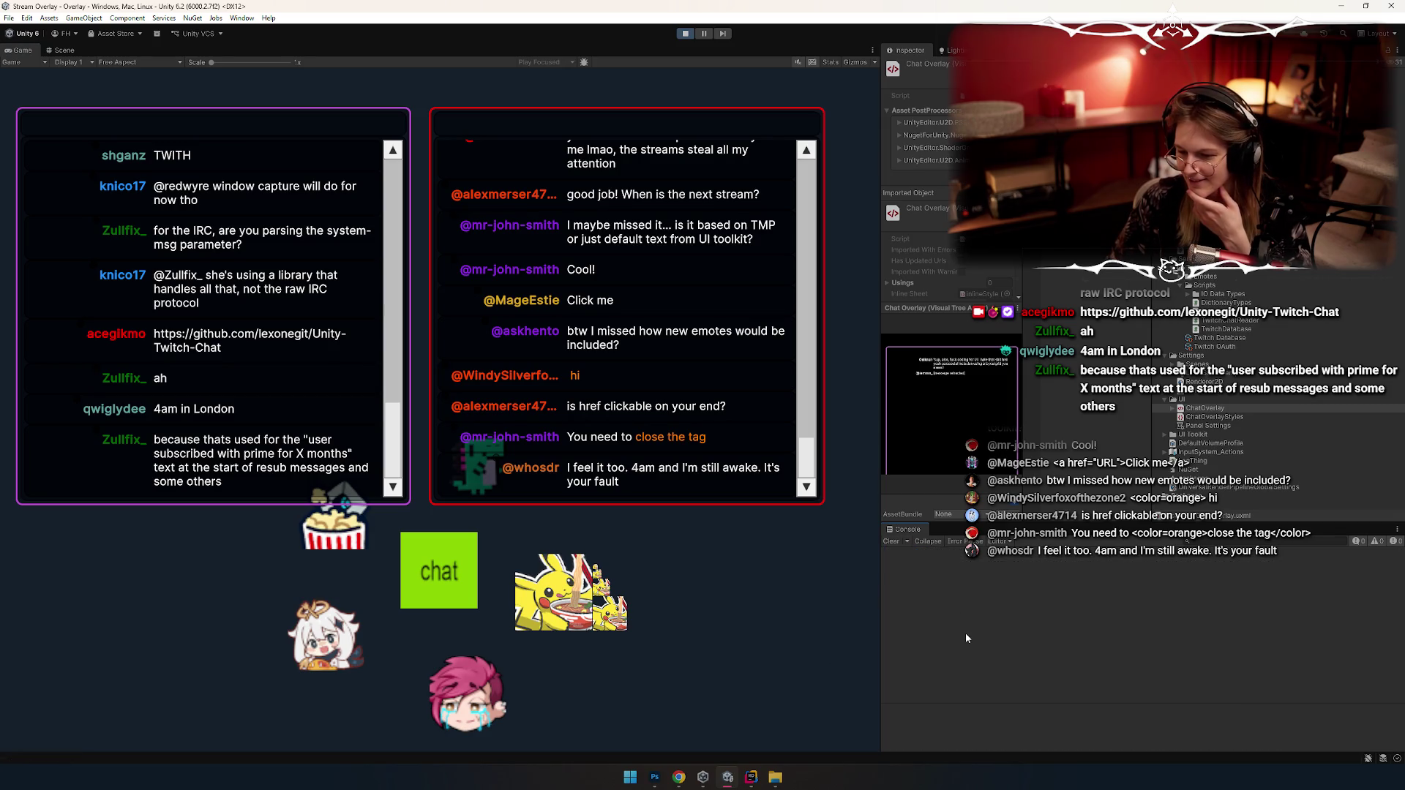
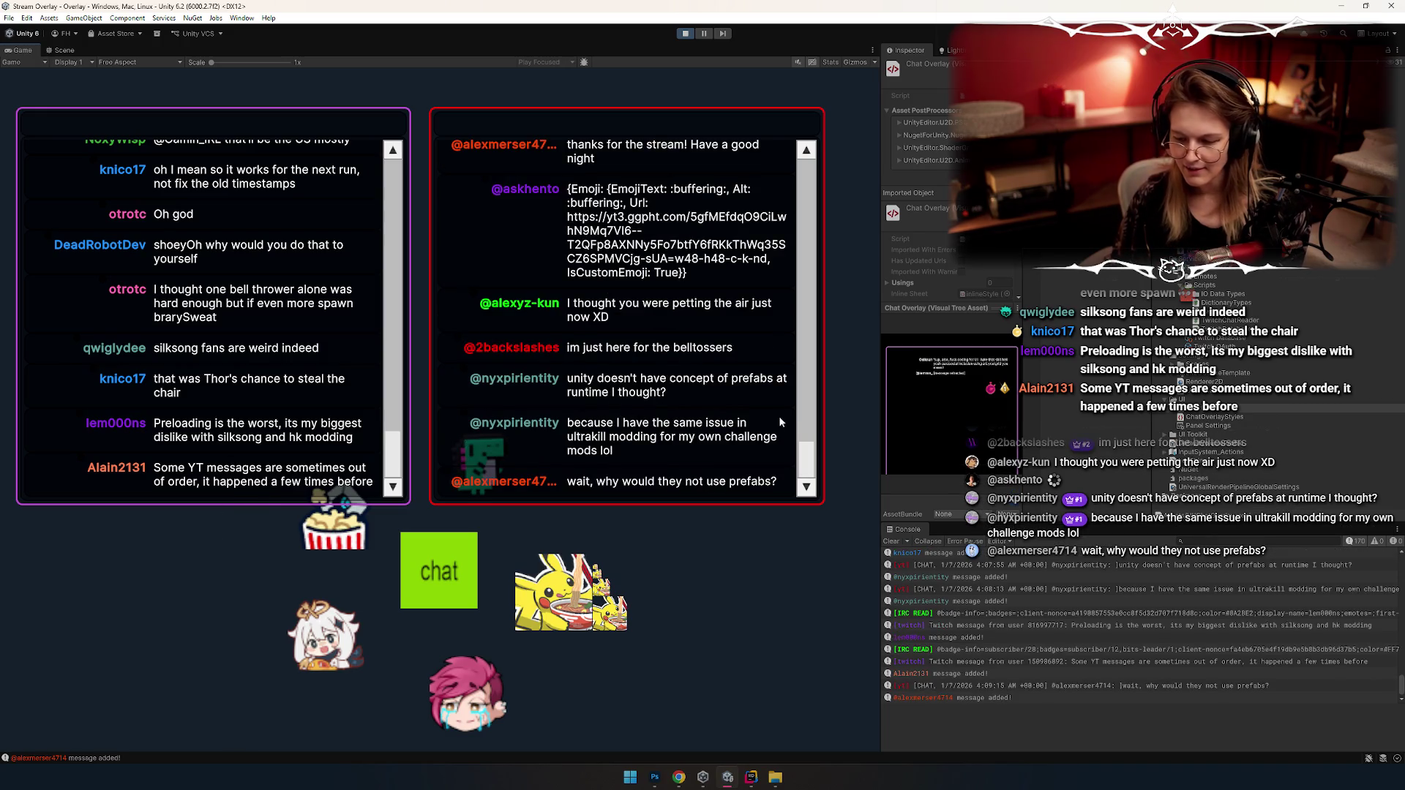
Step: Return focus to the Unity Game view while the Twitch and YouTube chat feeds keep updating
mouse_move(805, 457)
left_mouse_down()
mouse_move(806, 409)
mouse_move(816, 477)
left_mouse_up()
scroll(745, 436, "up", 5)
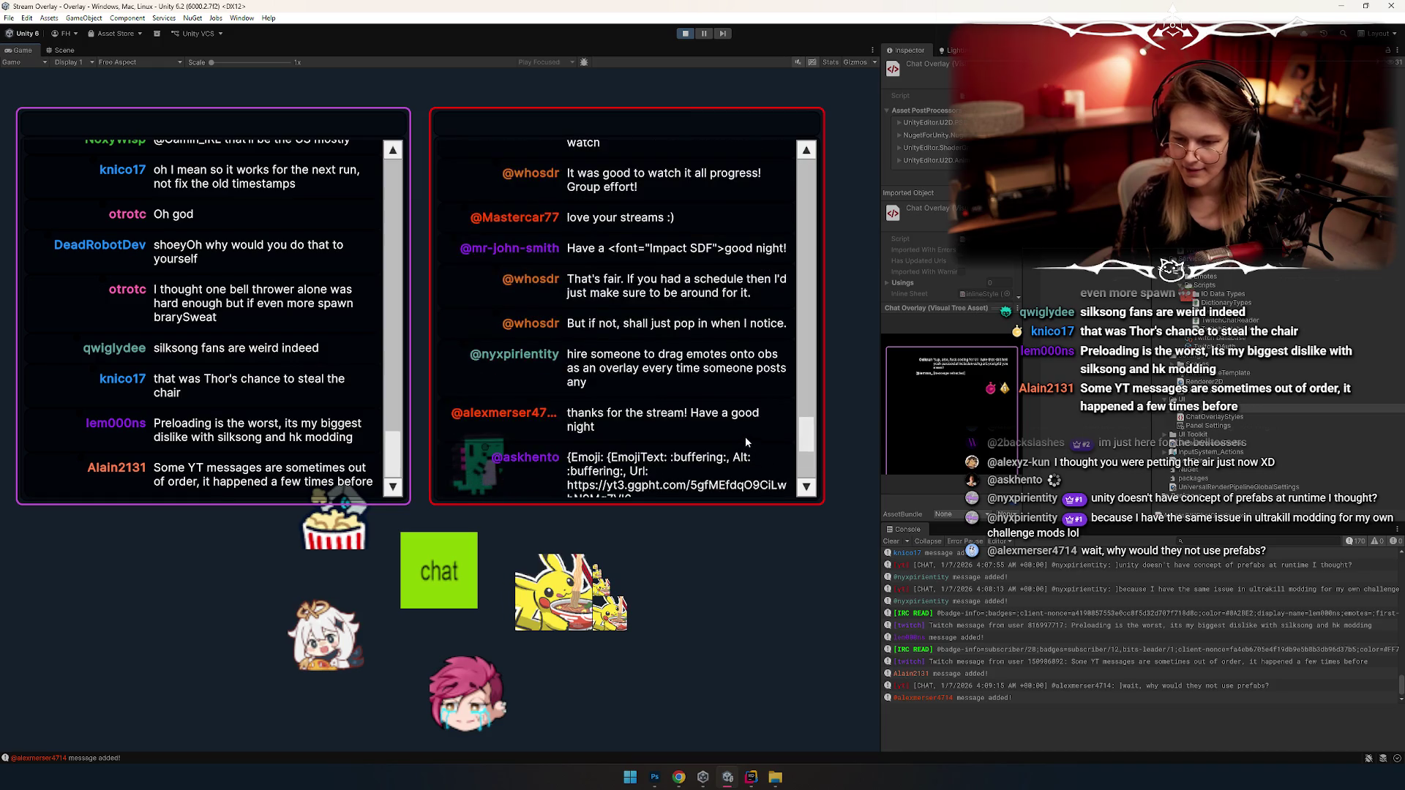
scroll(732, 433, "down", 5)
scroll(698, 396, "up", 1)
scroll(698, 395, "down", 1)
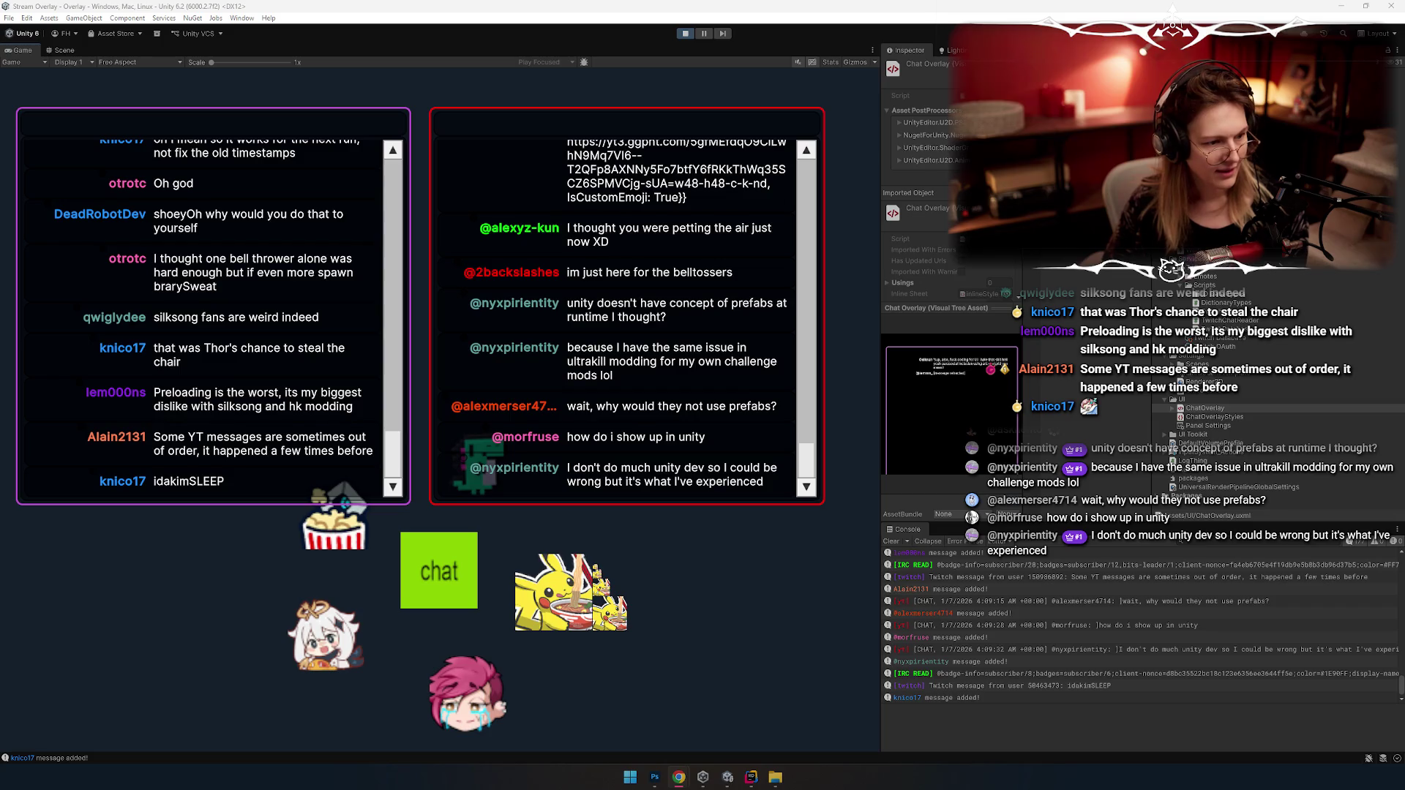
left_click(559, 351)
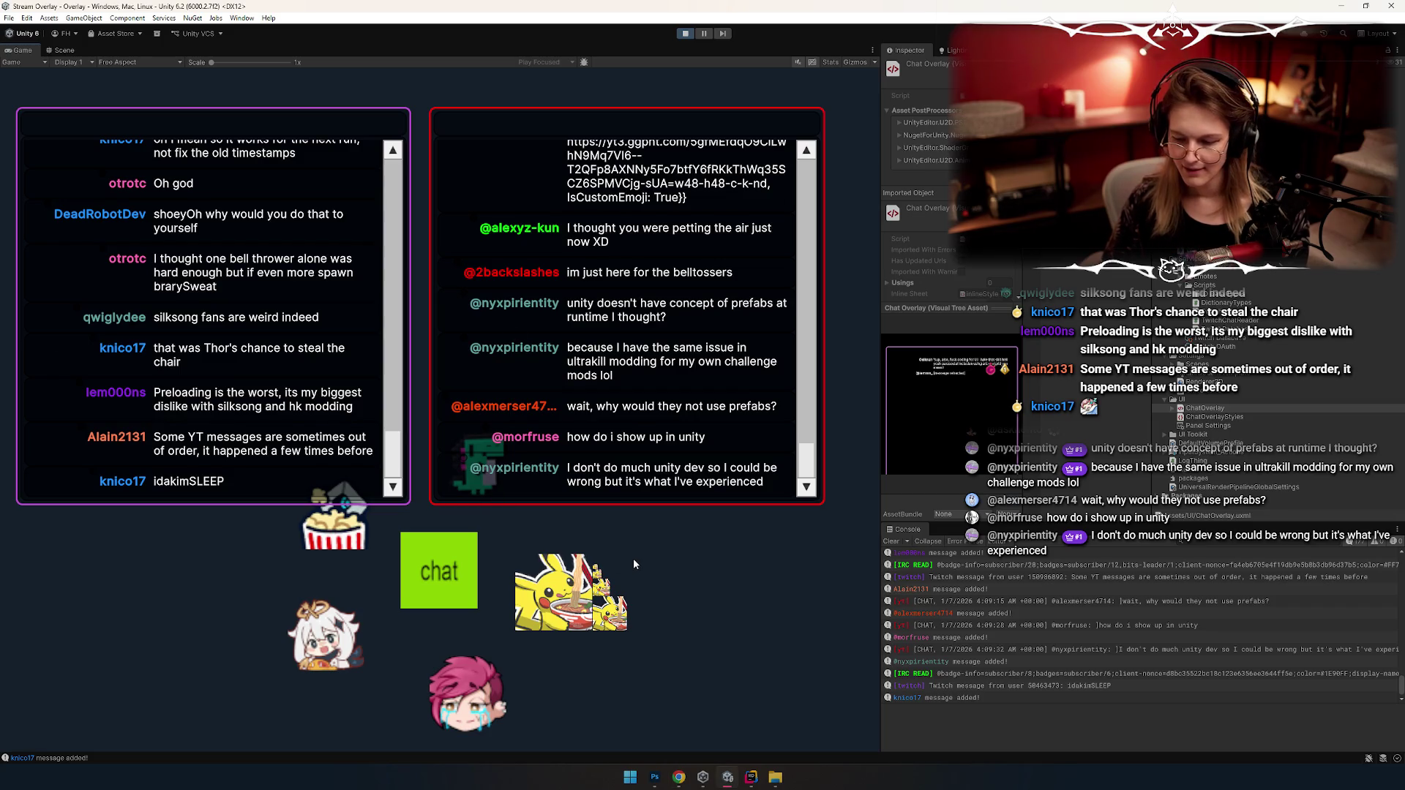